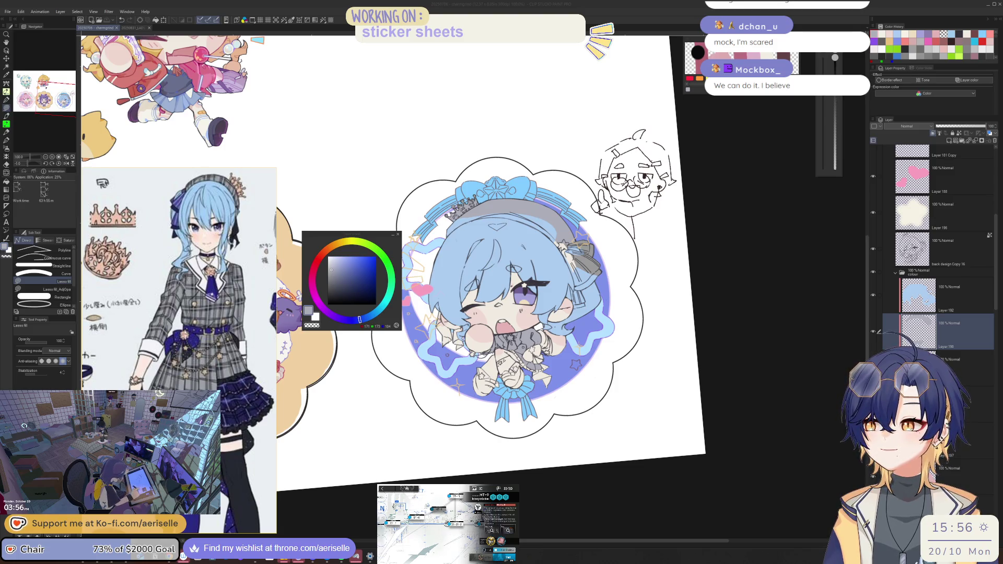
Step: Move the Steam window over the canvas, then hide Steam to return to the drawing
mouse_move(131, 162)
mouse_down()
mouse_move(397, 205)
mouse_move(452, 227)
mouse_move(627, 238)
mouse_up()
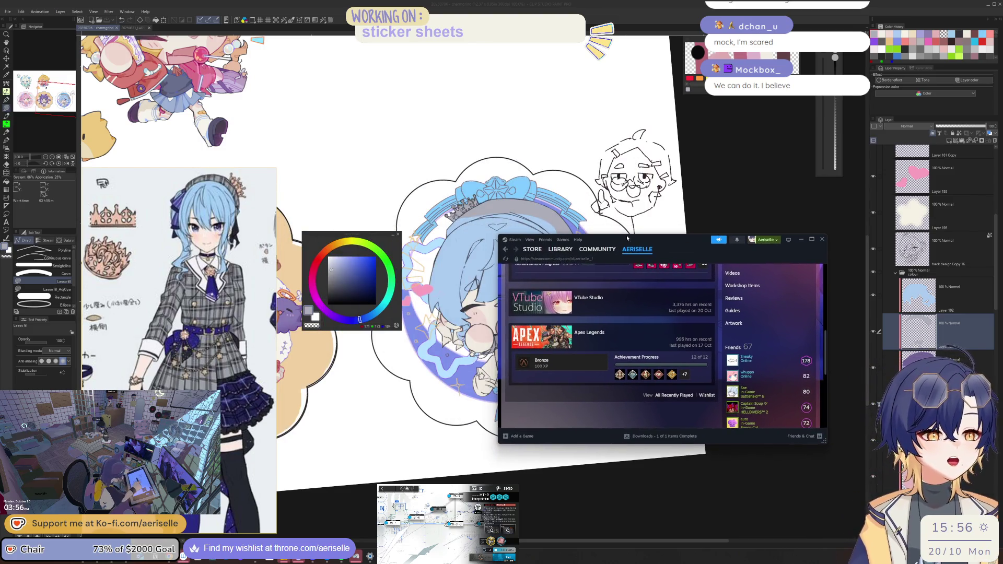
double_click(680, 339)
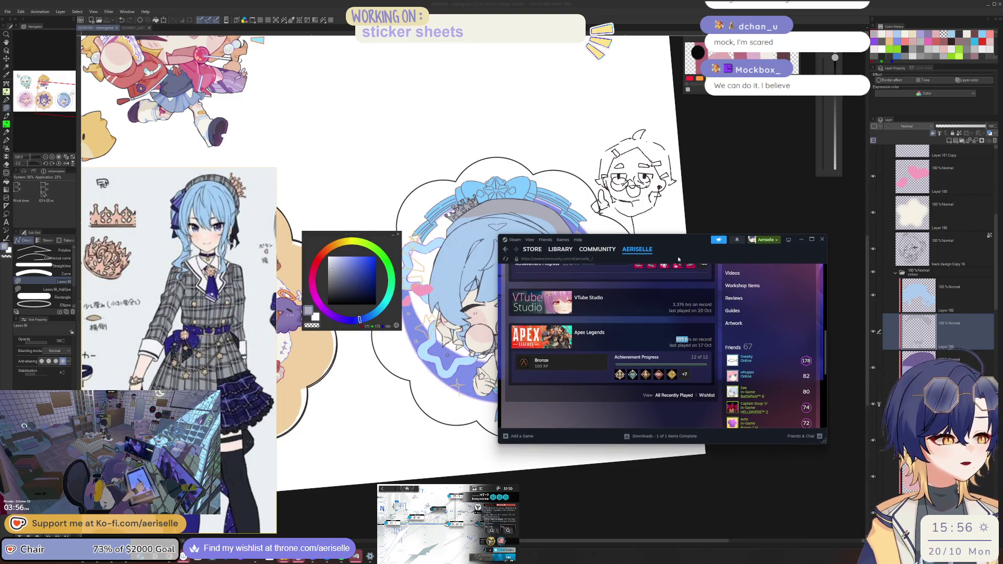
click(801, 239)
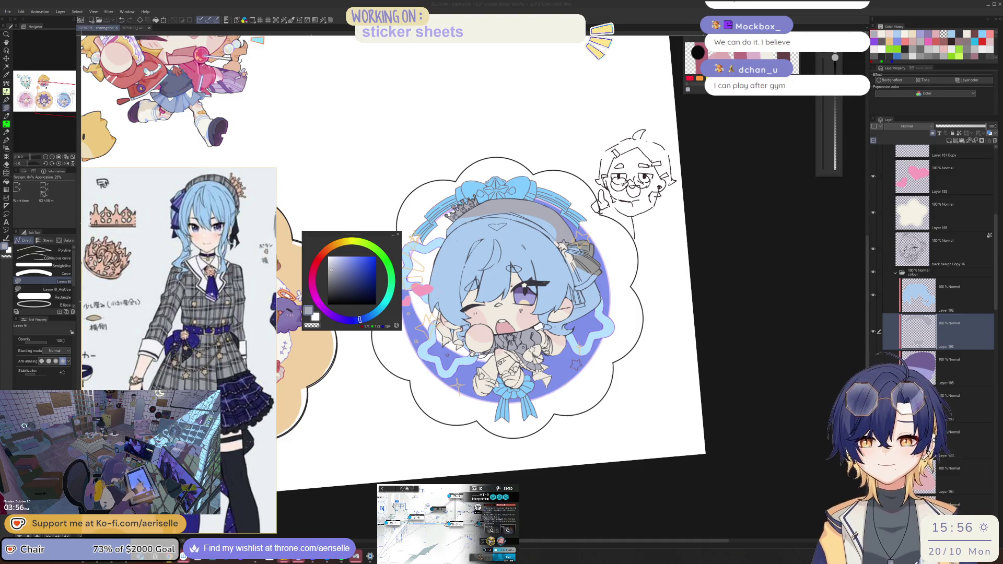
Step: On the layer above, erase the blue fill spilling under the gray hat band
key(ctrl+at)
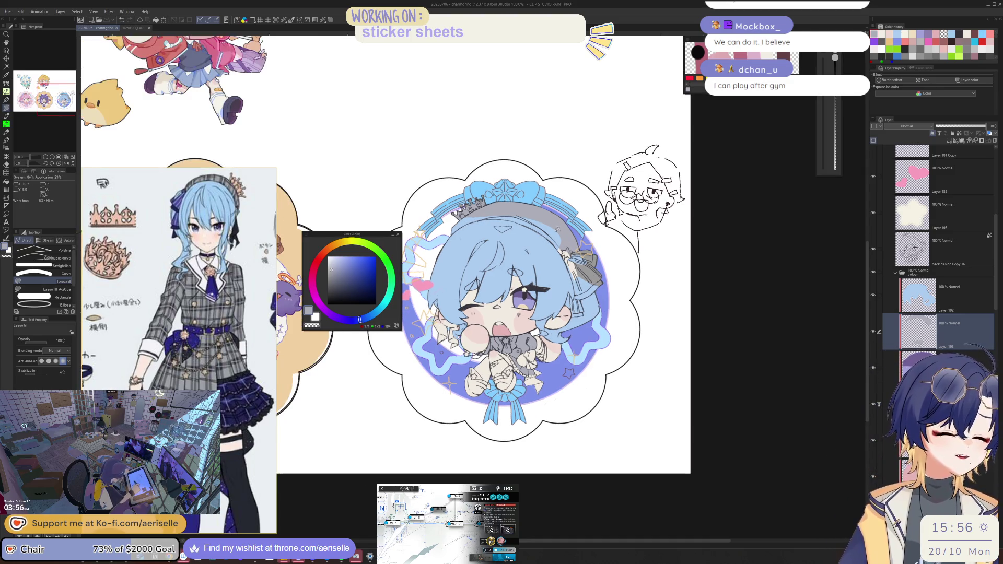
scroll(468, 215, up, 2)
scroll(468, 214, up, 4)
key(e)
key(alt+bracketright)
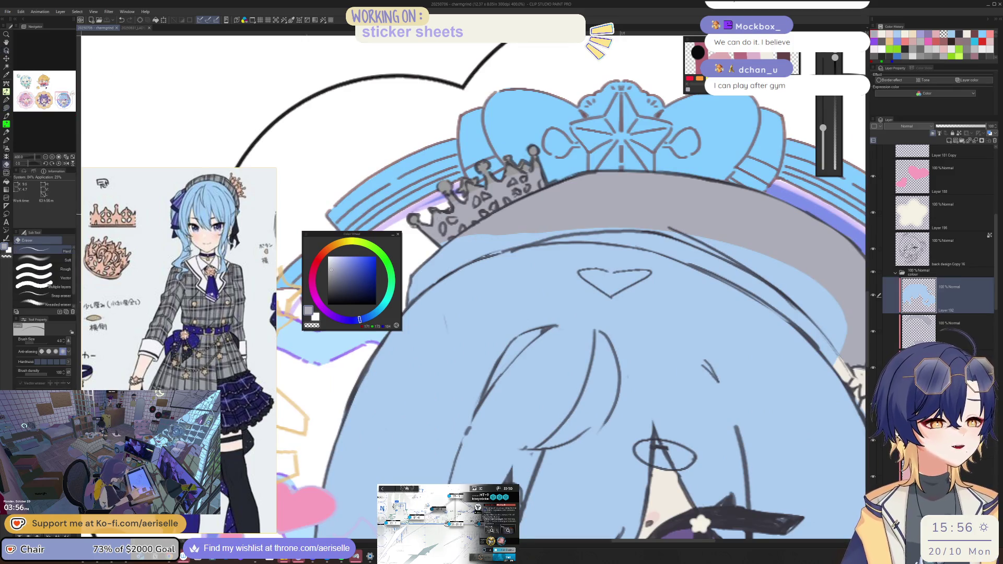
key(bracketright)
key(bracketright)
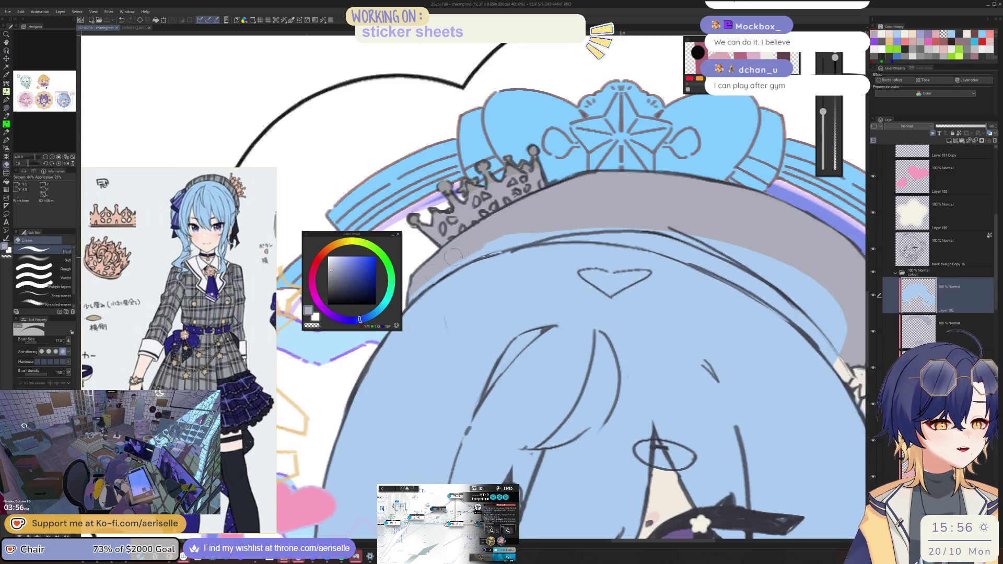
mouse_move(487, 235)
mouse_down()
mouse_move(544, 240)
mouse_move(489, 245)
mouse_up()
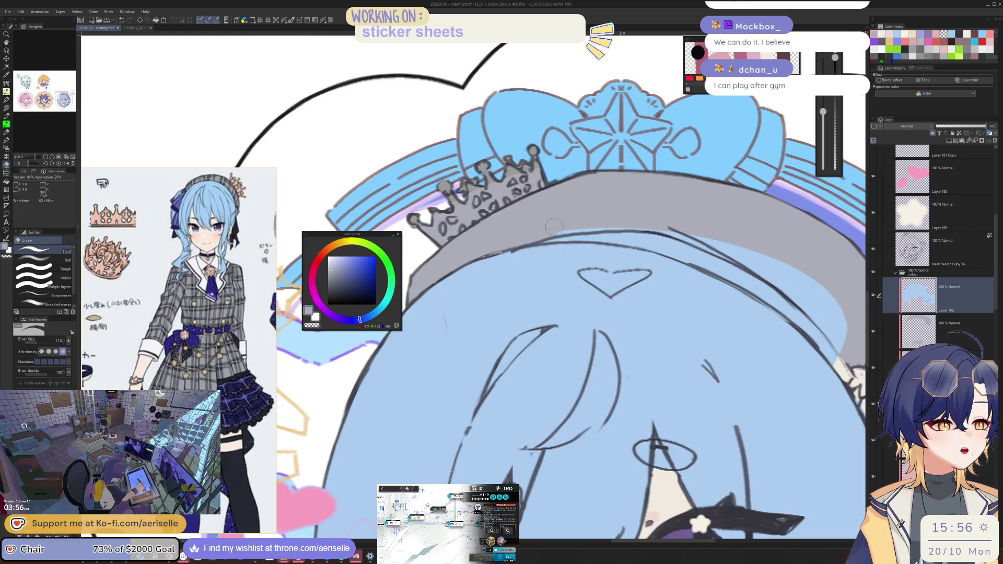
key(h)
mouse_move(507, 268)
mouse_down()
mouse_move(478, 226)
mouse_move(570, 213)
mouse_up()
mouse_move(420, 296)
mouse_down()
mouse_move(491, 241)
mouse_move(426, 286)
mouse_move(559, 212)
mouse_move(576, 210)
mouse_move(585, 222)
mouse_move(616, 204)
mouse_move(651, 201)
mouse_up()
Step: With a smaller eraser, clear the blue fill under the band's star
key(bracketleft)
key(bracketleft)
key(bracketleft)
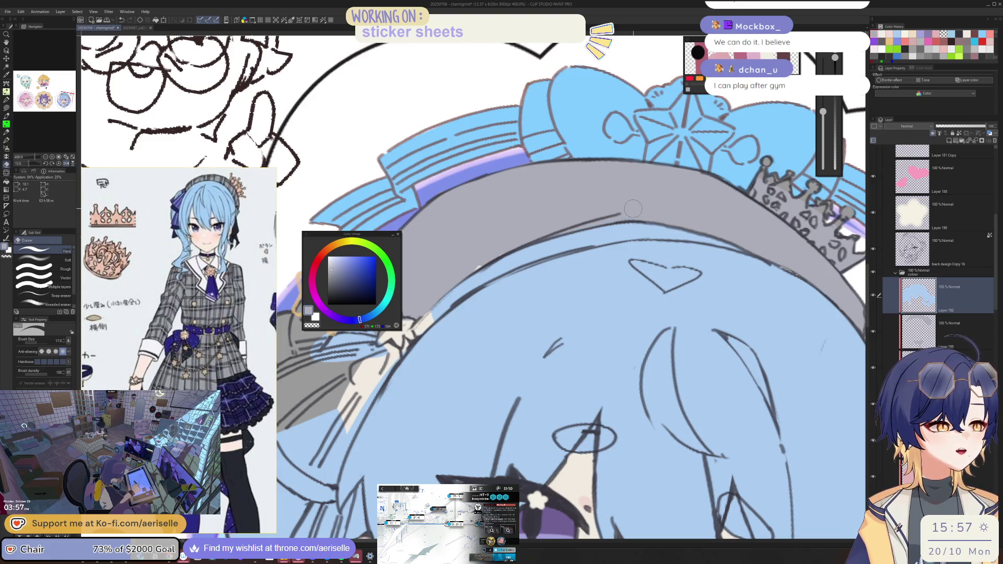
scroll(629, 213, down, 5)
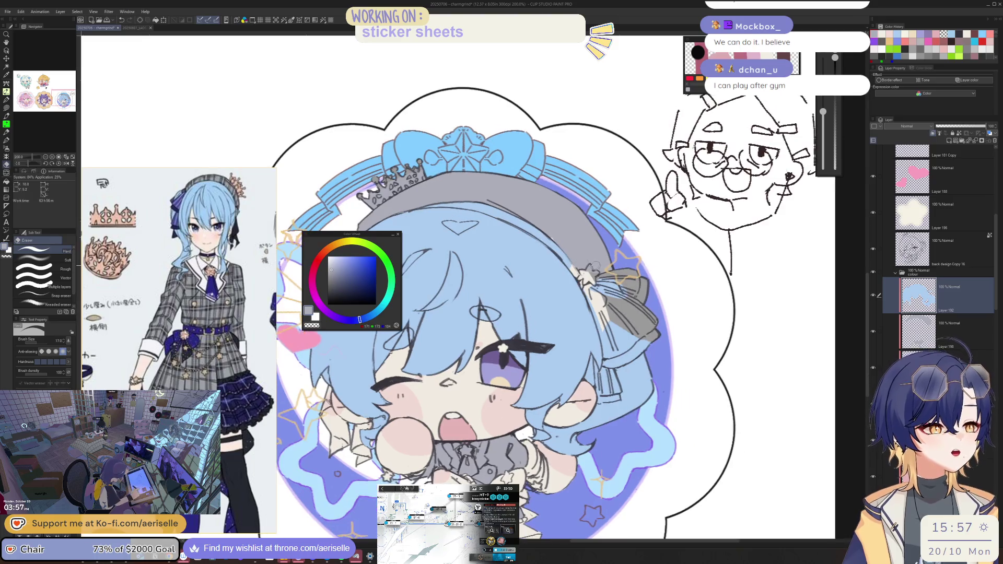
scroll(595, 282, up, 6)
key(bracketleft)
key(bracketleft)
key(bracketleft)
mouse_move(595, 282)
mouse_down()
mouse_move(538, 272)
mouse_move(700, 313)
mouse_move(648, 261)
mouse_up()
scroll(648, 261, down, 4)
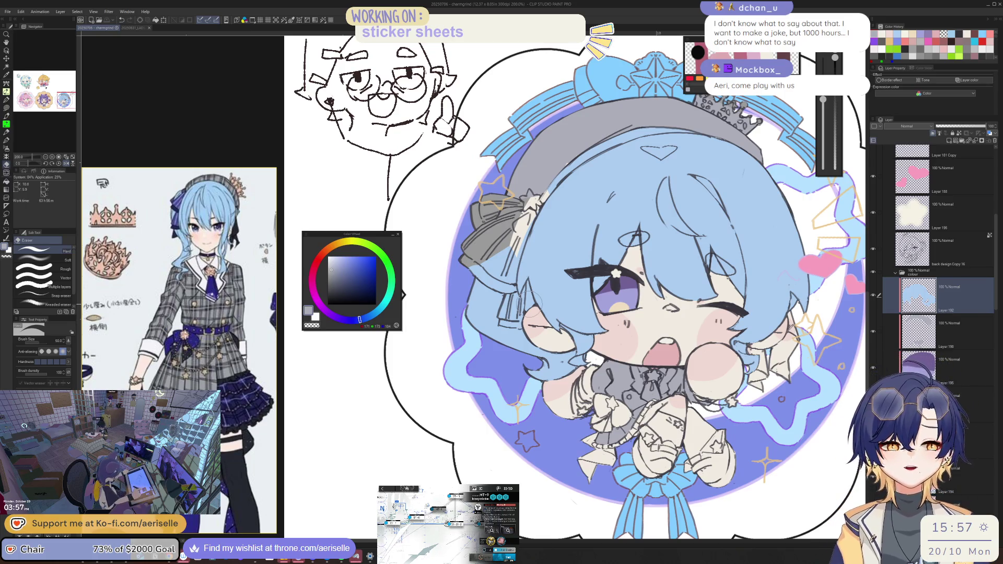
Step: Lasso-fill a traced area beside the gray fabric near the bow and hair
mouse_move(479, 209)
mouse_down()
mouse_move(502, 261)
mouse_move(491, 299)
mouse_move(434, 365)
mouse_up()
scroll(509, 280, up, 2)
scroll(507, 279, up, 2)
key(u)
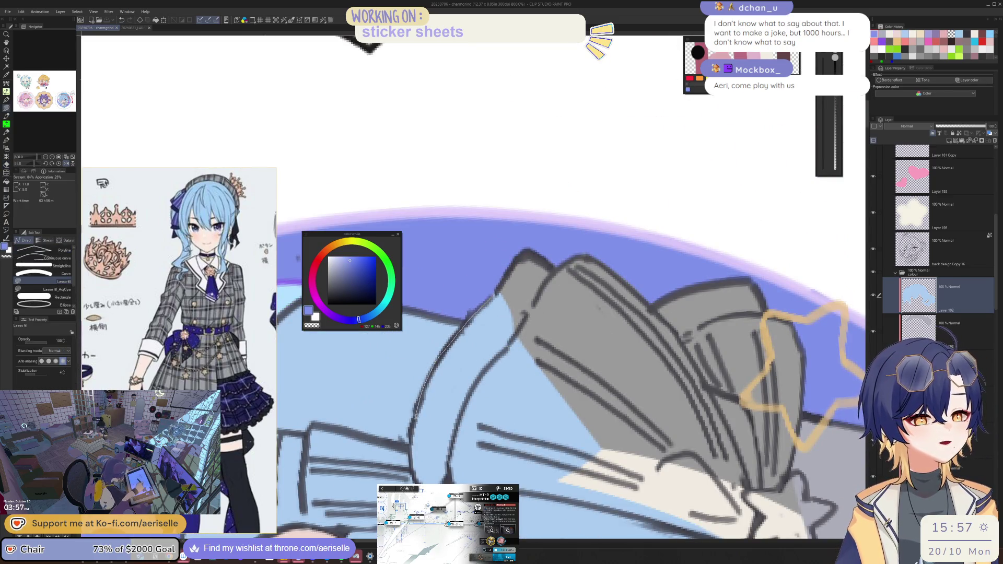
mouse_move(411, 449)
mouse_down()
mouse_move(544, 486)
mouse_move(580, 477)
mouse_move(548, 272)
mouse_up()
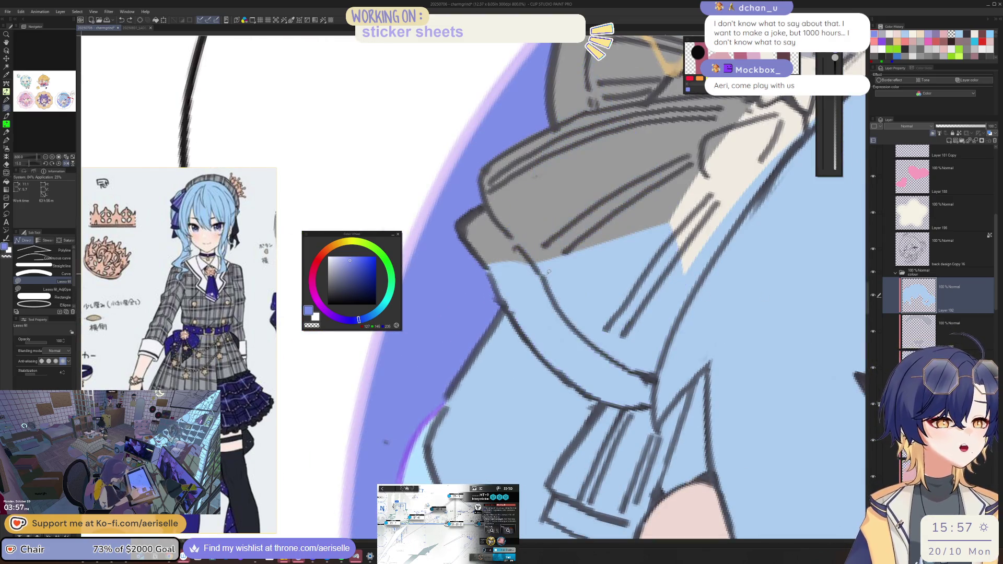
Step: Sample the cream colour and lasso-fill a cream trim strip along the gray band's edge
key(i)
click(496, 282)
key(u)
drag(517, 321, 545, 355)
mouse_move(602, 400)
mouse_down()
mouse_move(549, 480)
mouse_move(582, 507)
mouse_move(632, 519)
mouse_up()
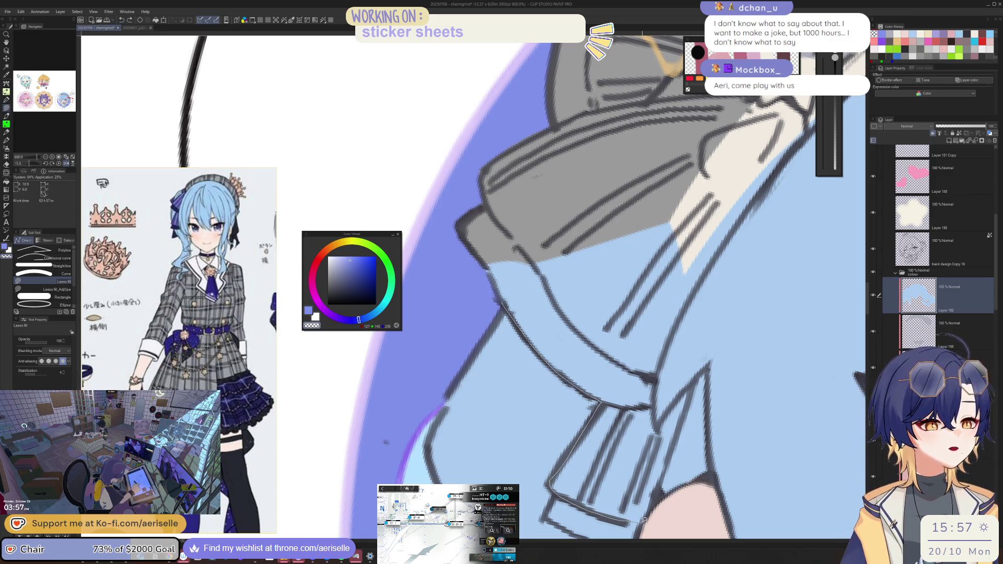
drag(691, 389, 655, 423)
mouse_move(693, 288)
mouse_down()
mouse_move(739, 156)
mouse_move(648, 141)
mouse_up()
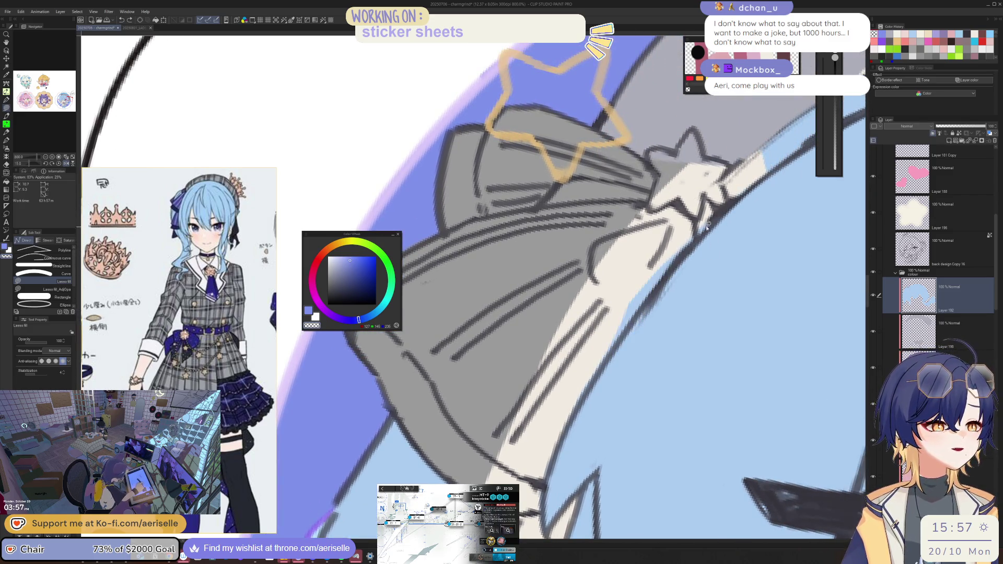
drag(698, 231, 770, 182)
drag(773, 331, 740, 256)
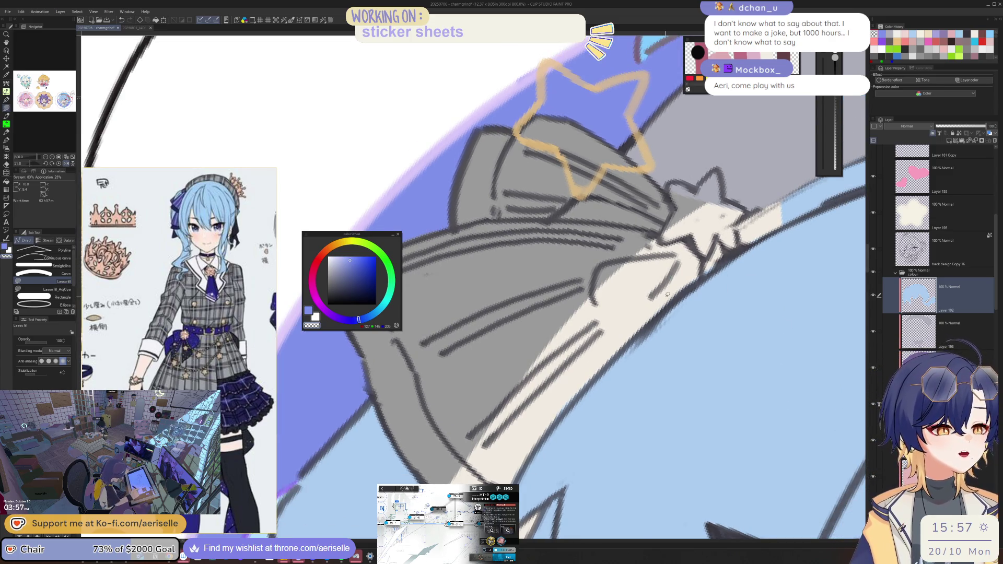
scroll(596, 314, down, 5)
Step: Fill cream along the first visible stretch of the hat edge
key(h)
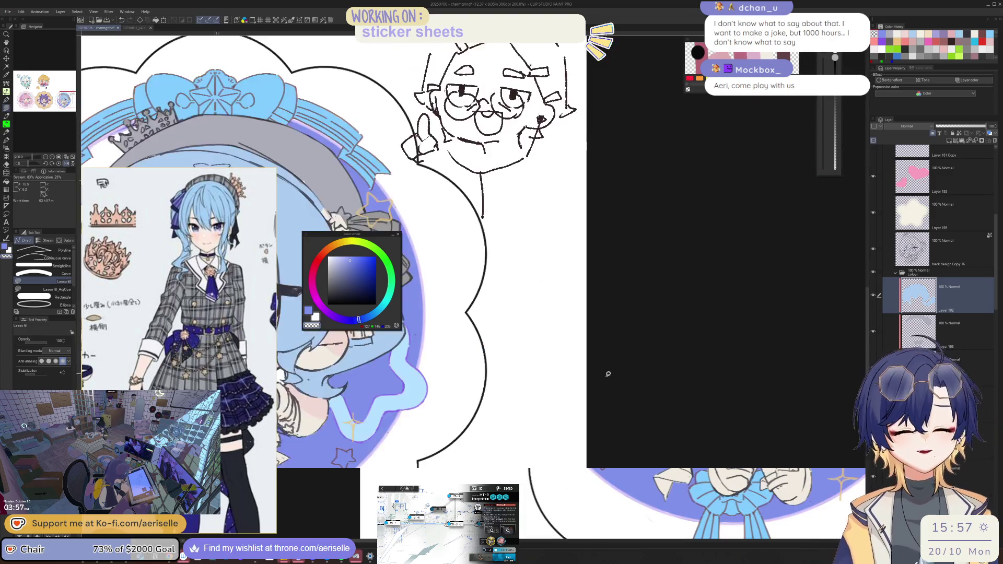
scroll(626, 392, up, 5)
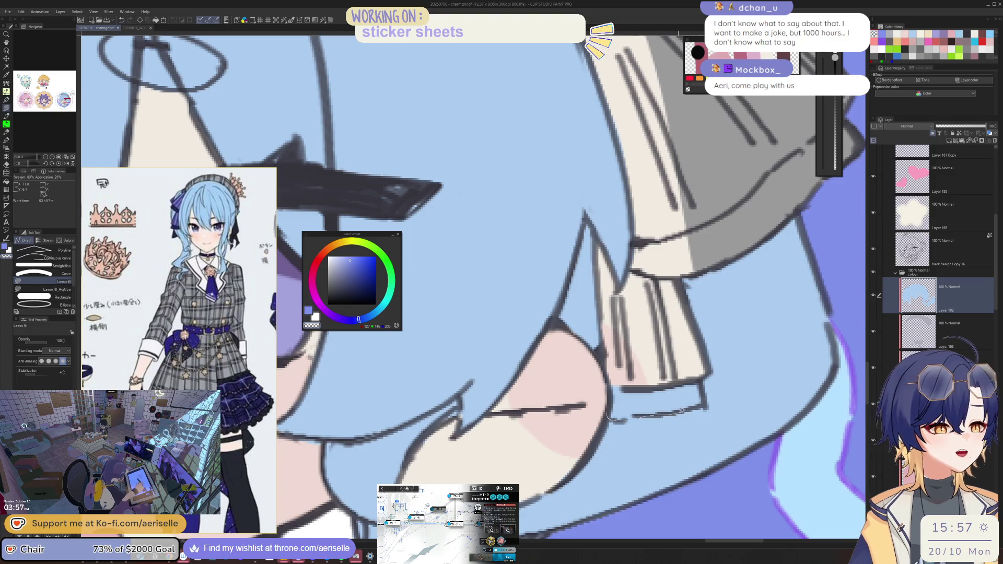
scroll(763, 325, down, 5)
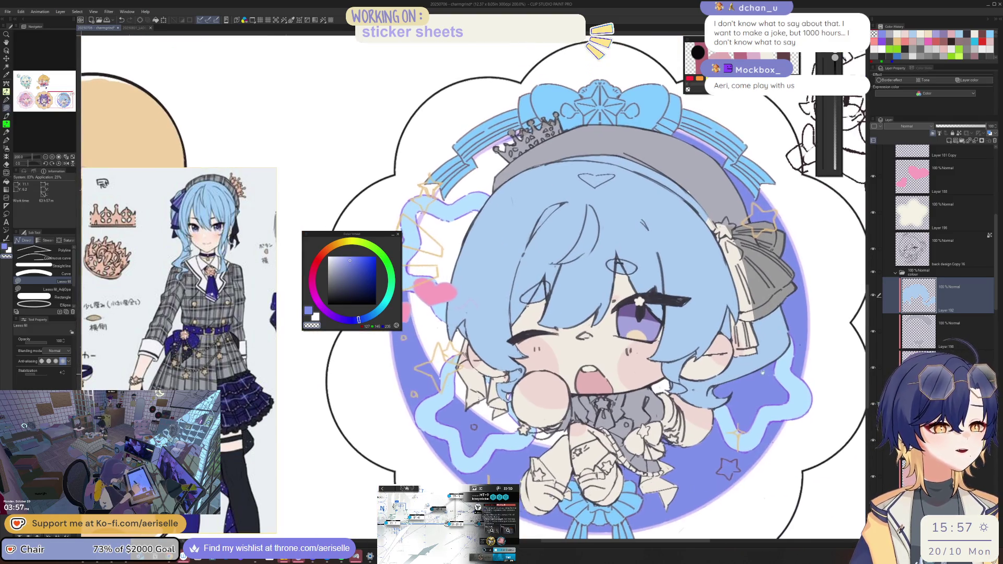
key(h)
drag(248, 171, 473, 207)
scroll(474, 299, up, 5)
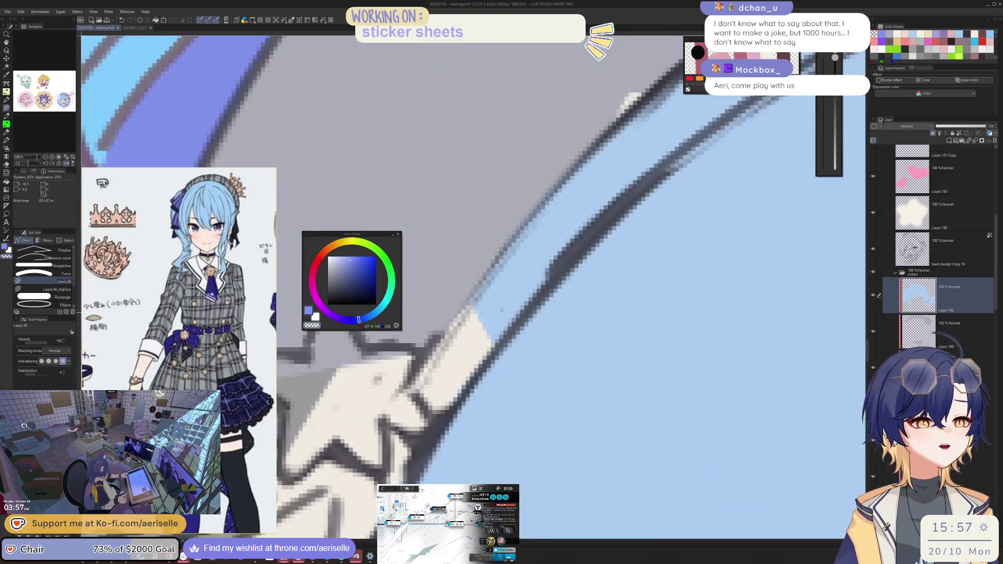
mouse_move(547, 288)
mouse_down()
mouse_move(428, 428)
mouse_move(580, 131)
mouse_move(660, 167)
mouse_up()
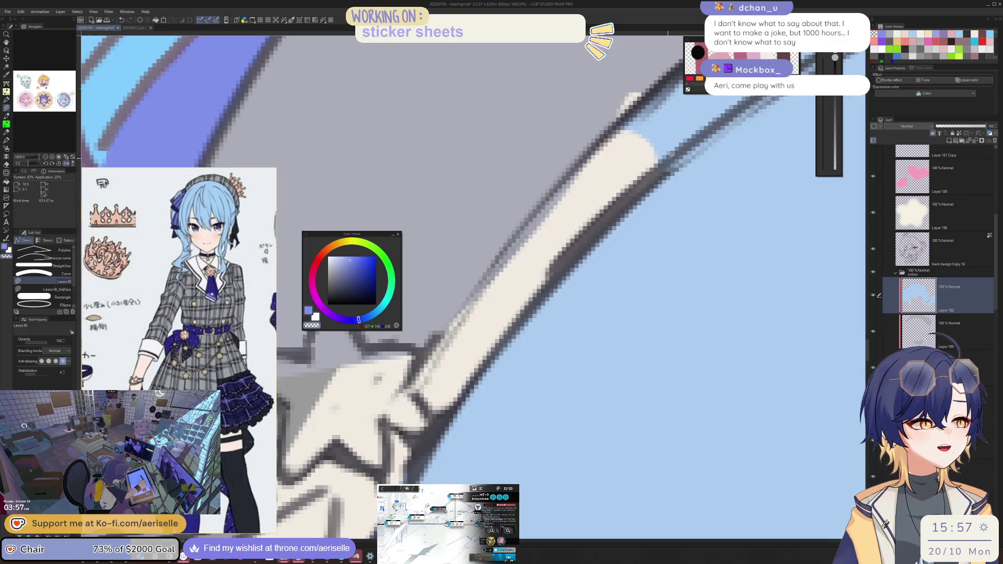
Step: Extend the cream trim along the hat's curve and across its top
scroll(717, 184, down, 2)
mouse_move(718, 184)
mouse_down()
mouse_move(559, 318)
mouse_move(561, 193)
mouse_move(755, 198)
mouse_up()
drag(708, 221, 608, 268)
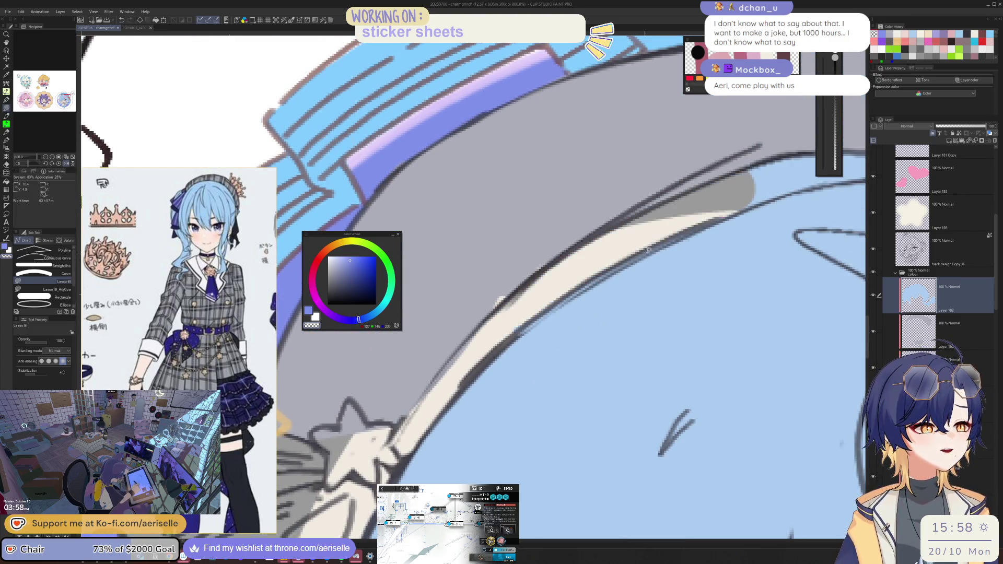
drag(763, 203, 621, 231)
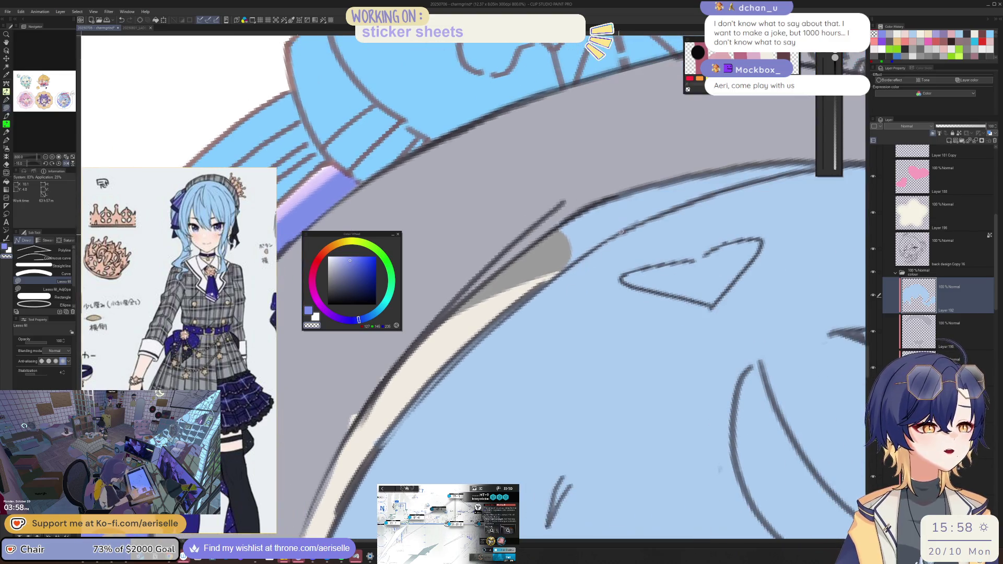
mouse_move(522, 283)
mouse_down()
mouse_move(748, 157)
mouse_move(687, 202)
mouse_up()
drag(559, 261, 574, 234)
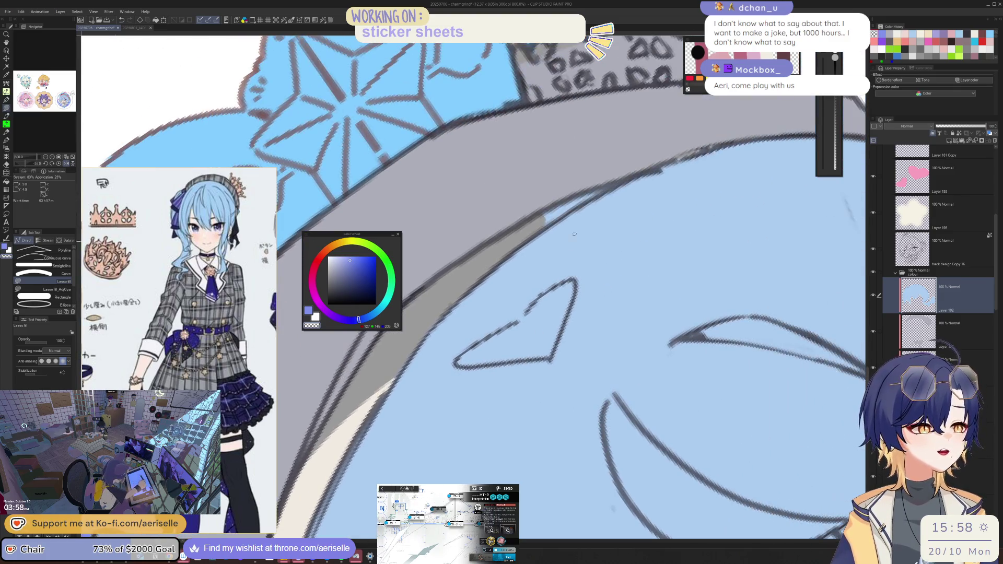
Step: Reset the view, pick the layer below from the canvas, and save the sticker file
key(ctrl+alt+0)
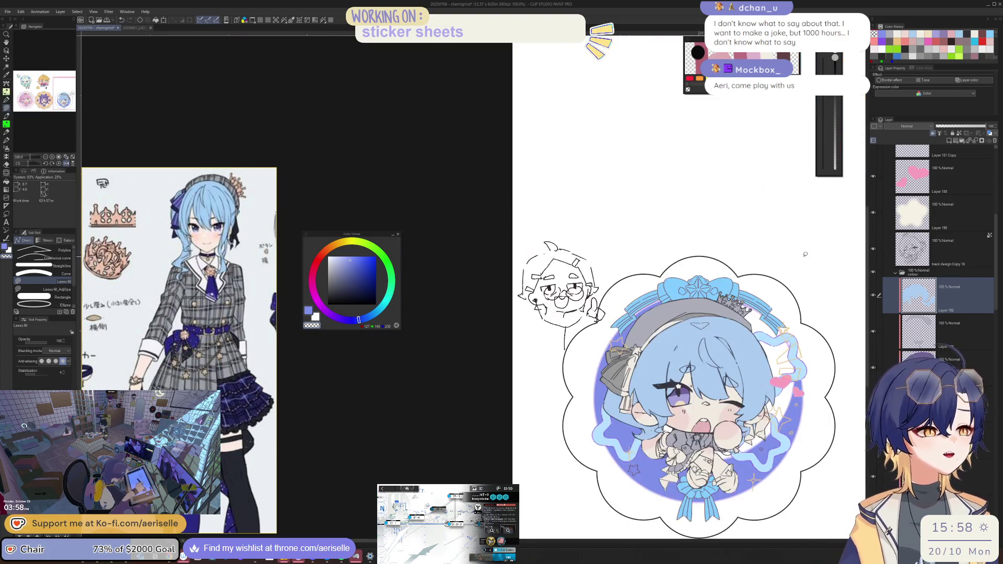
key(ctrl+plus)
key(ctrl+plus)
key(ctrl+plus)
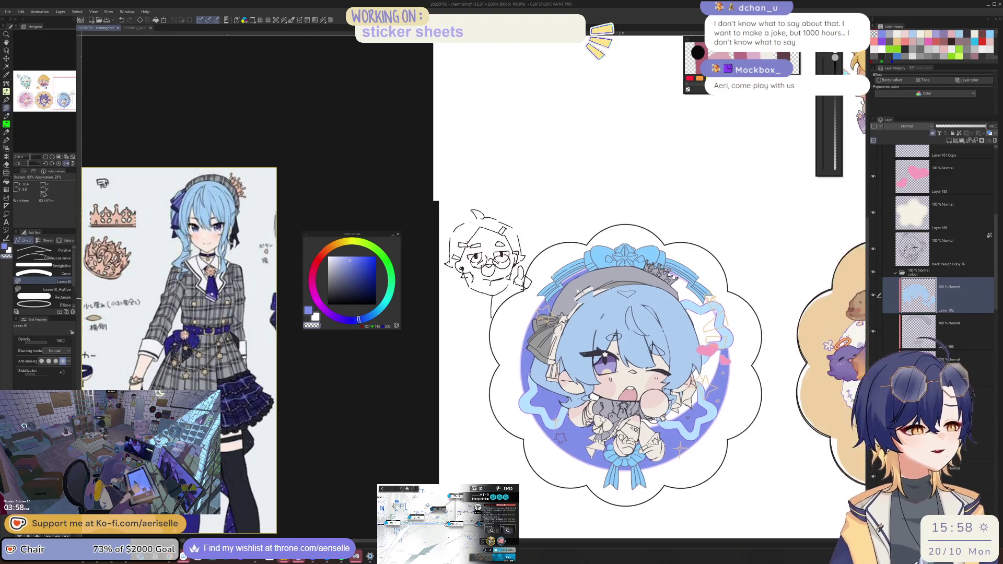
key(o)
click(552, 308)
key(u)
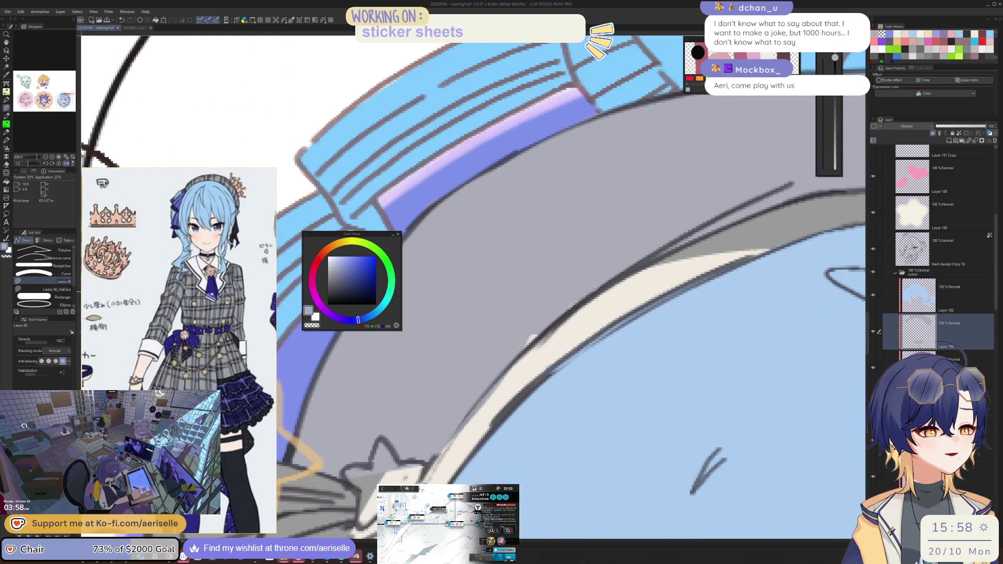
key(ctrl+minus)
drag(652, 247, 612, 243)
key(ctrl+s)
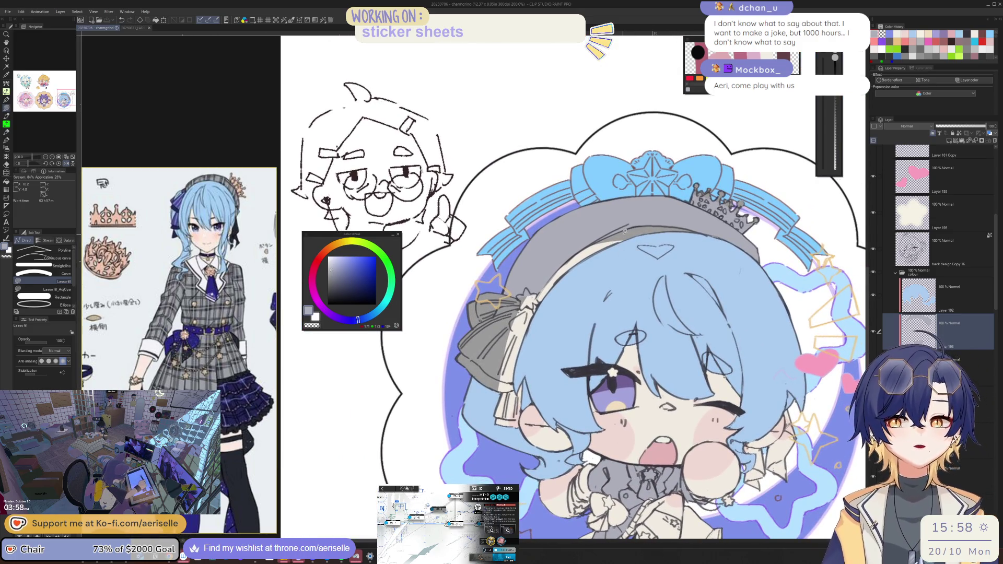
scroll(125, 287, down, 3)
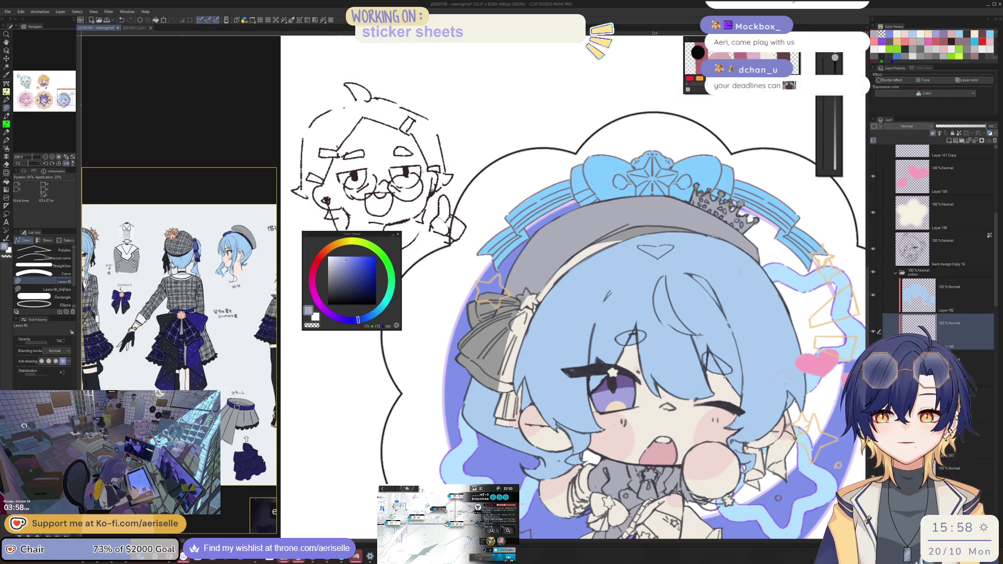
Step: Darken the drawing colour and lasso-fill dark grey strips along the headband
drag(332, 275, 334, 280)
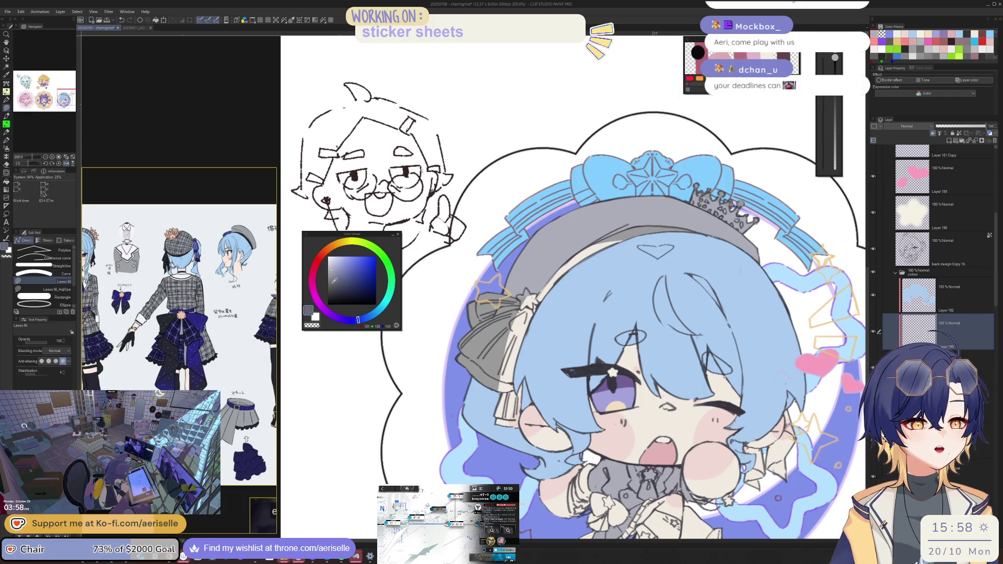
scroll(555, 280, up, 2)
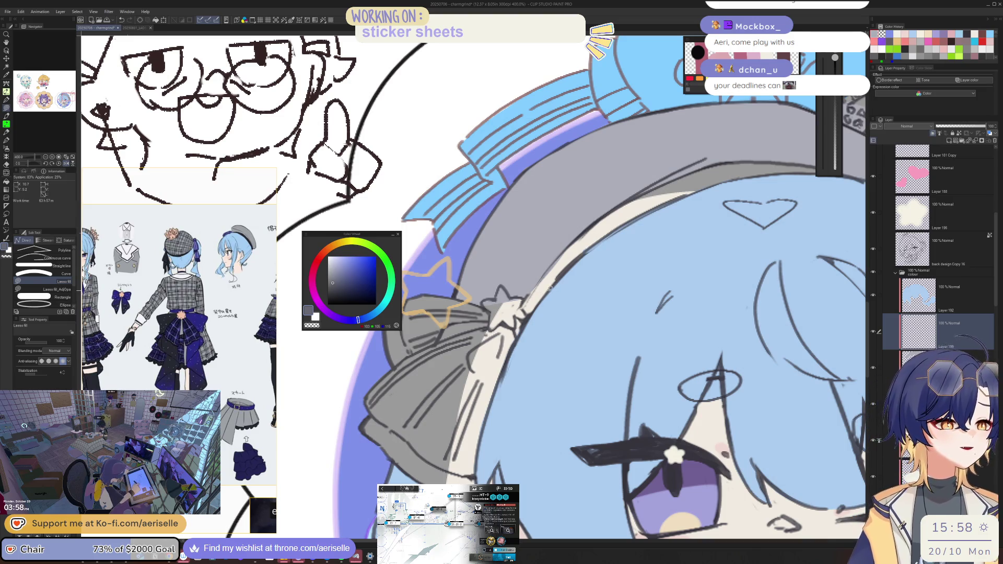
scroll(551, 288, up, 2)
mouse_move(510, 343)
mouse_down()
mouse_move(490, 305)
mouse_move(624, 204)
mouse_move(580, 243)
mouse_up()
key(e)
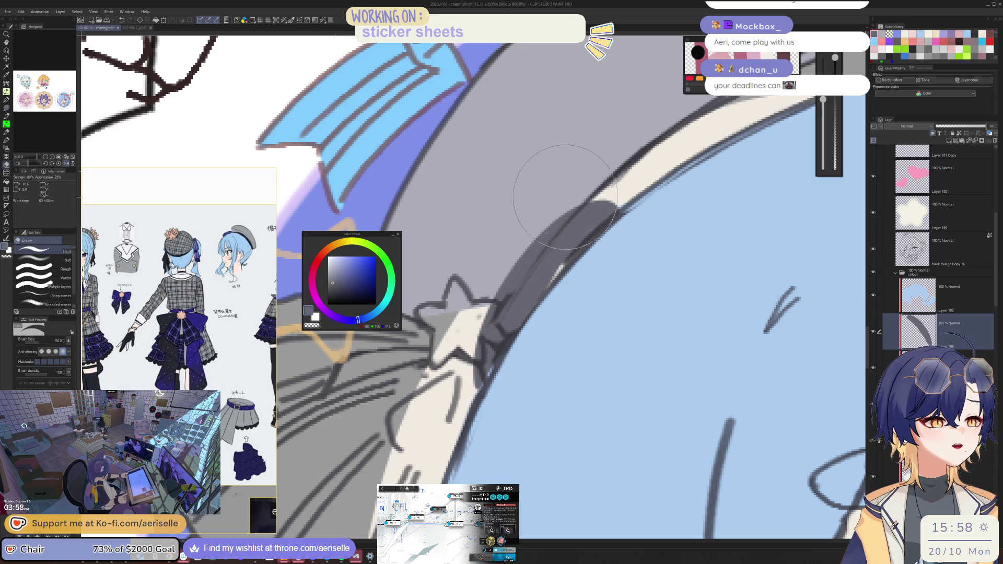
key(u)
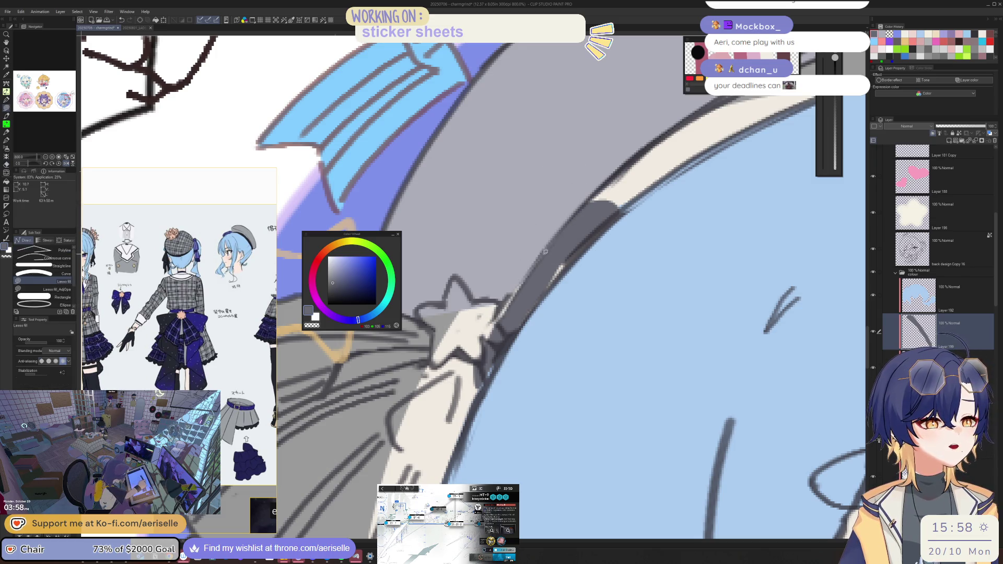
mouse_move(505, 303)
mouse_down()
mouse_move(475, 361)
mouse_move(489, 384)
mouse_move(582, 250)
mouse_up()
Step: Following the headband's curve, fill the remaining light stripe dark grey
key(minus)
mouse_move(499, 337)
mouse_down()
mouse_move(606, 261)
mouse_move(600, 225)
mouse_move(470, 331)
mouse_up()
key(minus)
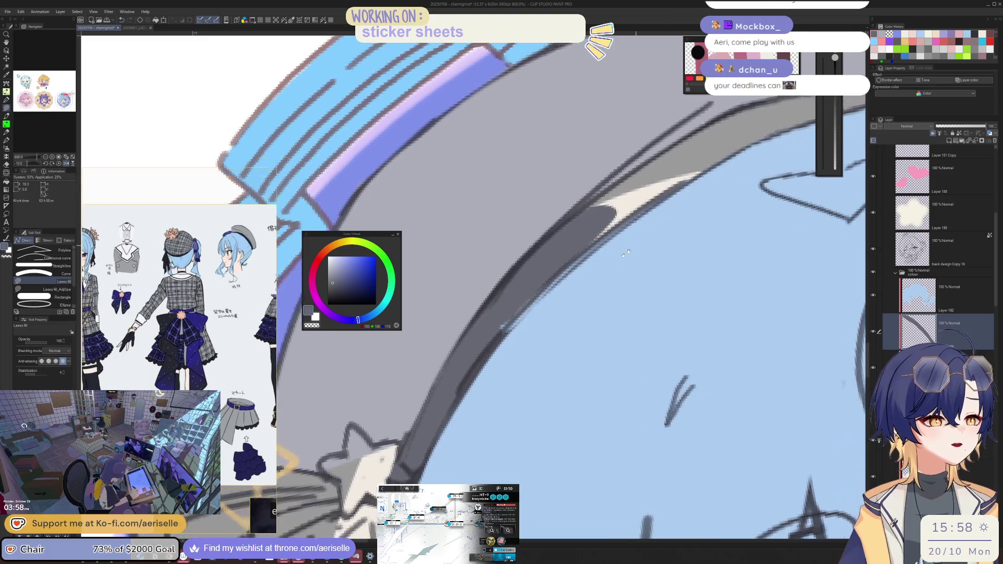
drag(522, 298, 424, 402)
drag(569, 270, 516, 320)
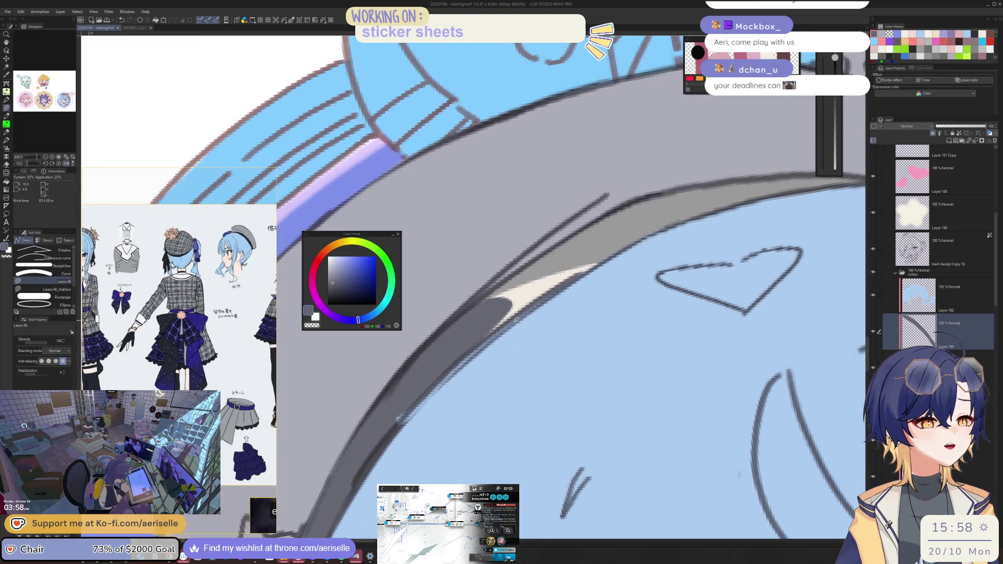
mouse_move(629, 246)
mouse_down()
mouse_move(671, 222)
mouse_move(585, 225)
mouse_move(486, 298)
mouse_move(549, 256)
mouse_move(666, 218)
mouse_move(677, 224)
mouse_move(464, 346)
mouse_up()
key(minus)
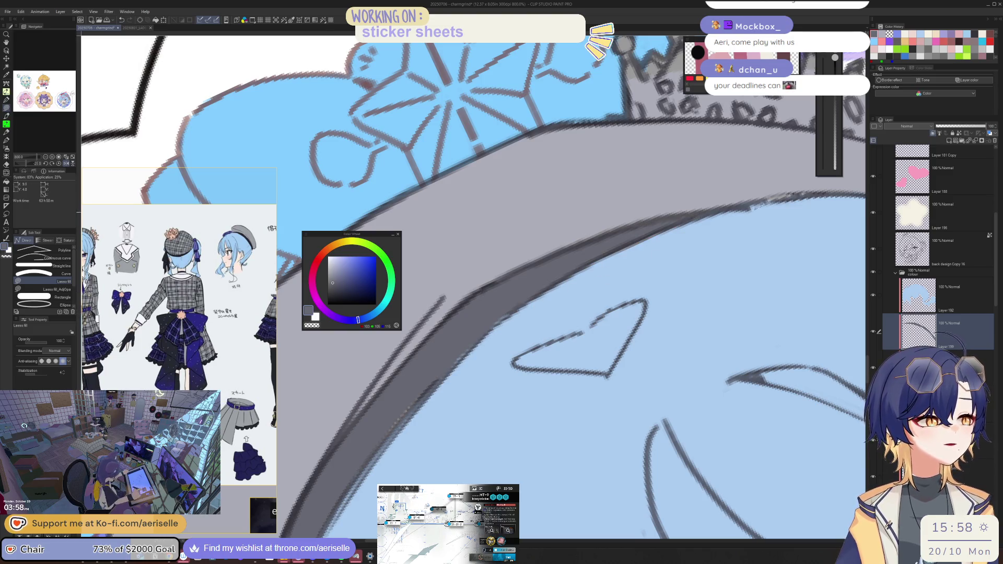
Step: Switch to the eraser on Layer 192 and adjust the view
scroll(643, 360, down, 5)
scroll(642, 361, up, 5)
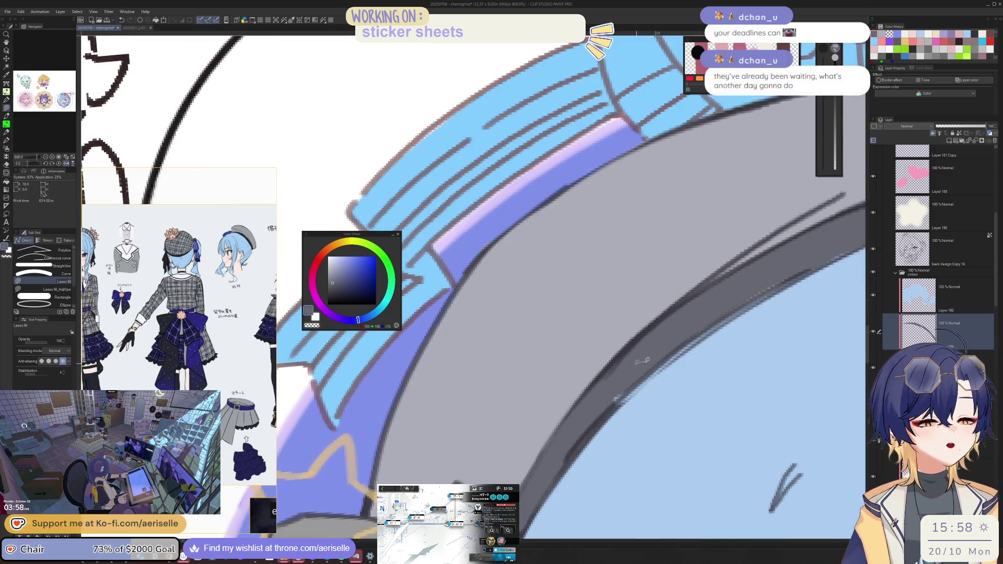
scroll(643, 361, down, 3)
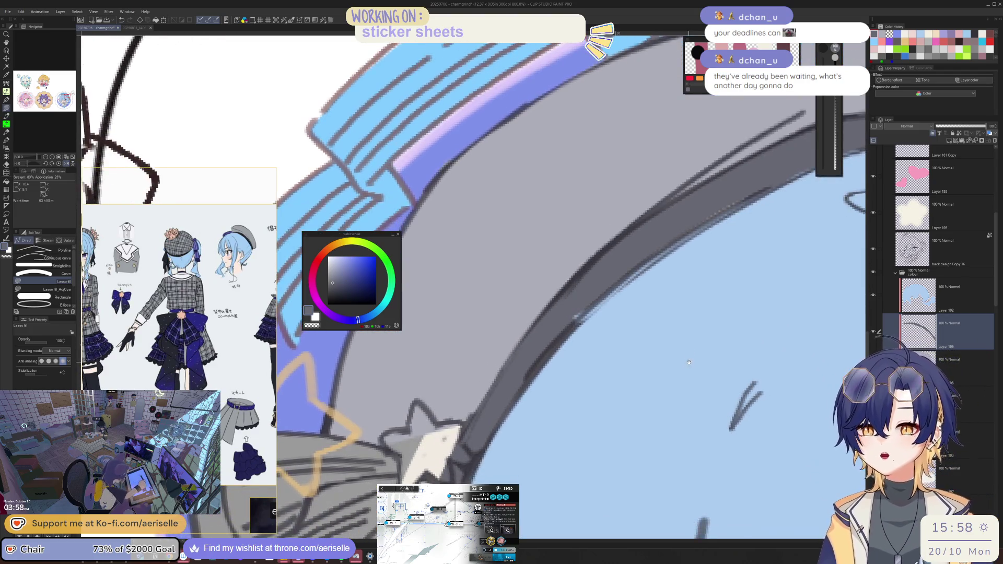
scroll(689, 362, left, 2)
key(e)
key(alt+bracketright)
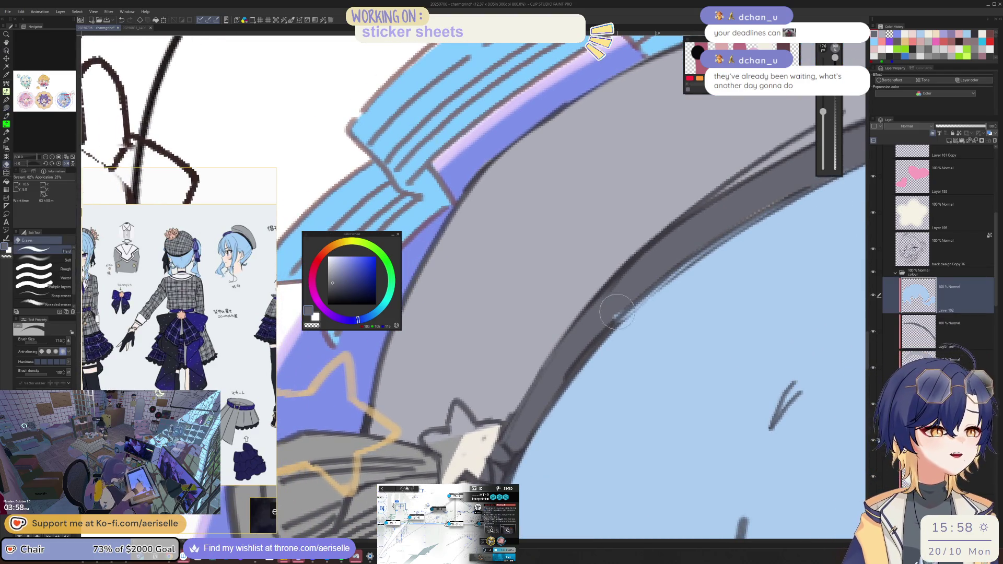
scroll(637, 288, down, 4)
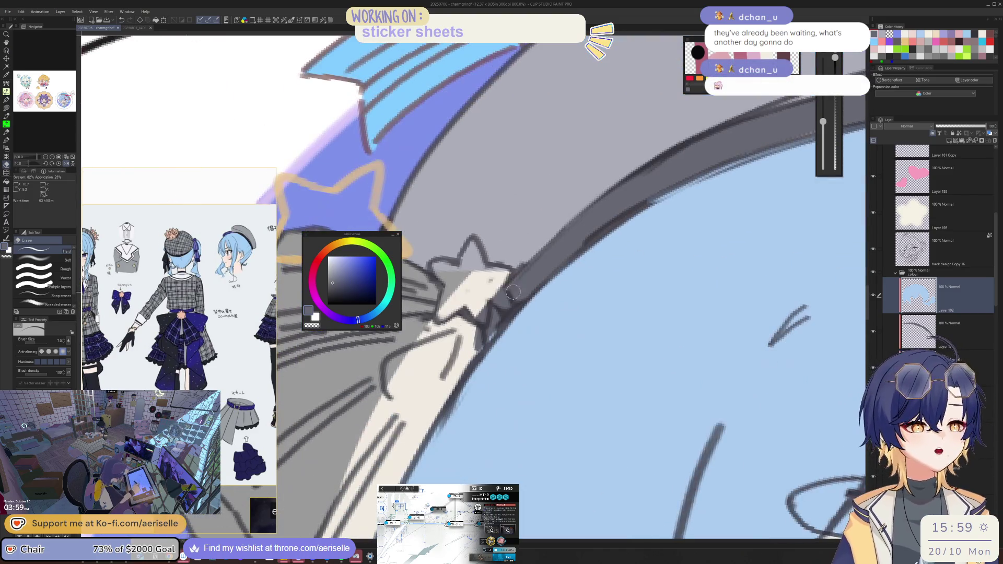
scroll(443, 387, down, 4)
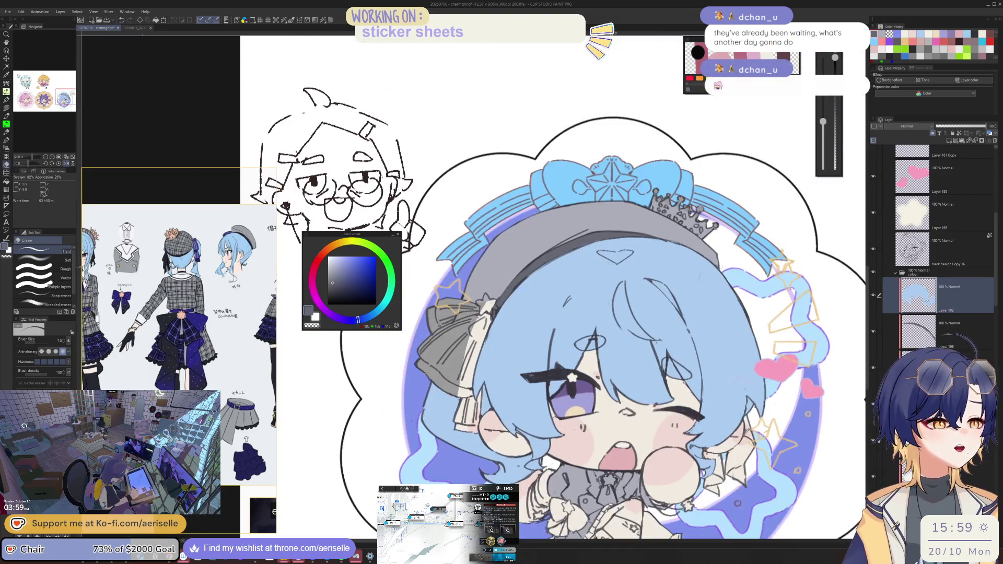
Step: Line up the headband and lasso-fill two more of its sections grey
mouse_move(473, 131)
mouse_down()
mouse_move(555, 154)
mouse_move(615, 221)
mouse_up()
click(951, 331)
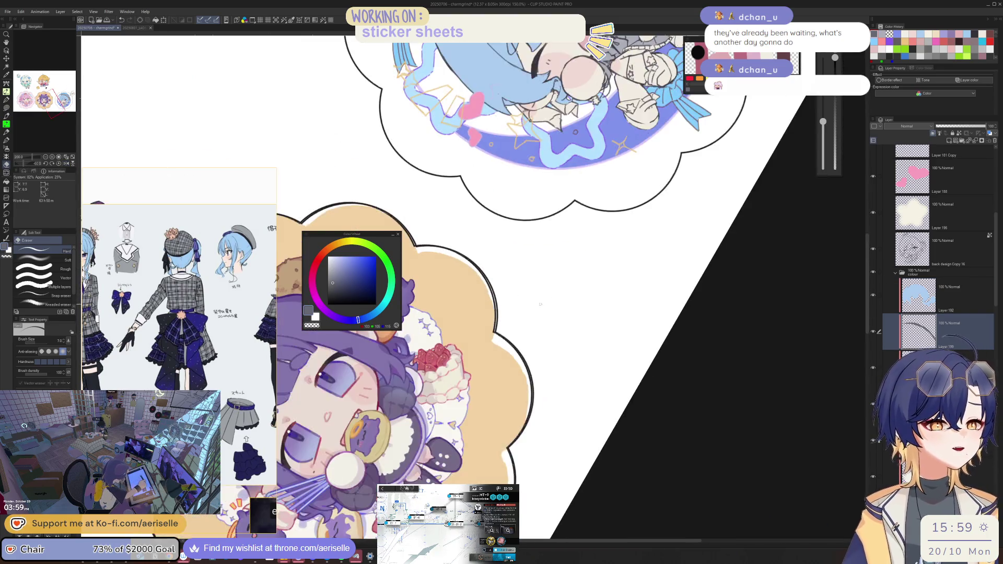
scroll(570, 300, up, 2)
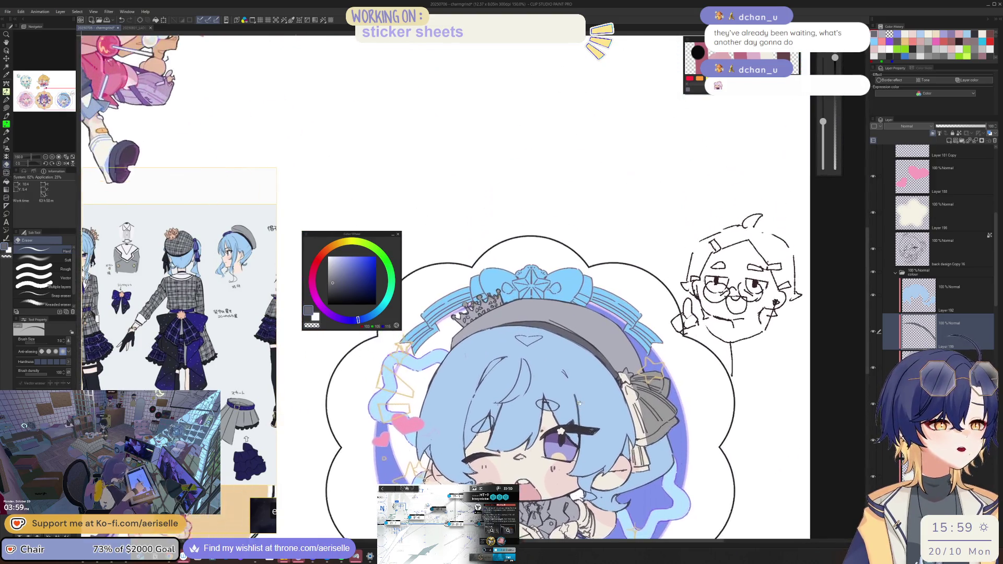
drag(744, 270, 570, 299)
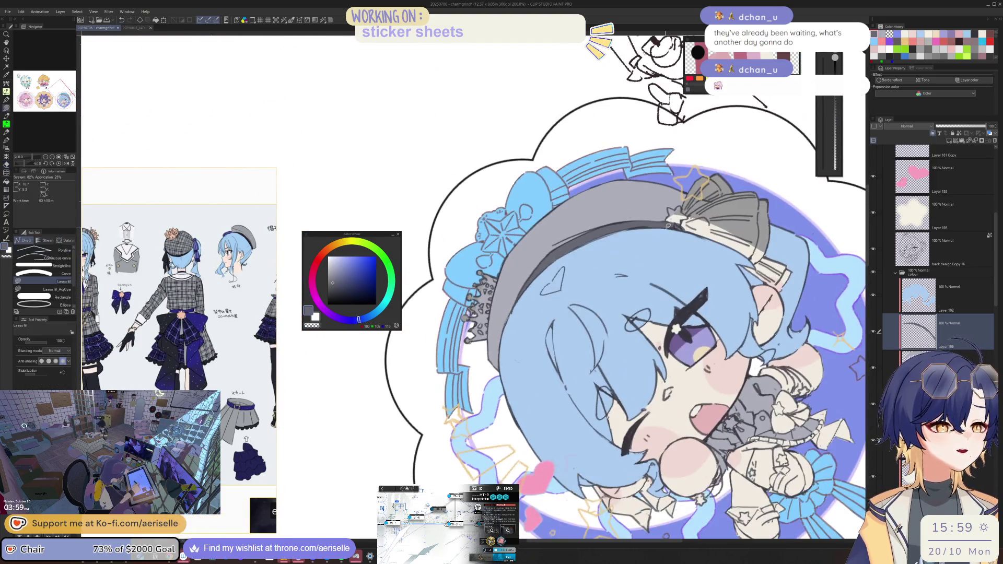
key(u)
drag(598, 222, 676, 227)
drag(525, 282, 525, 283)
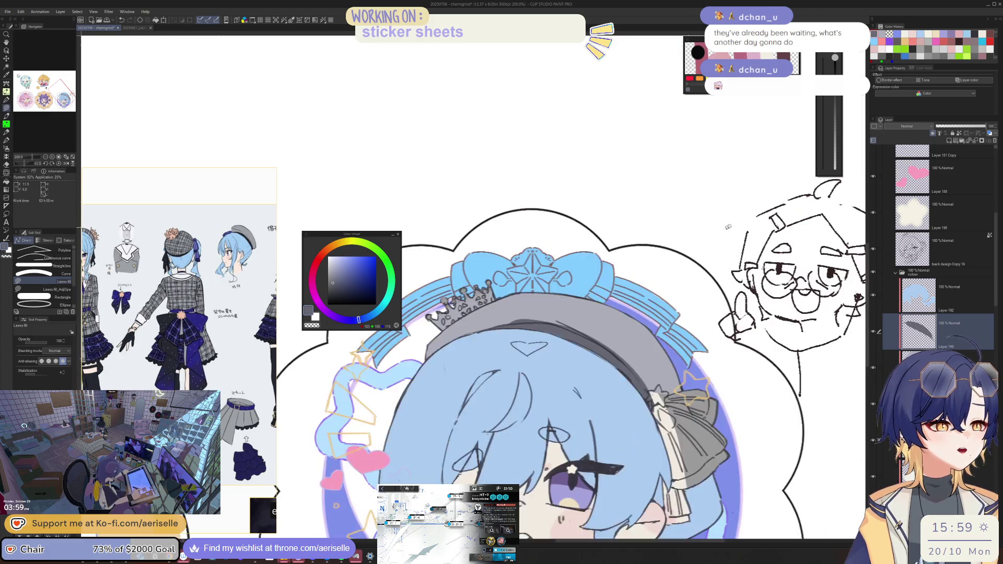
mouse_move(521, 318)
mouse_down()
mouse_move(681, 288)
mouse_move(650, 267)
mouse_up()
drag(570, 274, 569, 275)
Step: Move to Layer 192 with the eraser, reset the view rotation, and select Layer 199
scroll(554, 287, up, 2)
key(e)
key(alt+bracketright)
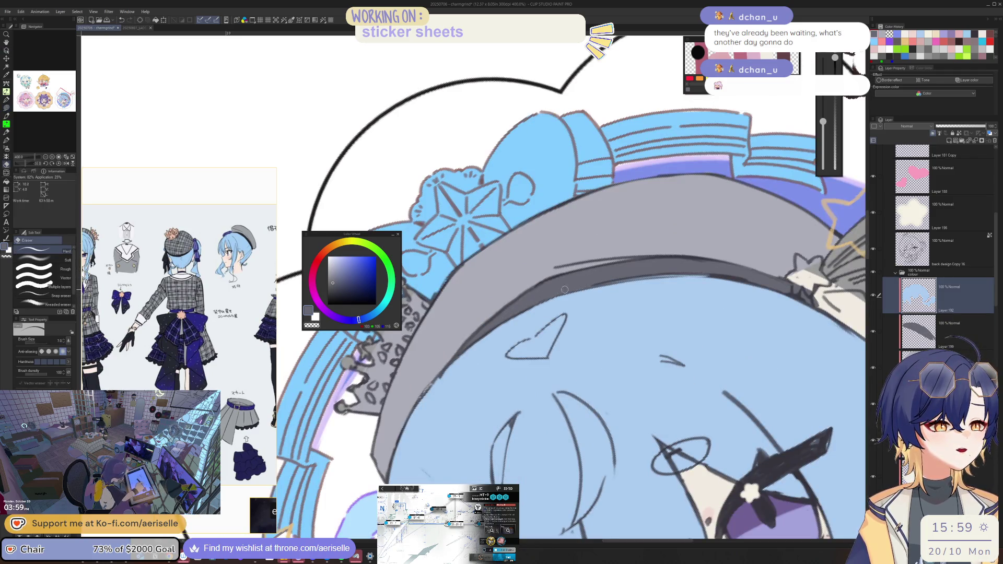
scroll(580, 286, down, 2)
mouse_move(580, 286)
mouse_down()
mouse_move(533, 316)
mouse_move(645, 293)
mouse_up()
key(ctrl+alt+0)
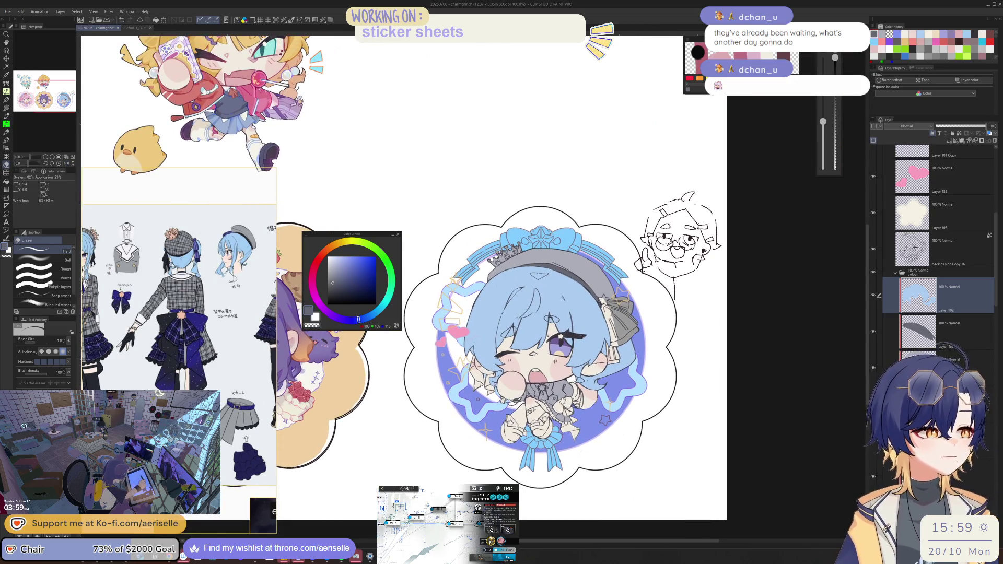
click(922, 326)
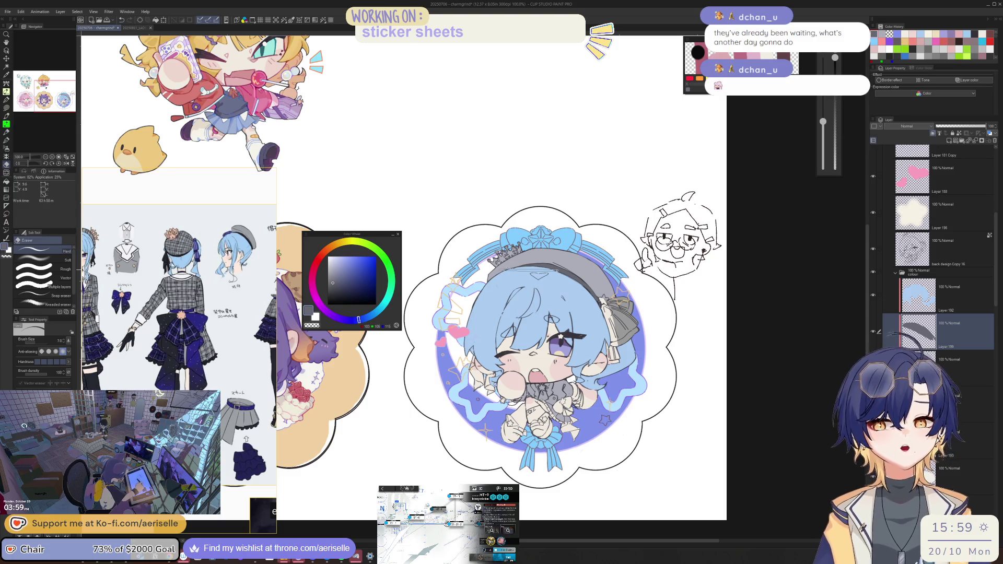
Step: Apply Hue/Saturation/Luminosity to the headband with Saturation 10 and Luminosity -11
key(ctrl+u)
click(710, 360)
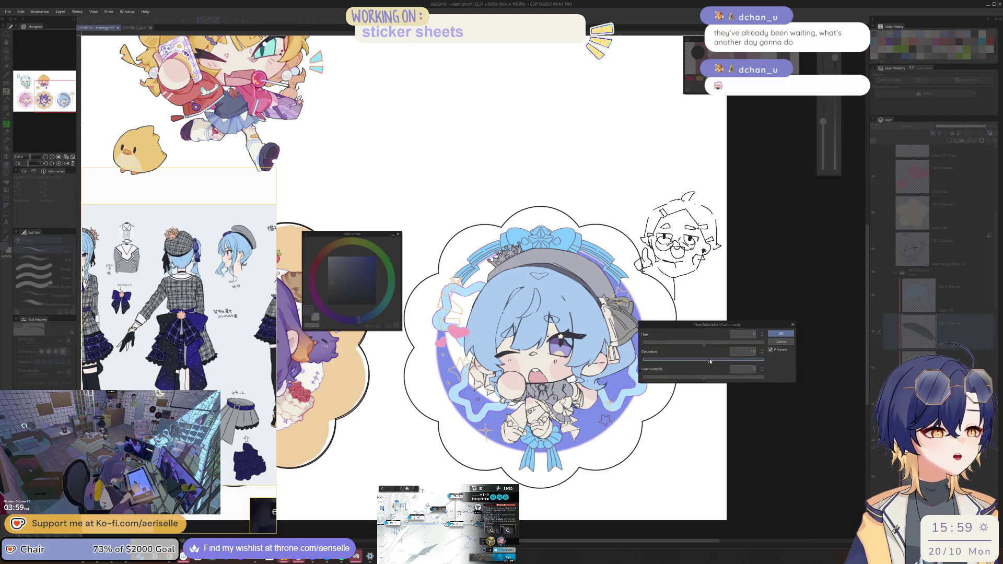
drag(705, 376, 695, 380)
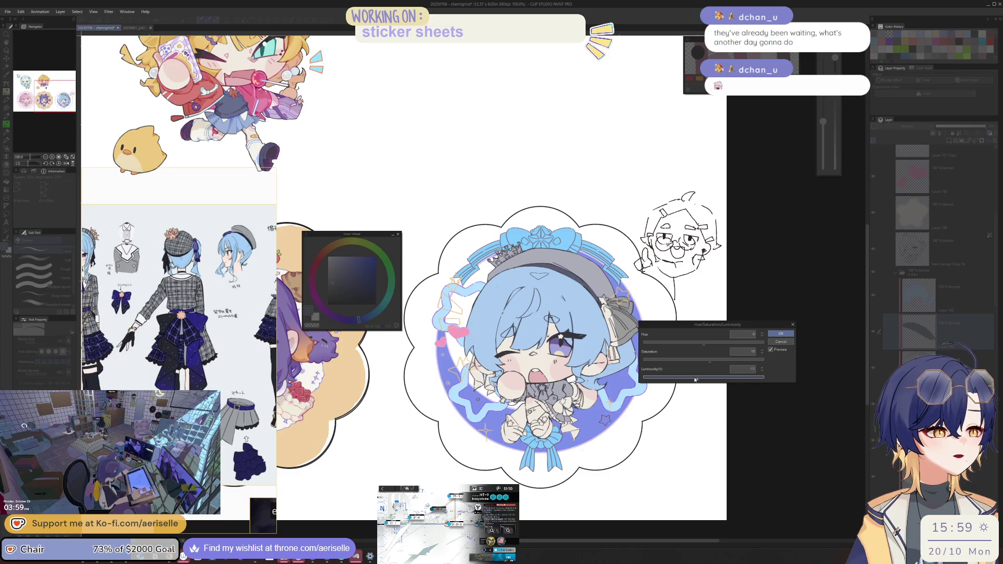
click(781, 333)
Step: Flip the view, glance at the Rafayel zine canvas, then switch to the kan&ico shop browser
key(h)
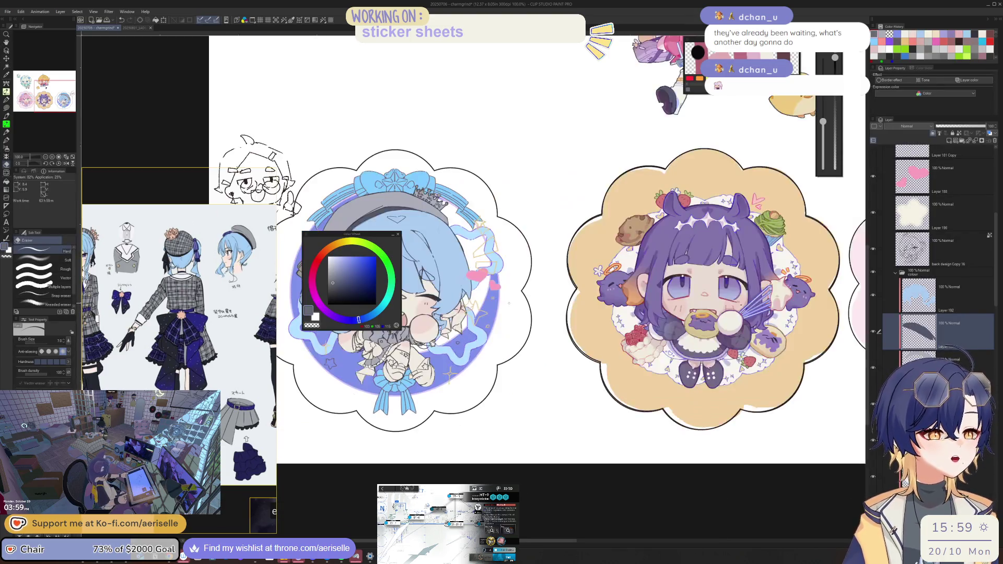
click(133, 28)
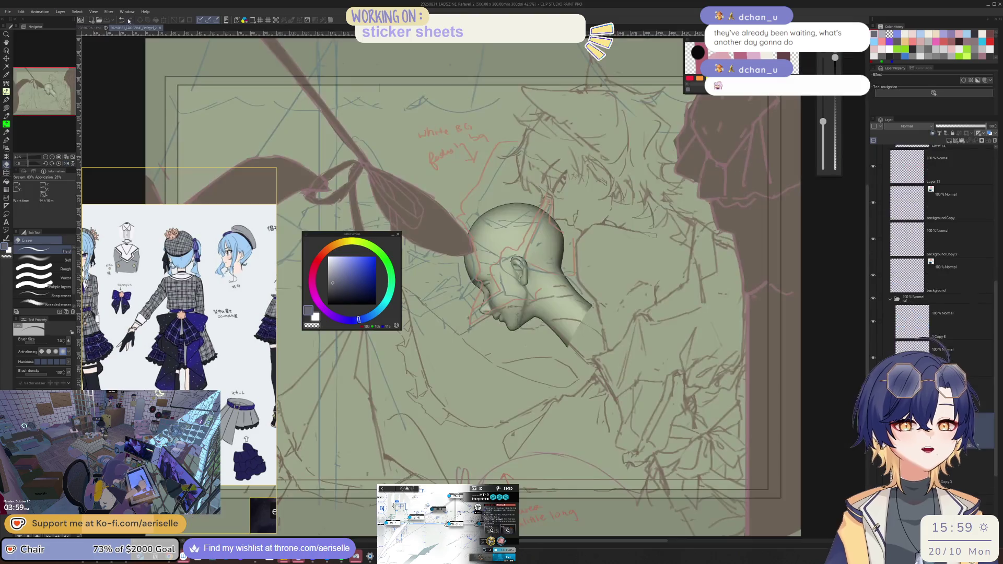
click(90, 28)
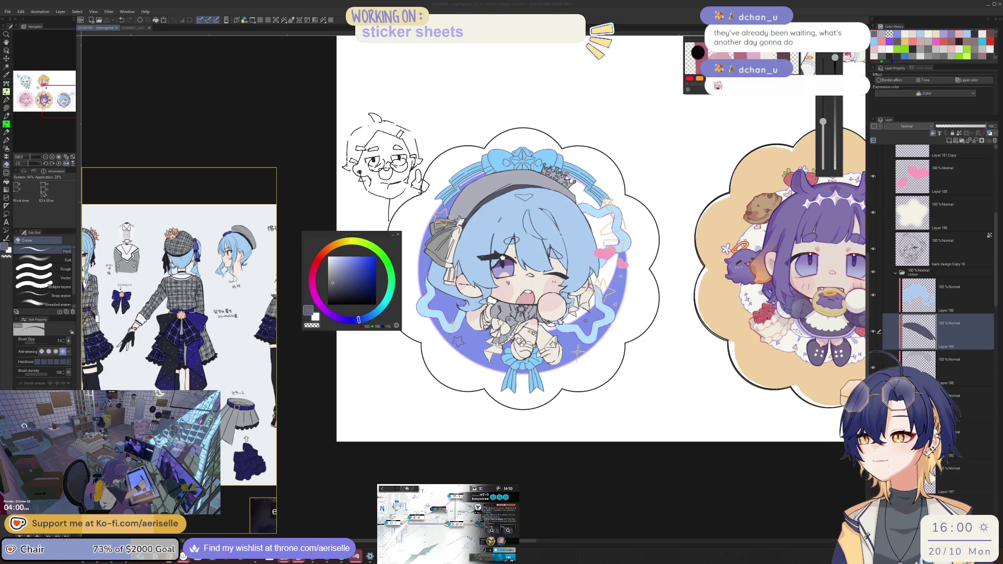
key(alt+Tab)
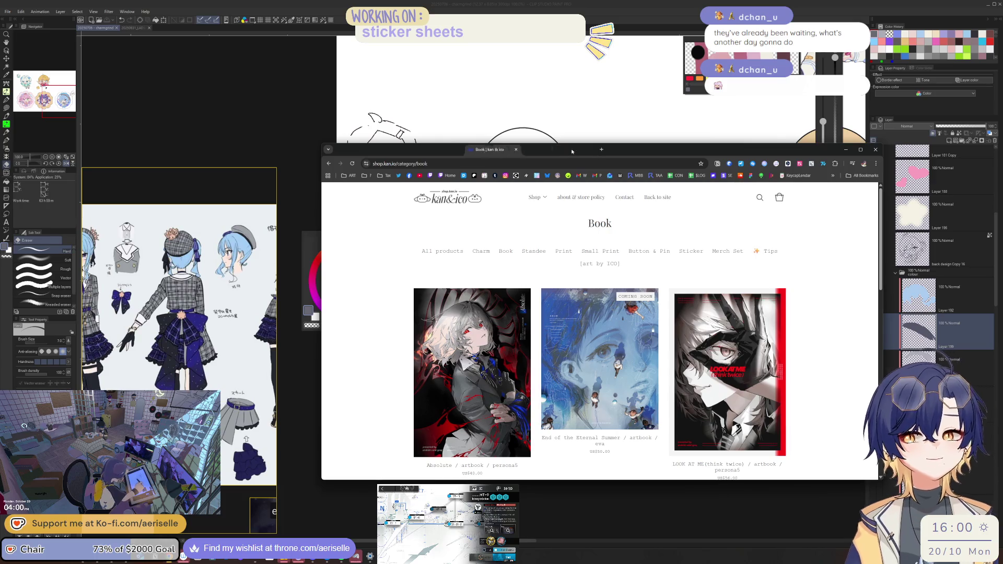
scroll(496, 348, down, 7)
scroll(496, 347, up, 8)
click(472, 189)
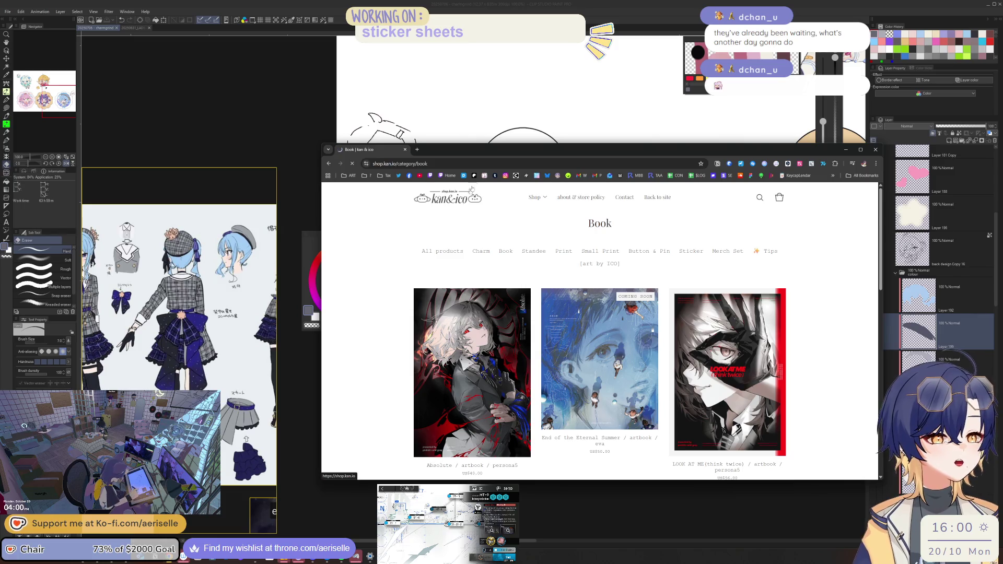
drag(522, 149, 492, 123)
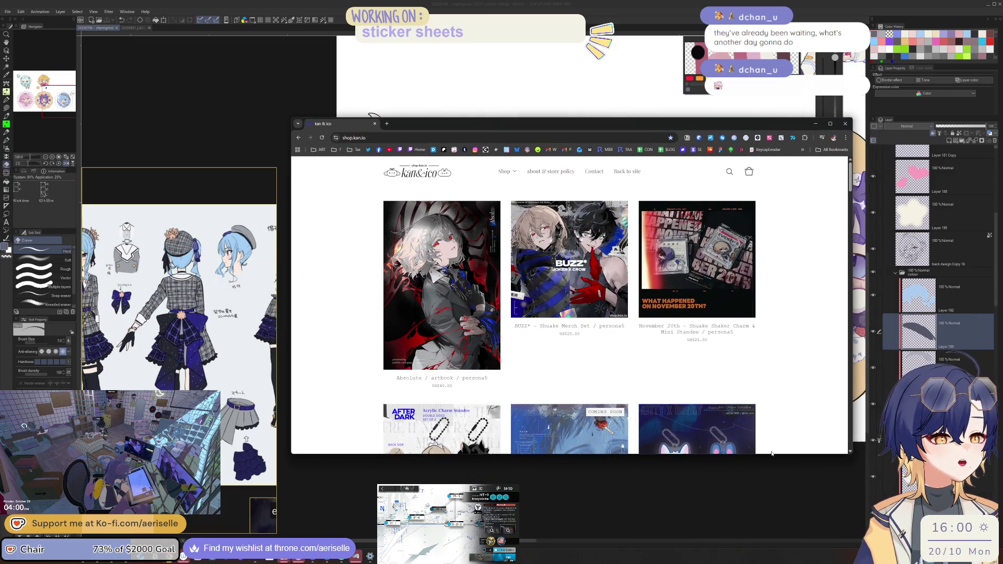
click(852, 460)
drag(852, 454, 864, 534)
scroll(791, 462, down, 3)
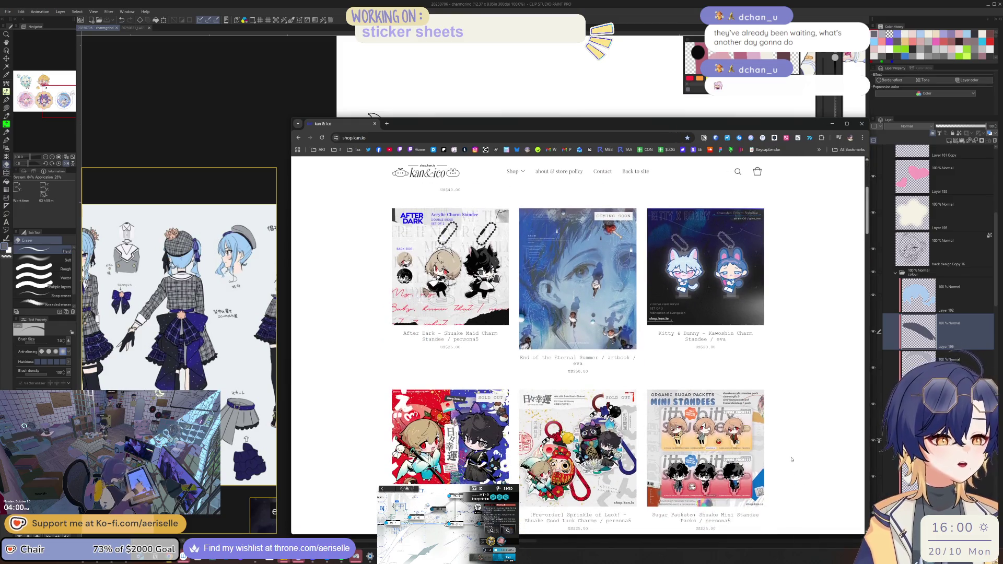
scroll(679, 418, down, 3)
click(571, 366)
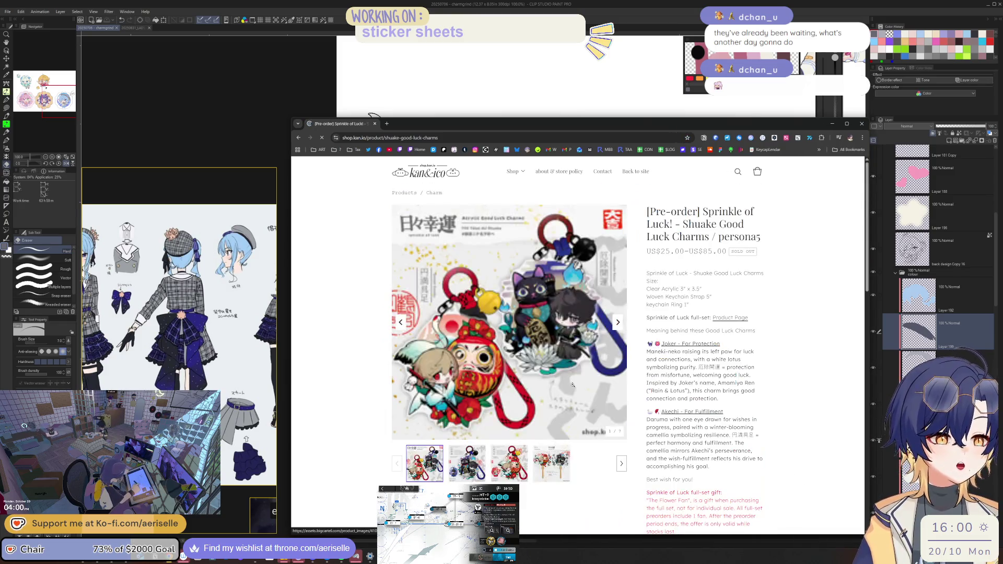
click(466, 463)
click(501, 455)
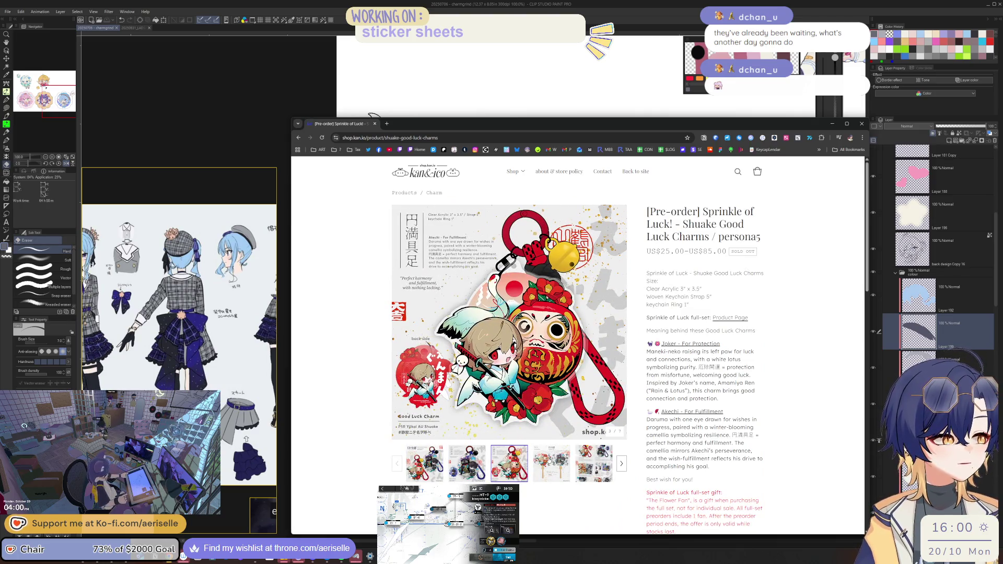
click(551, 463)
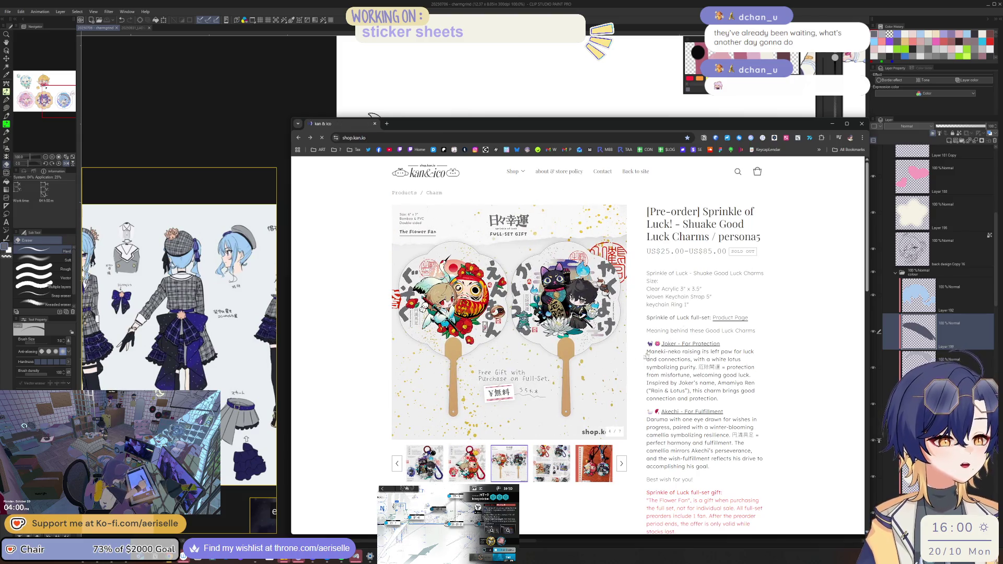
key(alt+Left)
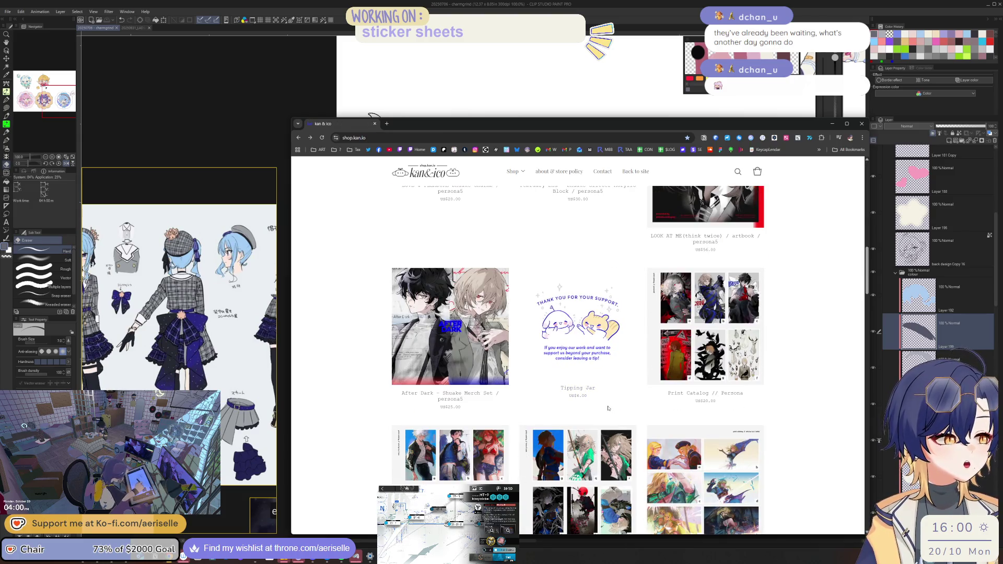
scroll(614, 406, down, 4)
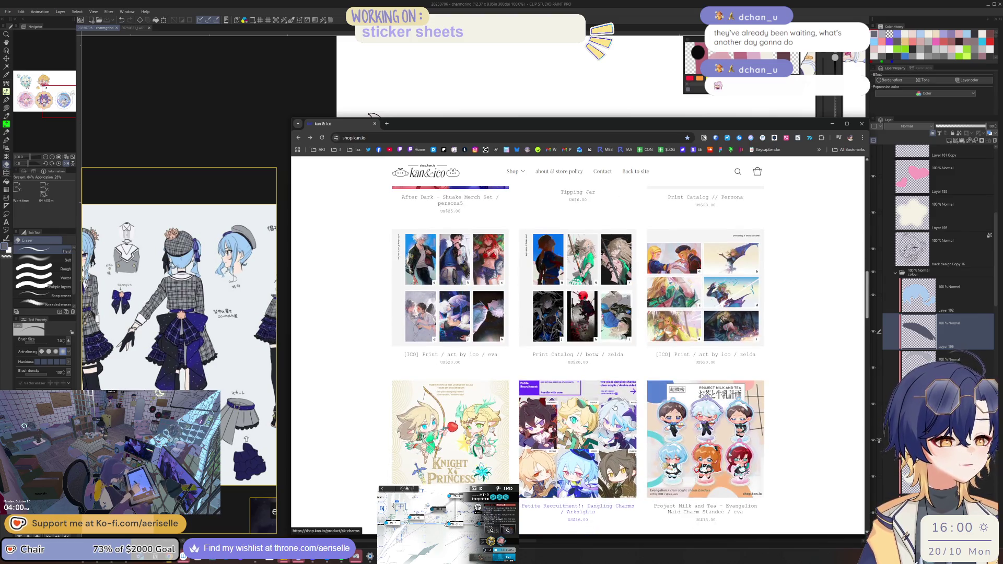
scroll(614, 407, down, 15)
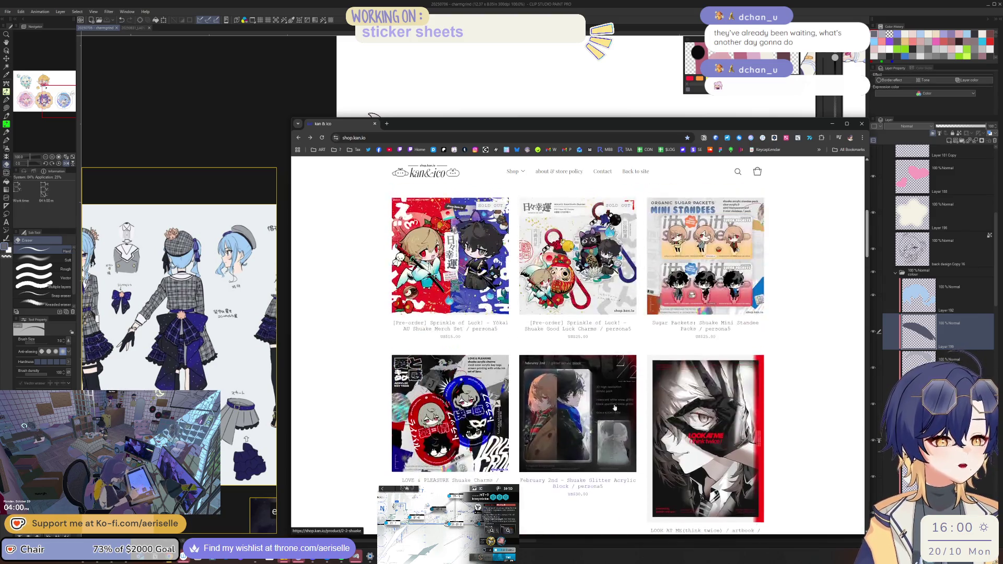
click(466, 341)
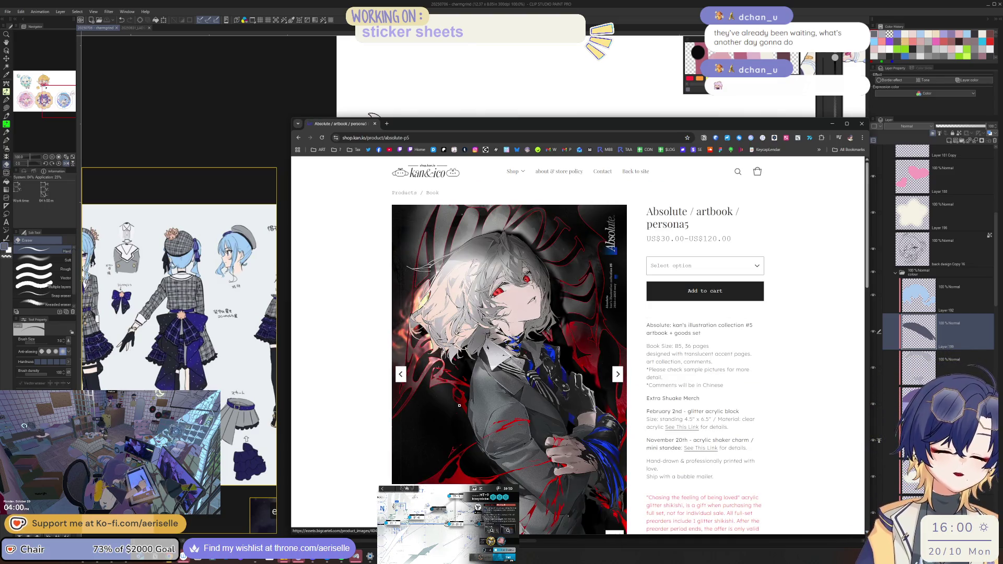
scroll(574, 366, down, 1)
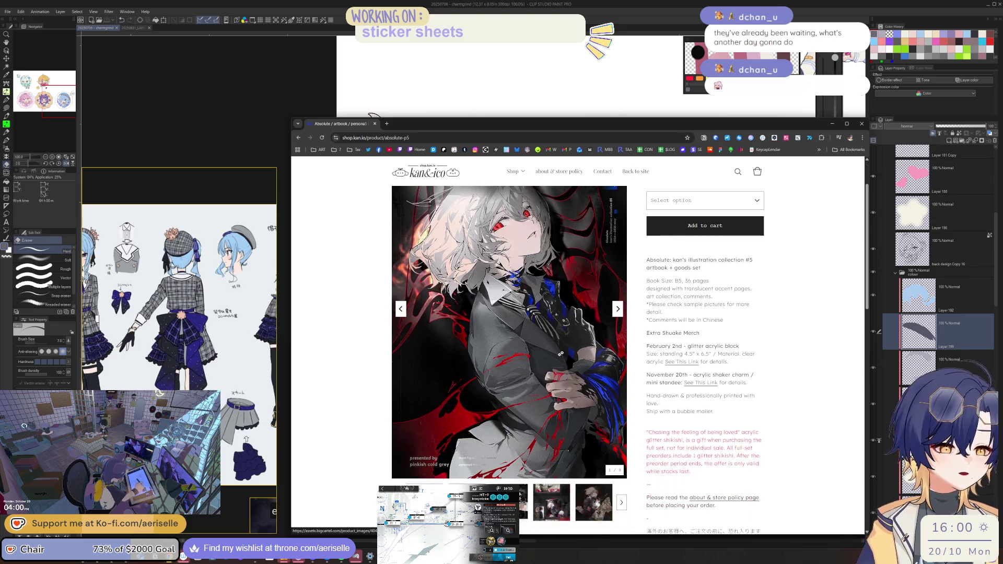
click(617, 309)
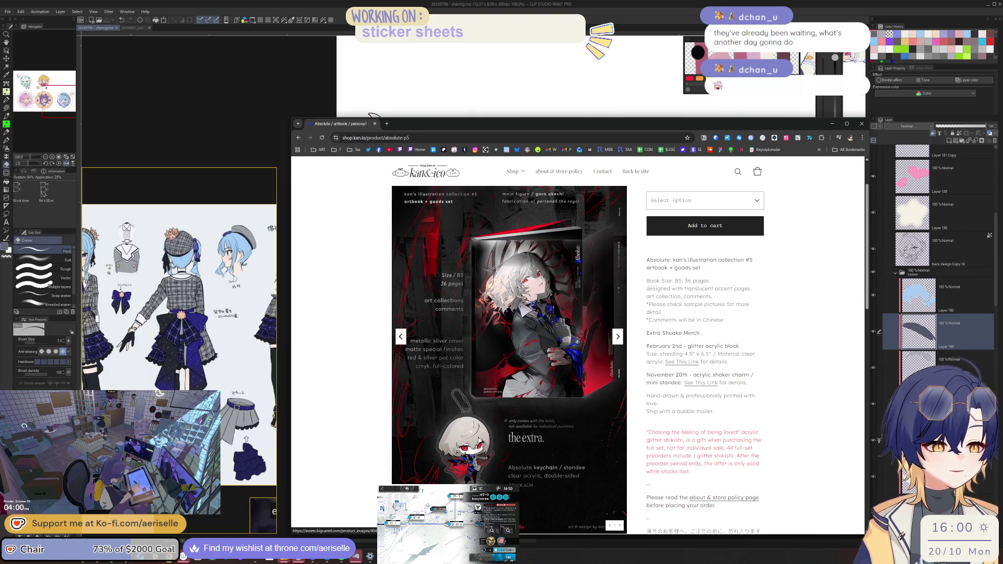
click(575, 365)
click(715, 441)
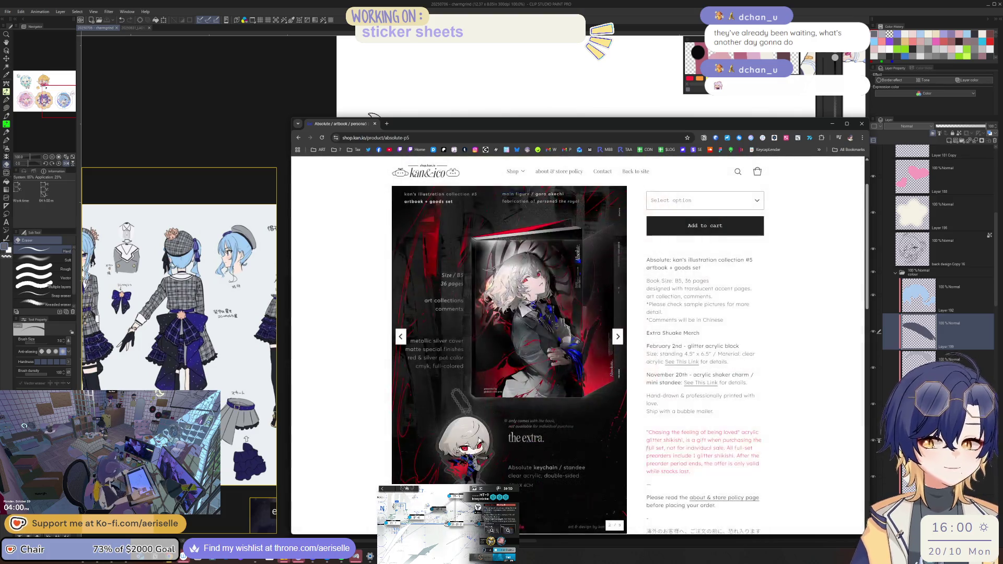
scroll(715, 442, down, 2)
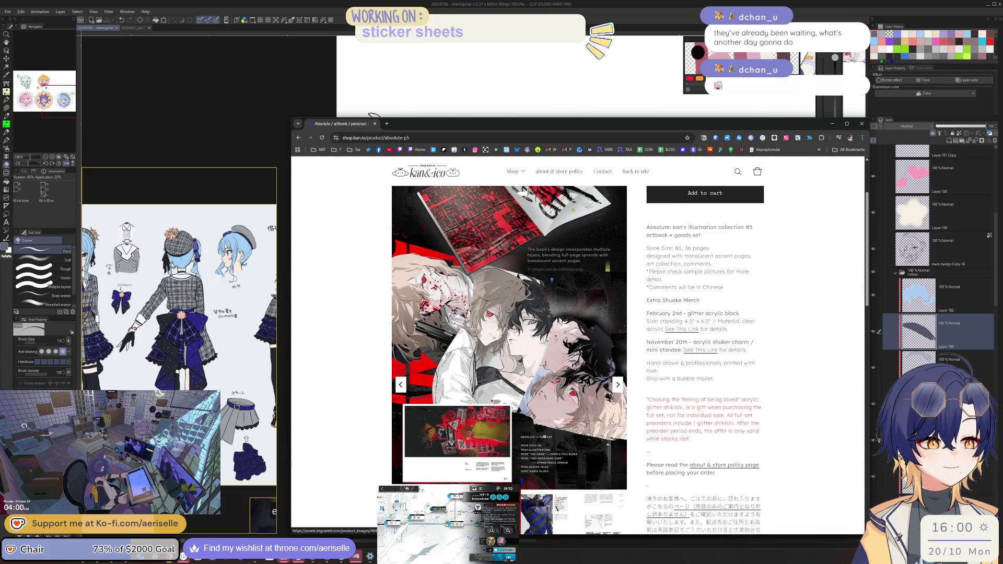
scroll(680, 450, down, 1)
click(574, 366)
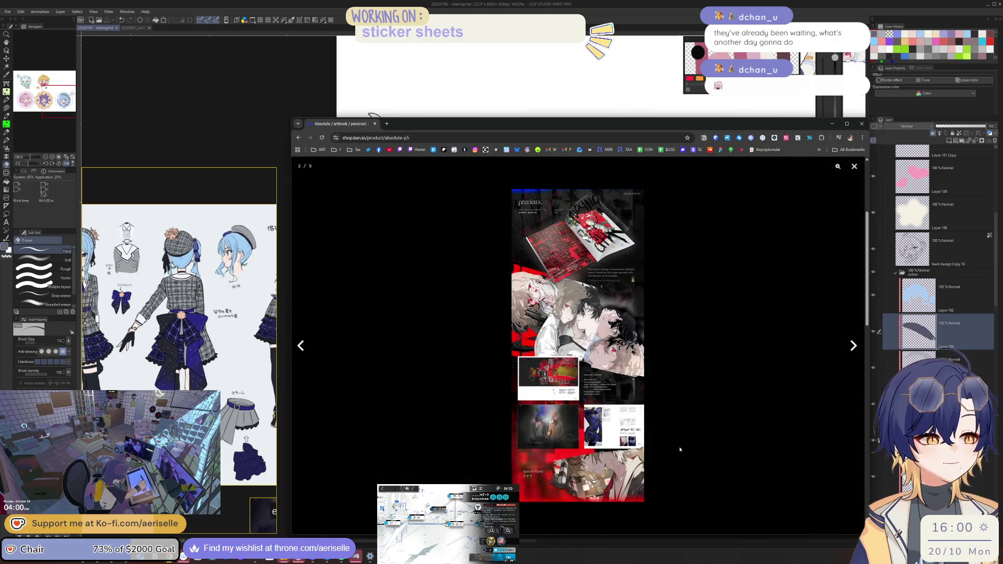
click(681, 449)
scroll(636, 451, down, 5)
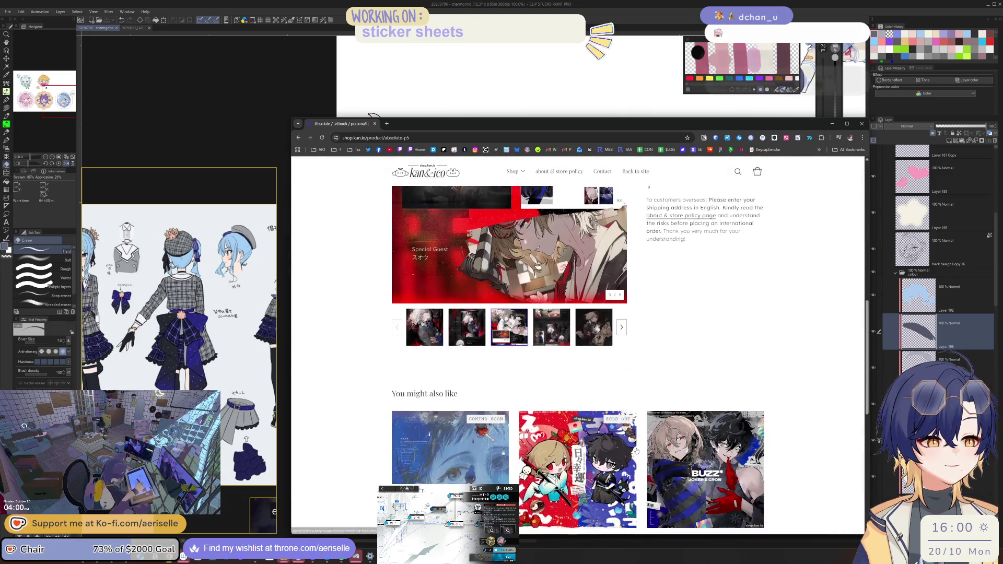
scroll(637, 451, down, 2)
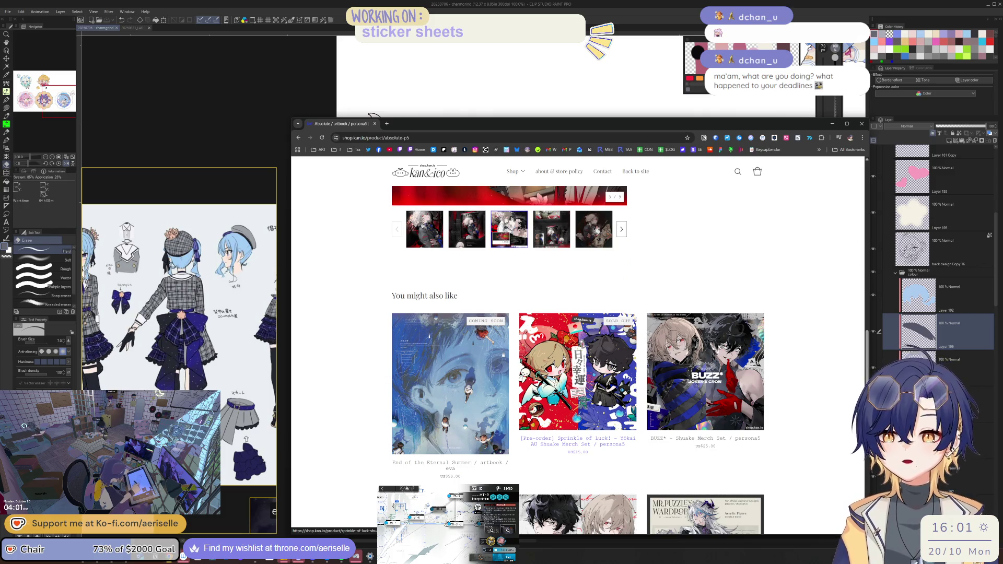
scroll(611, 404, up, 6)
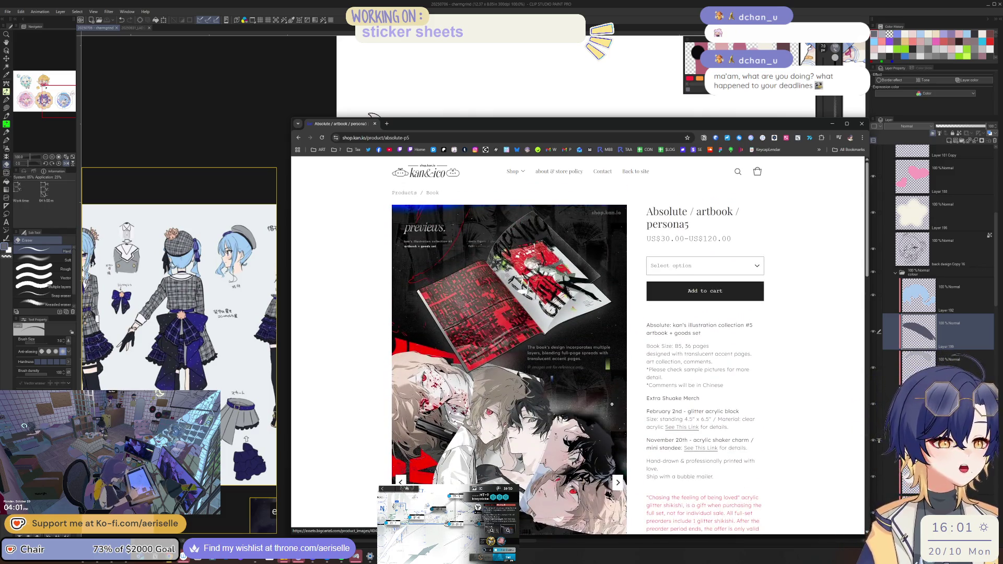
key(alt+Left)
scroll(705, 486, down, 3)
scroll(717, 445, down, 7)
scroll(727, 404, up, 3)
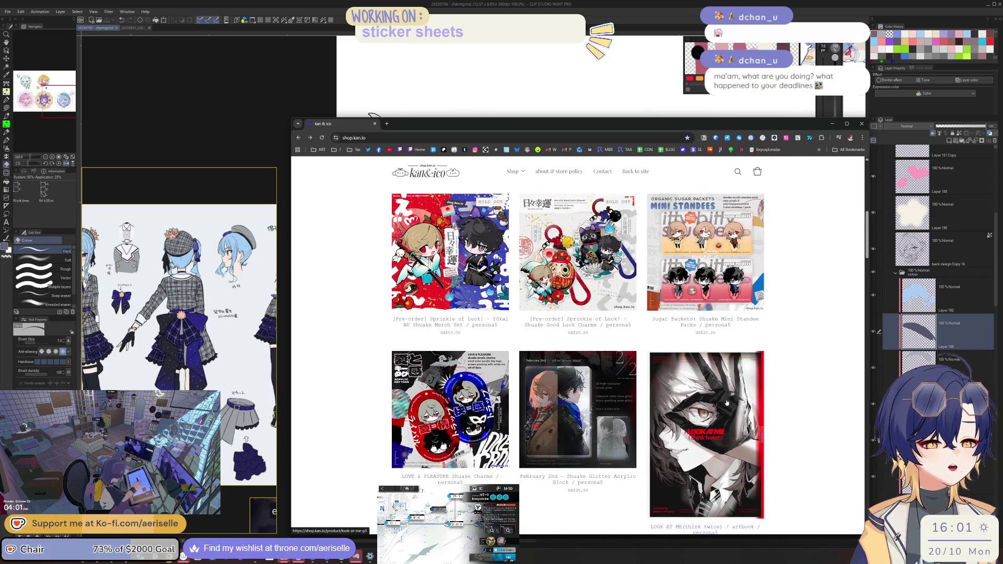
click(504, 400)
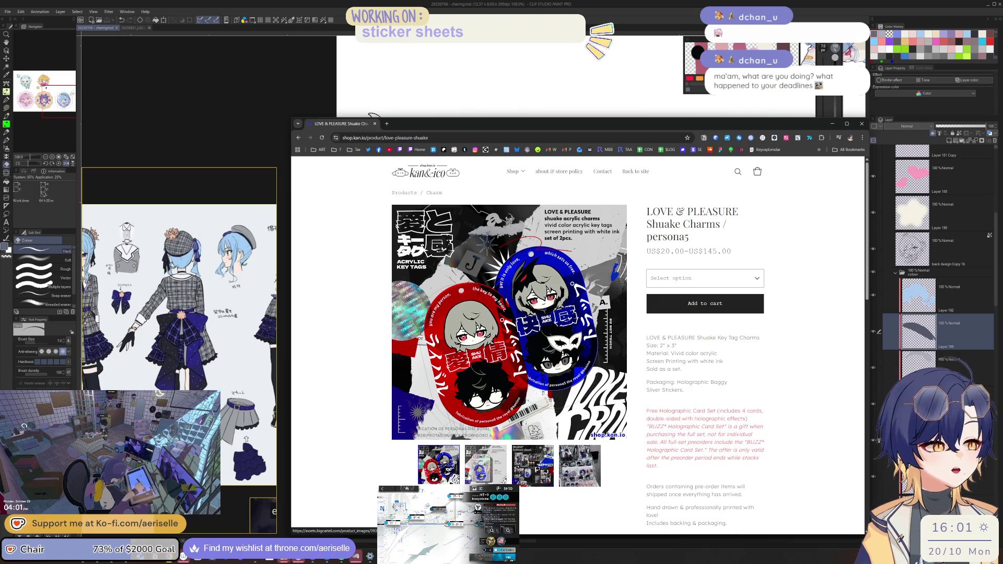
click(486, 465)
click(548, 470)
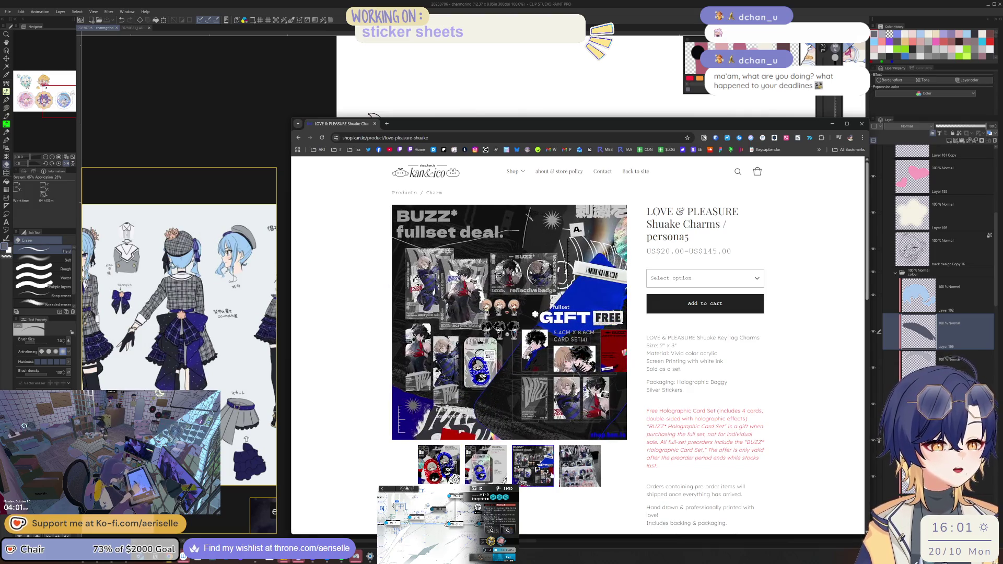
click(580, 465)
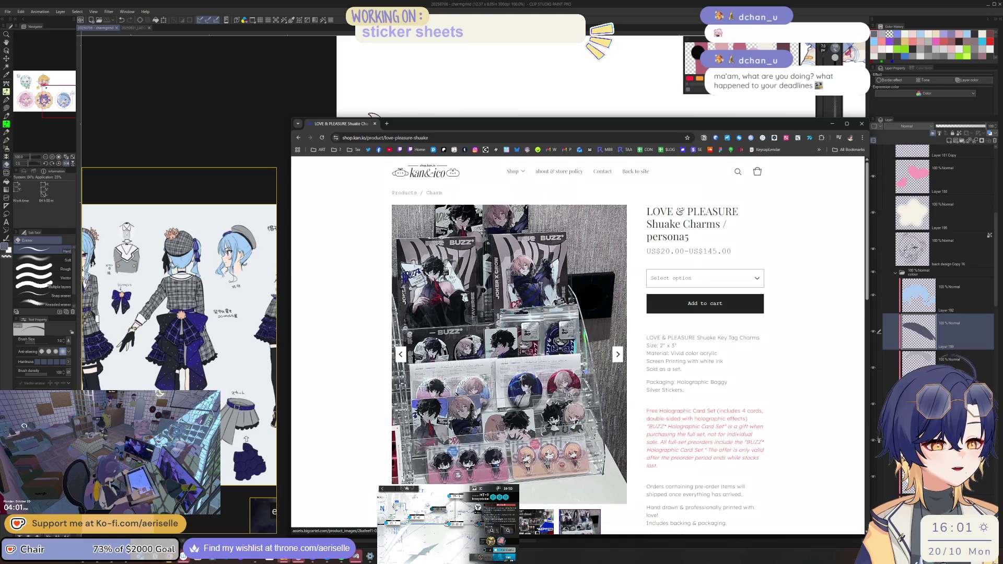
click(567, 395)
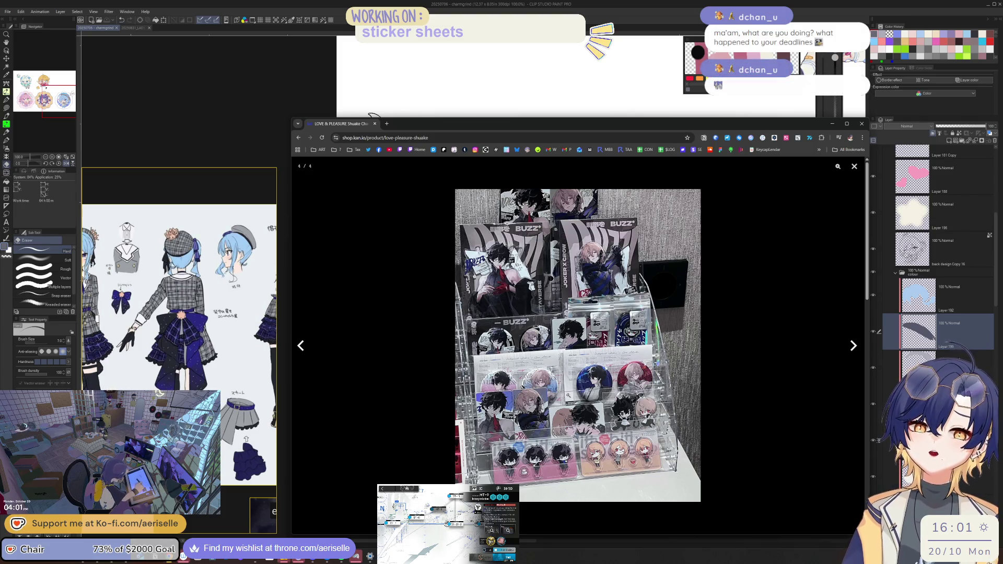
click(745, 449)
scroll(575, 366, down, 5)
scroll(575, 365, up, 5)
key(alt+Left)
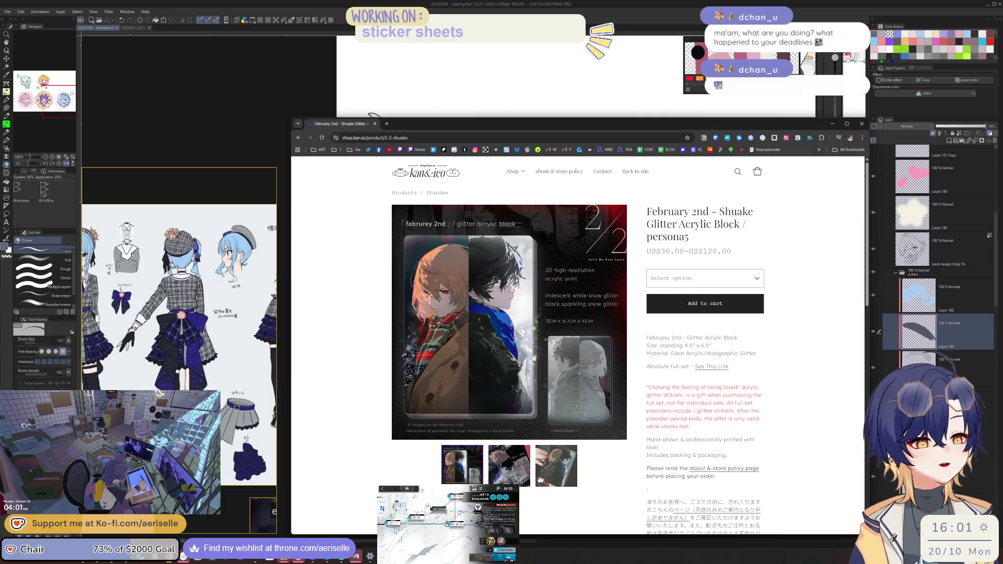
click(539, 479)
key(alt+Left)
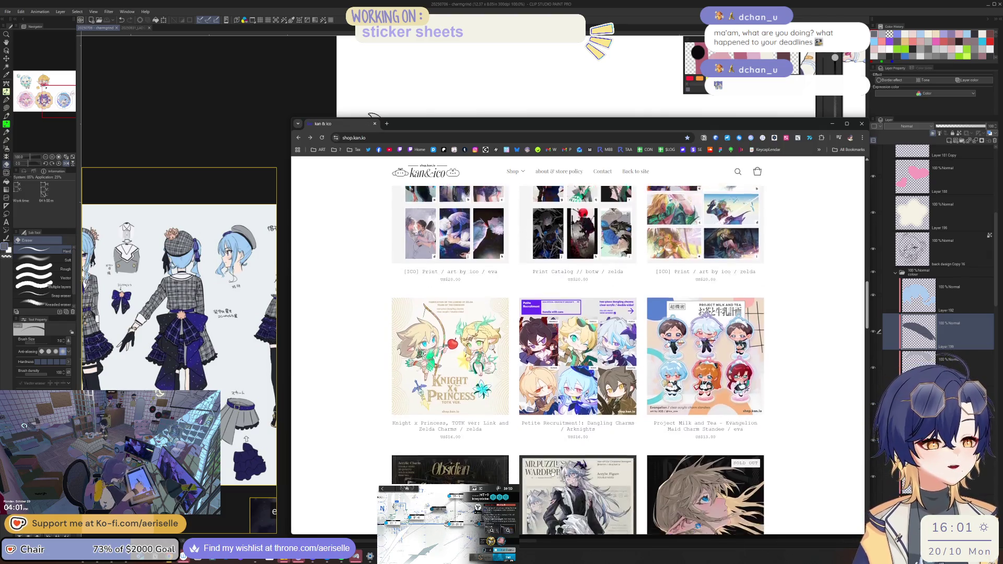
scroll(569, 475, down, 2)
scroll(590, 481, down, 4)
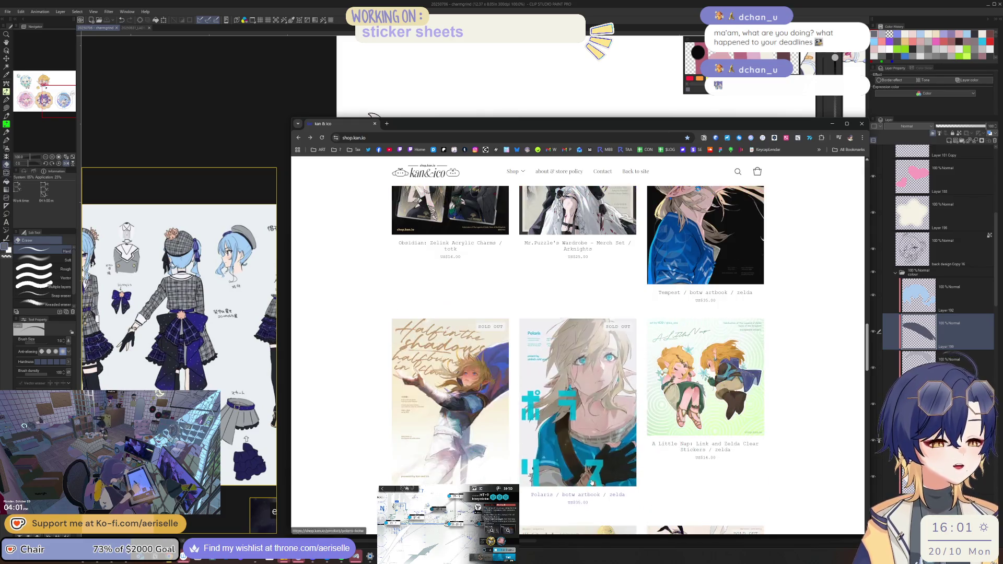
scroll(591, 478, up, 4)
scroll(582, 454, up, 3)
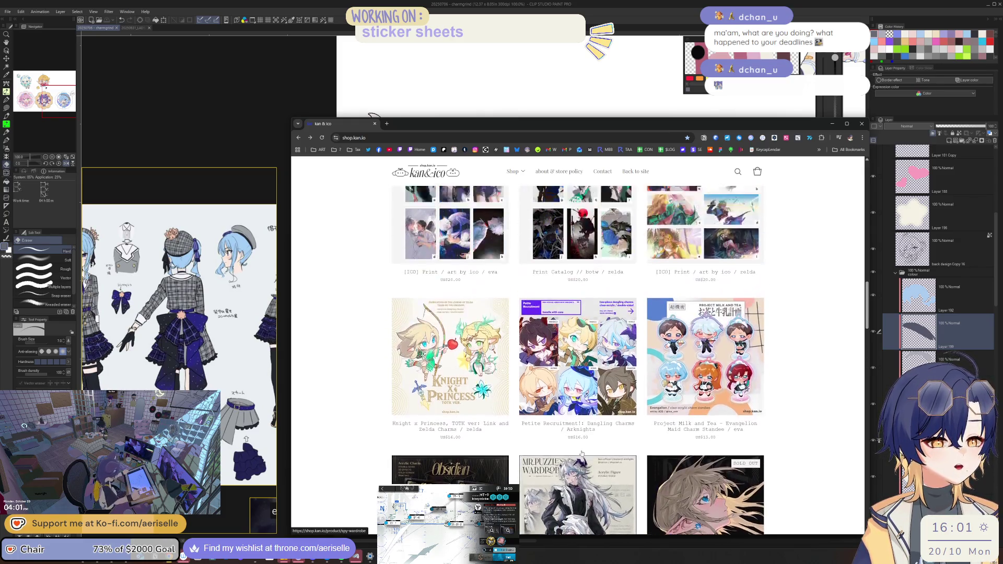
scroll(581, 453, up, 1)
scroll(582, 454, up, 6)
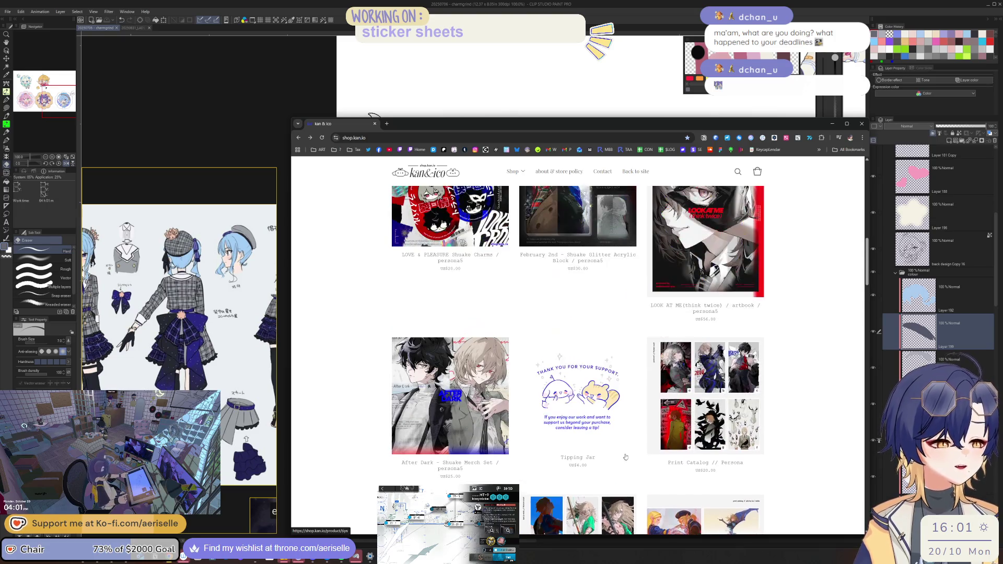
scroll(691, 420, up, 5)
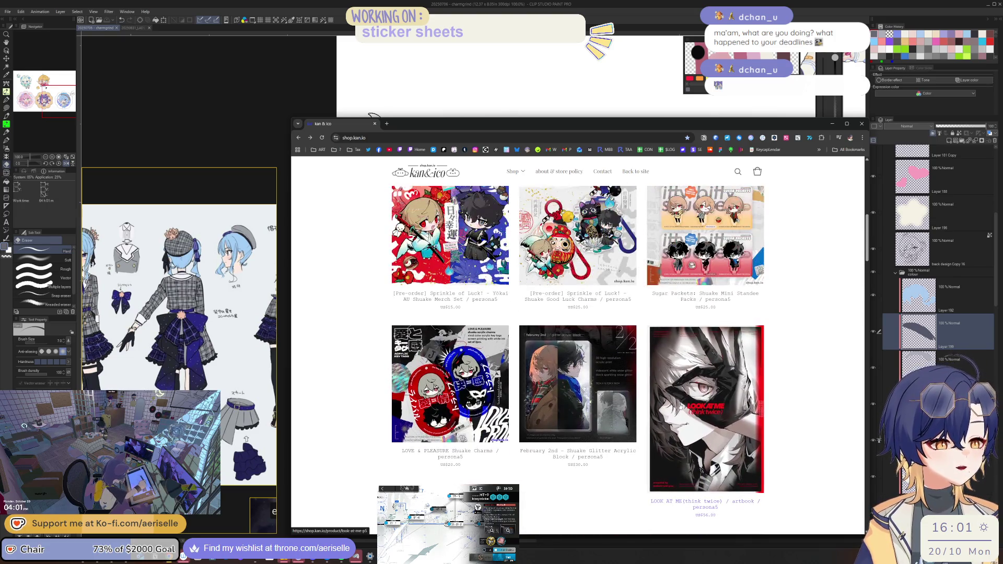
scroll(679, 406, up, 6)
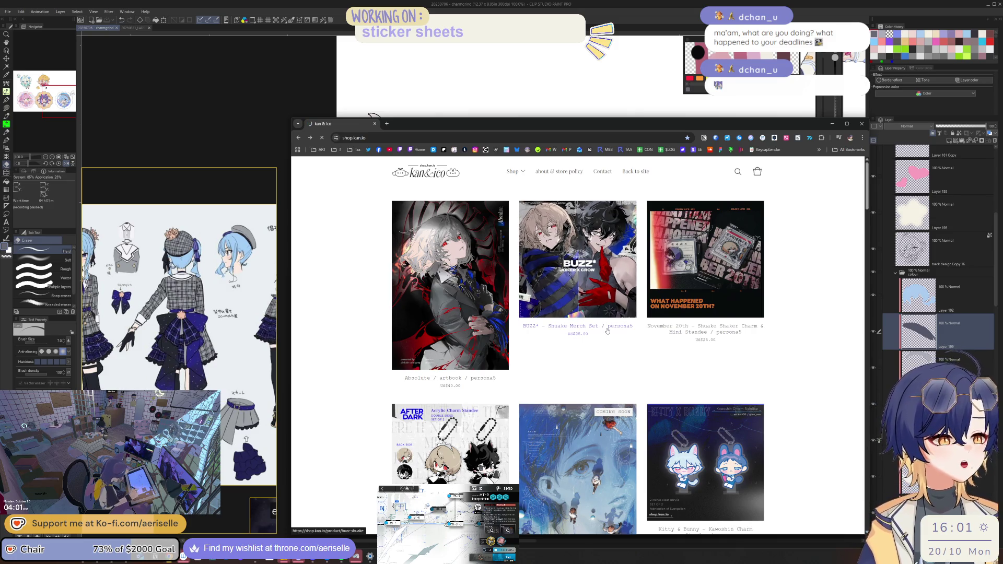
Step: Open the BUZZ* Shuake Merch Set page and inspect the enlarged fullset deal image
click(543, 292)
click(593, 463)
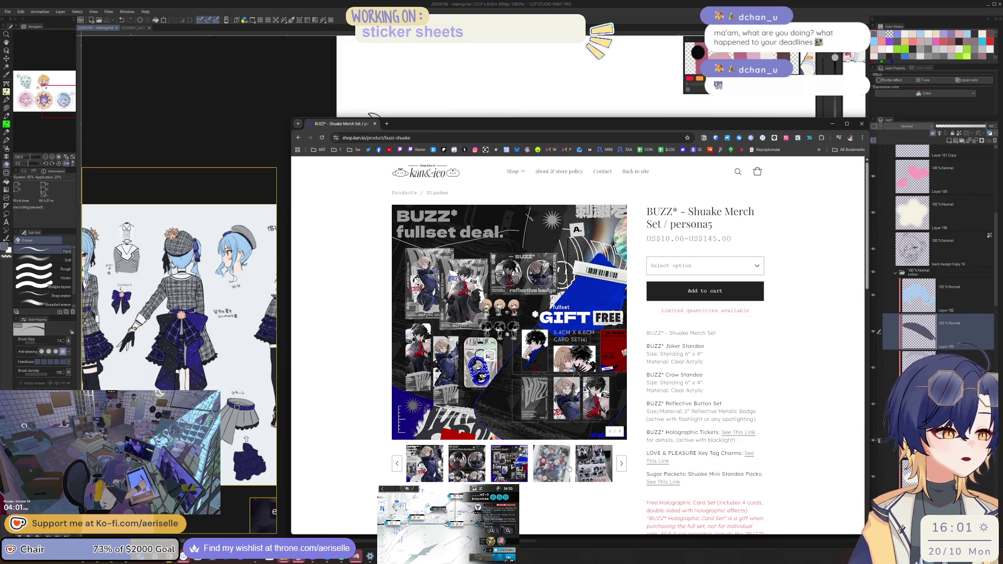
mouse_move(578, 418)
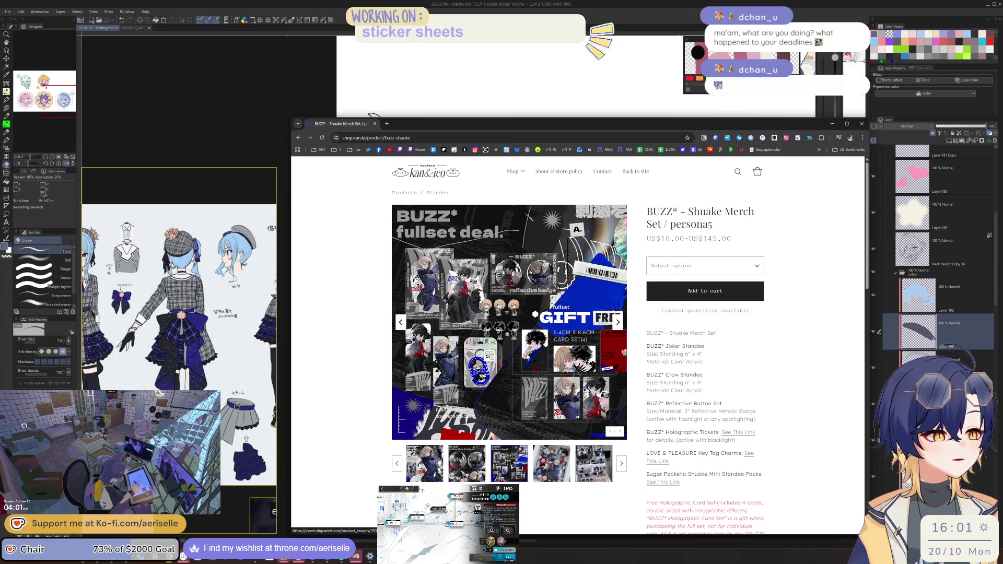
click(639, 381)
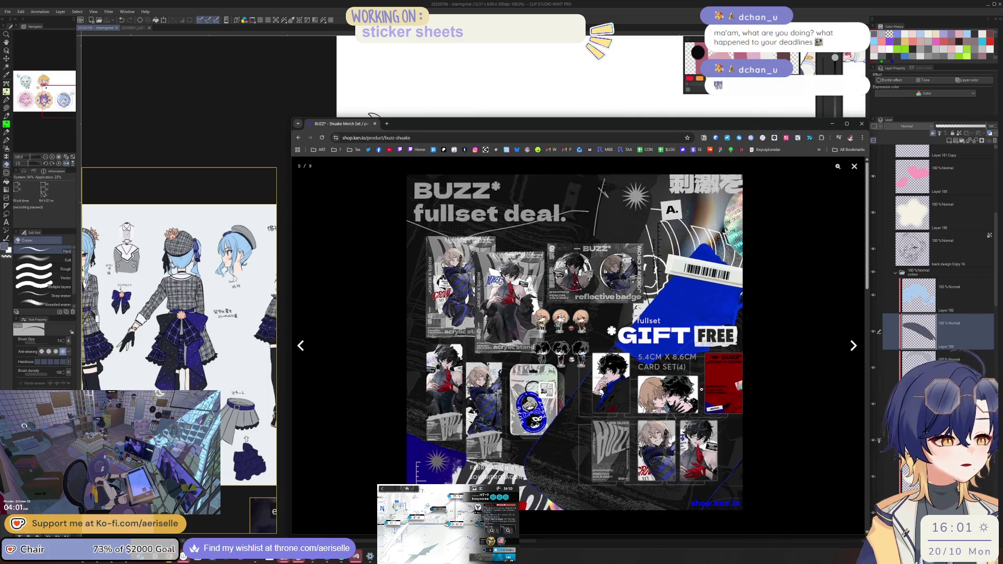
click(624, 387)
scroll(561, 345, down, 3)
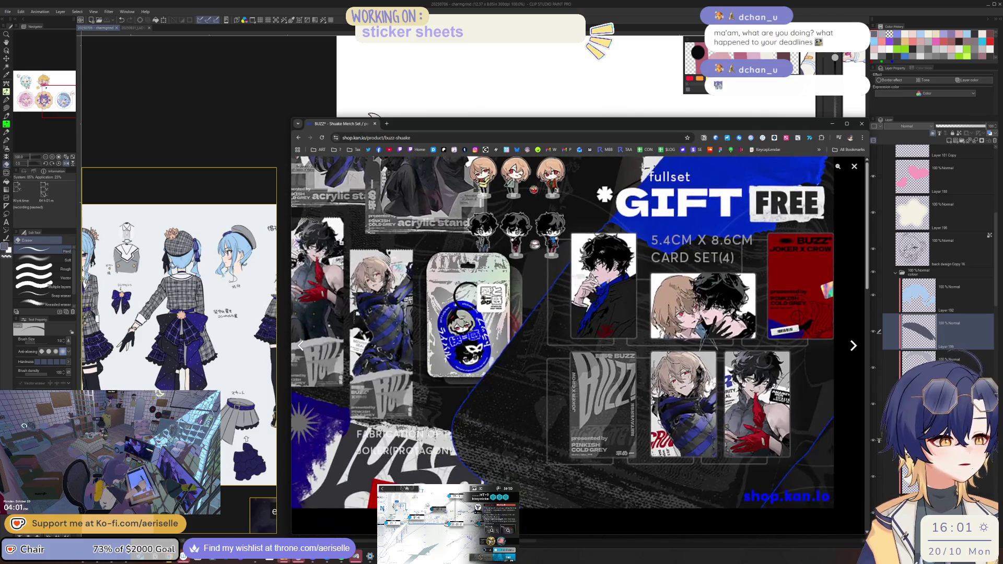
click(728, 391)
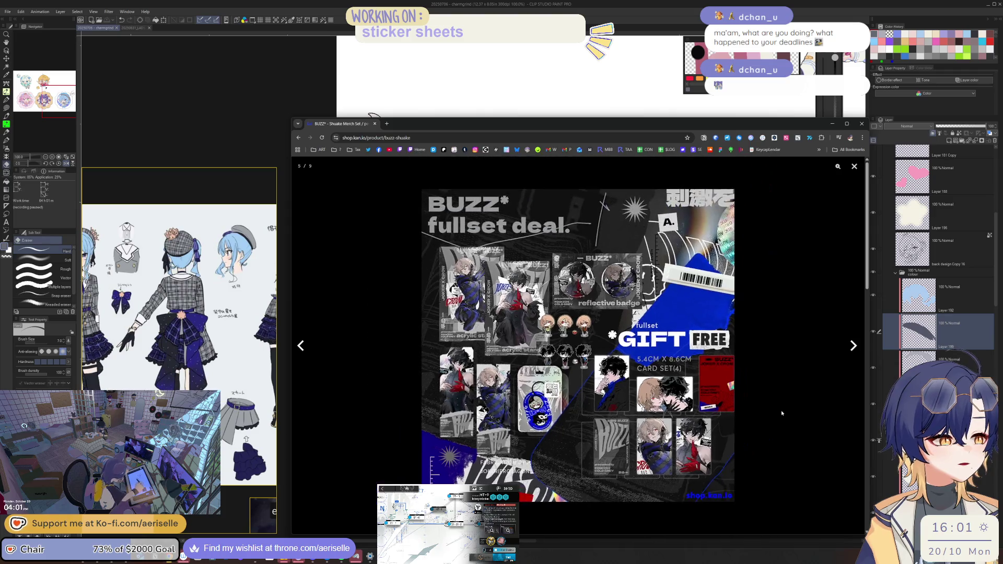
click(782, 409)
Step: Scroll to the overseas notes, close the shop window, and flip the canvas view
scroll(717, 425, down, 1)
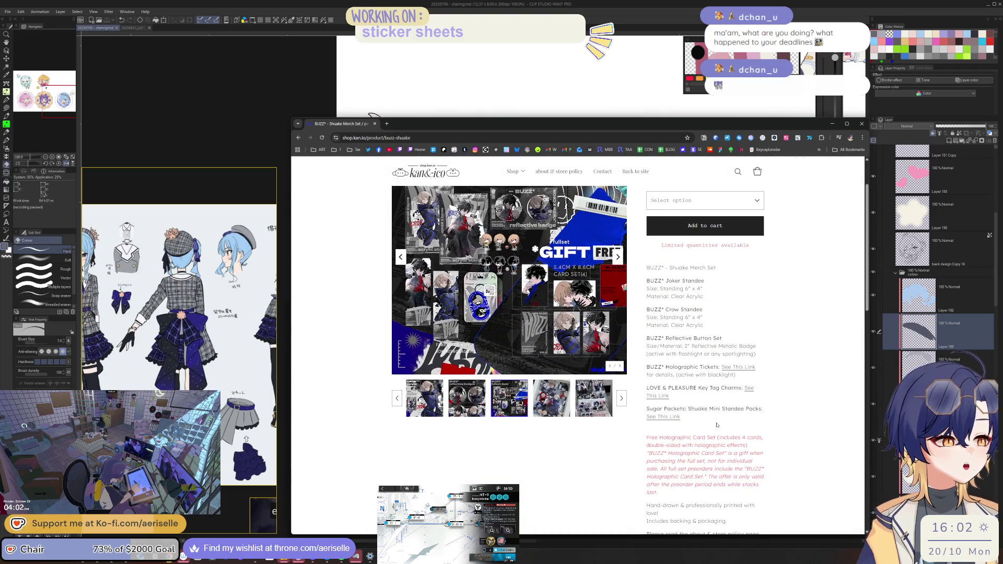
scroll(717, 426, down, 1)
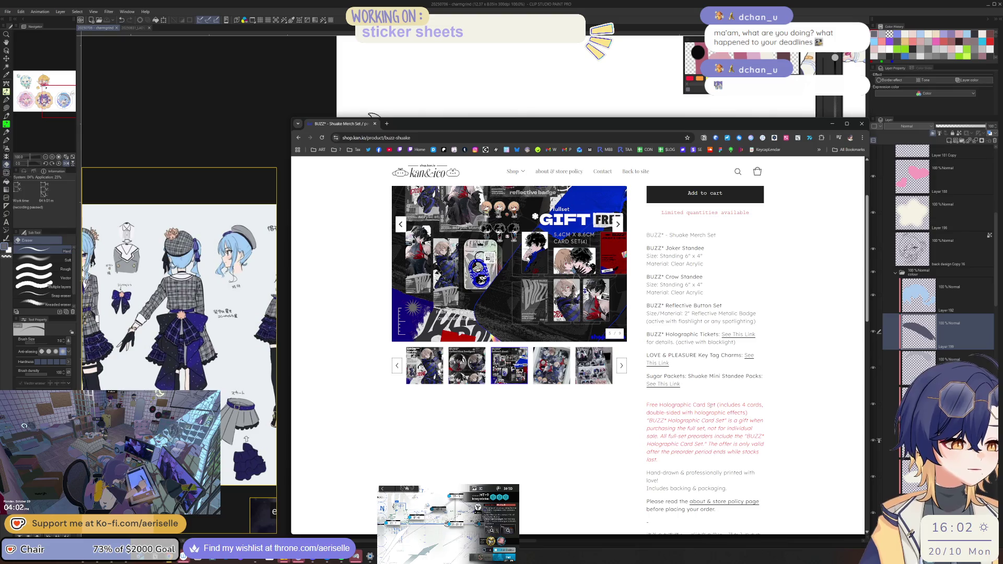
scroll(711, 405, down, 5)
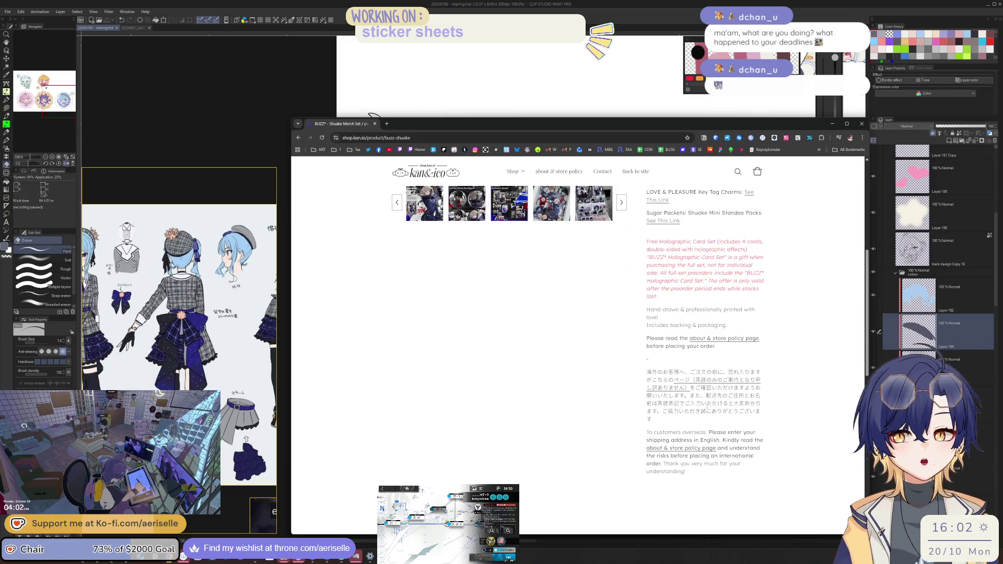
click(862, 124)
key(h)
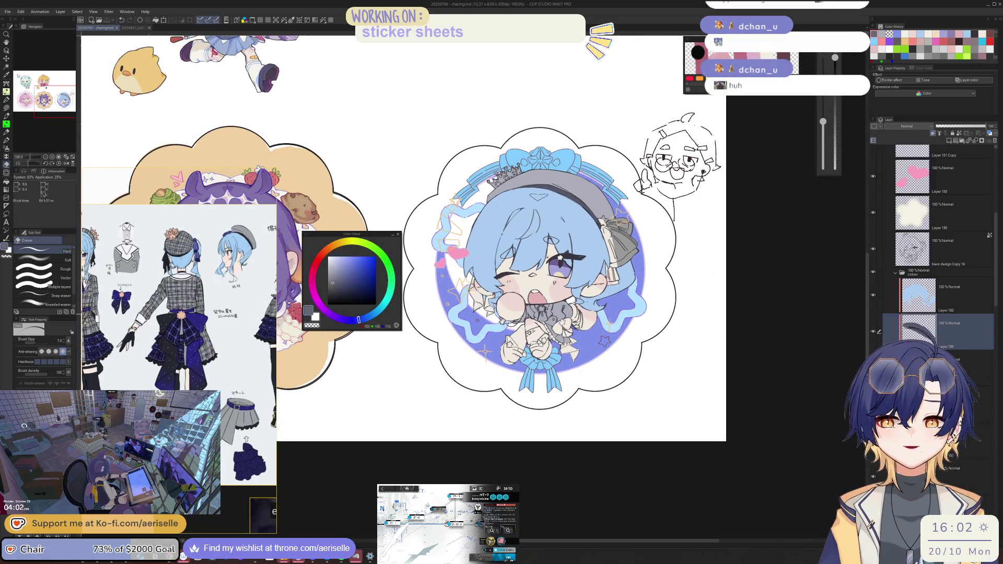
scroll(396, 385, up, 2)
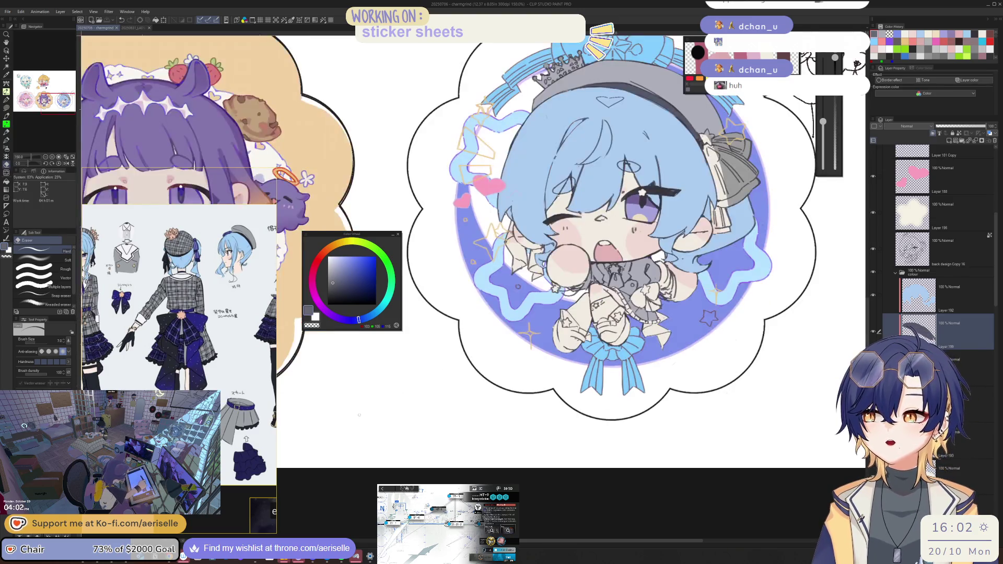
scroll(339, 420, up, 1)
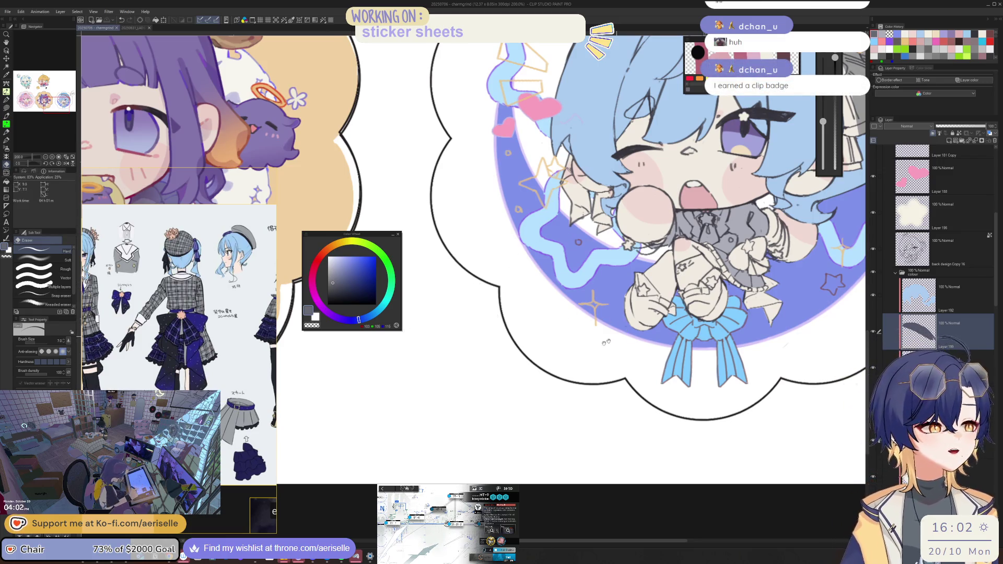
scroll(606, 342, up, 3)
drag(557, 401, 569, 337)
key(h)
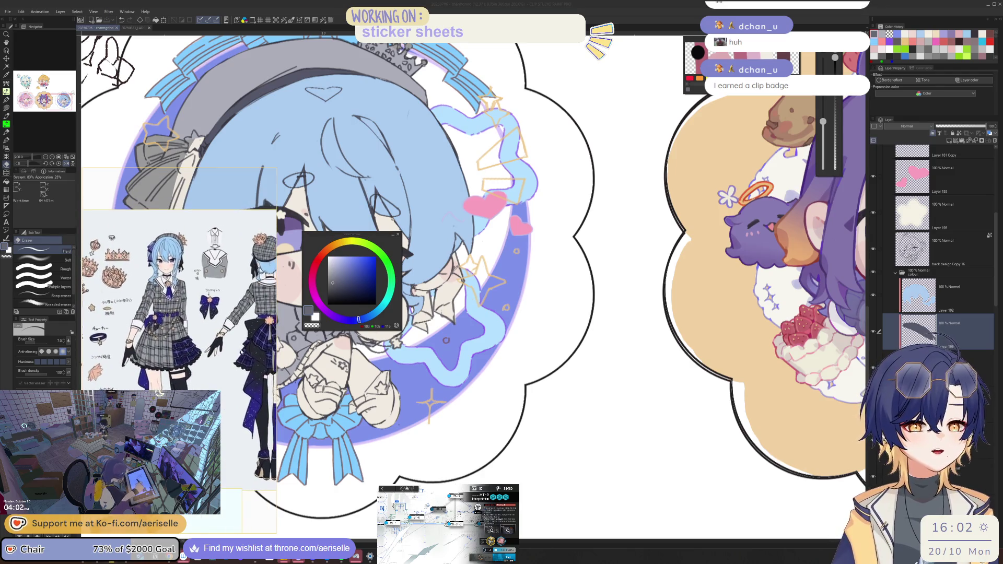
mouse_move(395, 366)
mouse_down()
mouse_move(657, 371)
mouse_move(673, 357)
mouse_move(591, 313)
mouse_up()
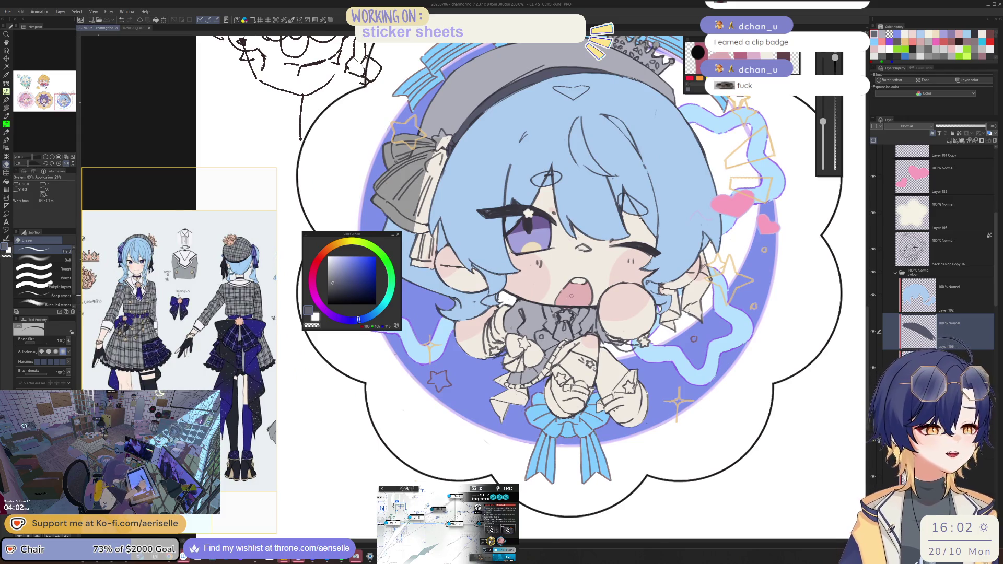
scroll(571, 295, up, 3)
scroll(601, 342, down, 2)
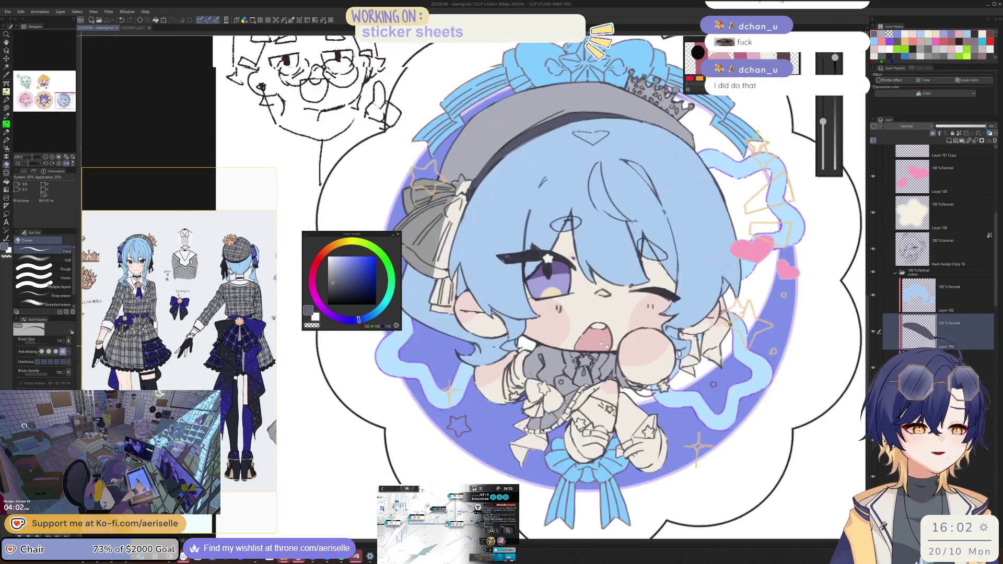
drag(605, 345, 574, 264)
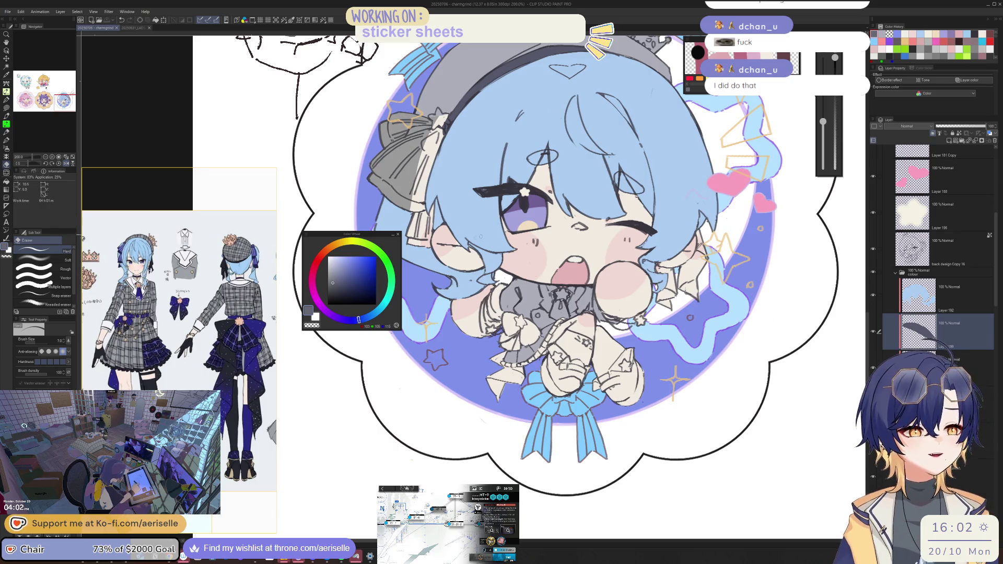
key(u)
key(o)
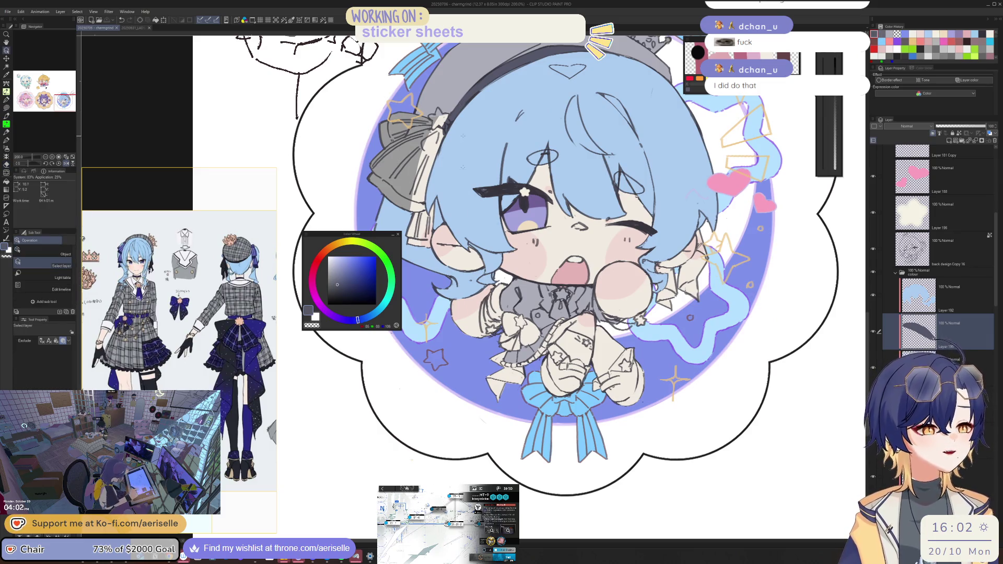
scroll(573, 291, up, 4)
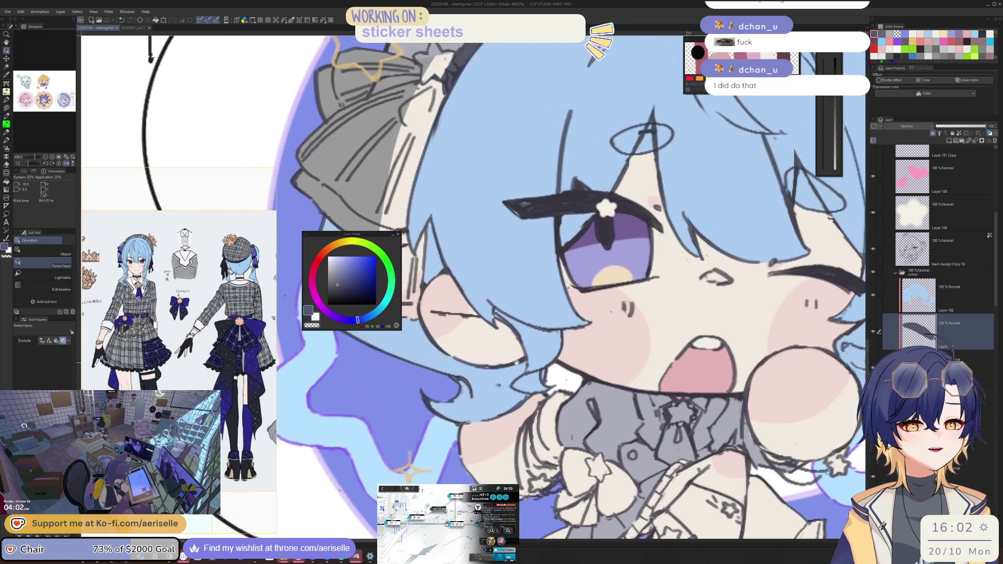
Step: Lasso-fill a traced area along the chibi's chin
key(u)
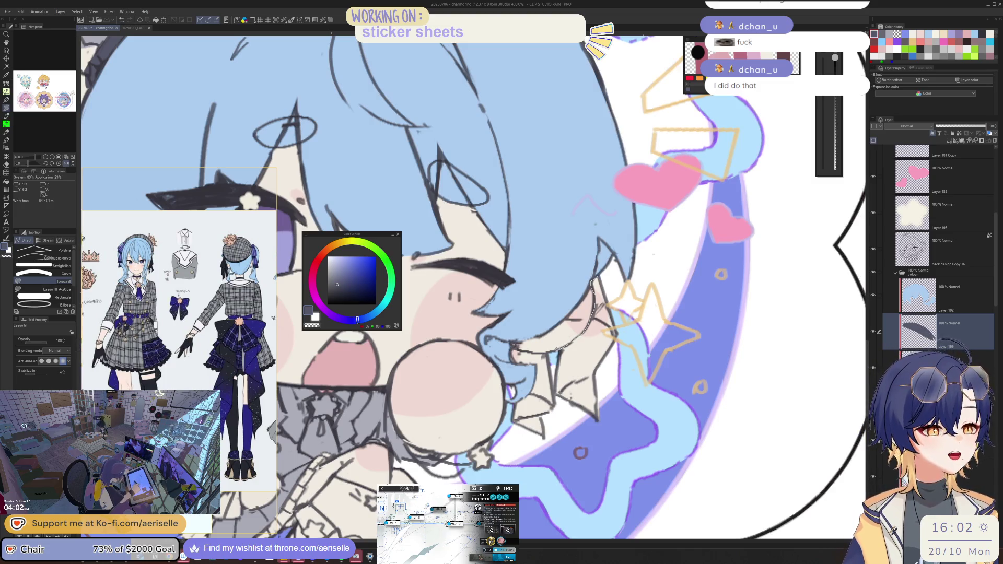
mouse_move(556, 349)
mouse_down()
mouse_move(514, 347)
mouse_move(528, 443)
mouse_move(641, 322)
mouse_move(608, 261)
mouse_move(601, 272)
mouse_up()
key(ctrl+minus)
key(ctrl+minus)
key(ctrl+minus)
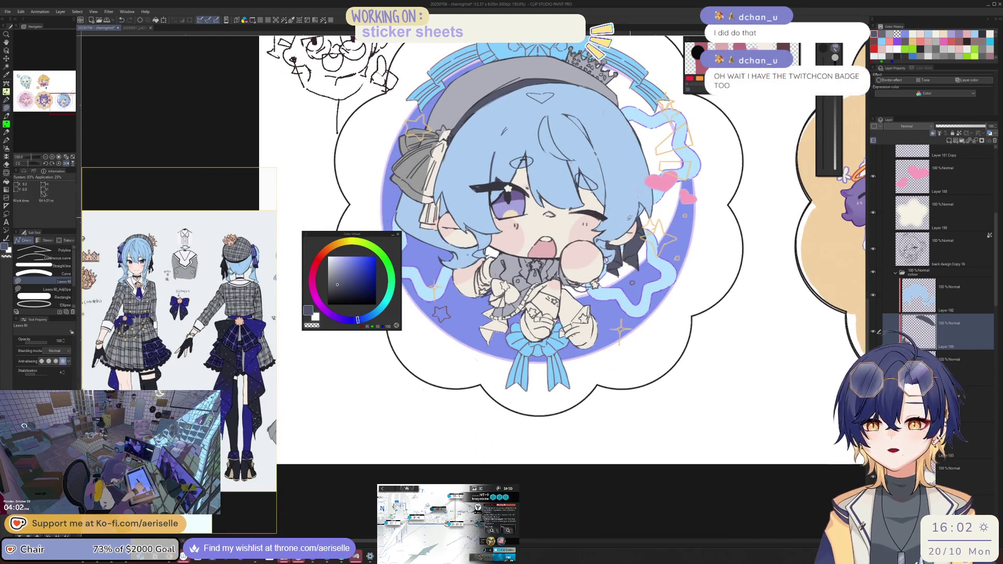
Step: Outline the lower legs down to the shoes and fill them dark grey
scroll(592, 256, up, 1)
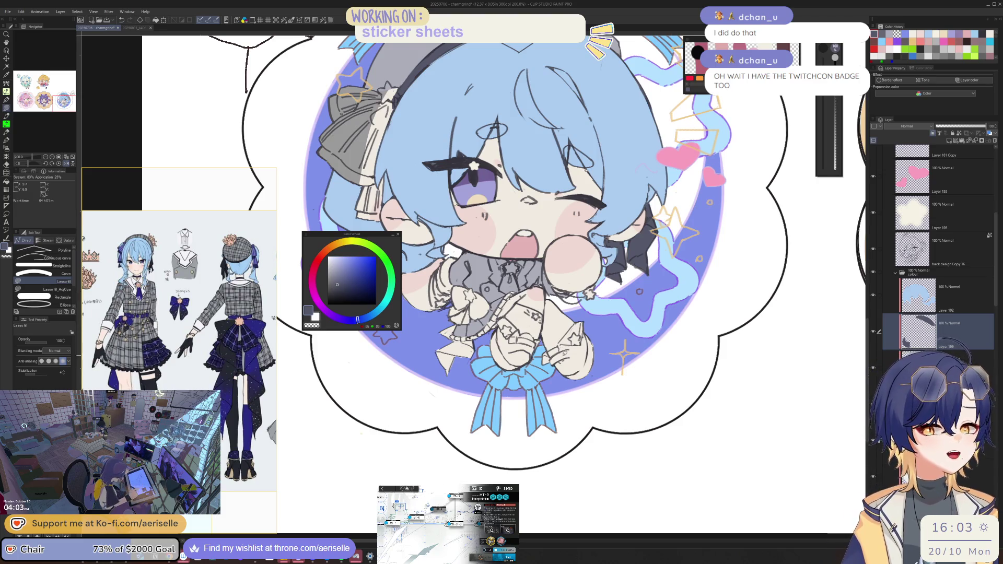
scroll(566, 352, up, 2)
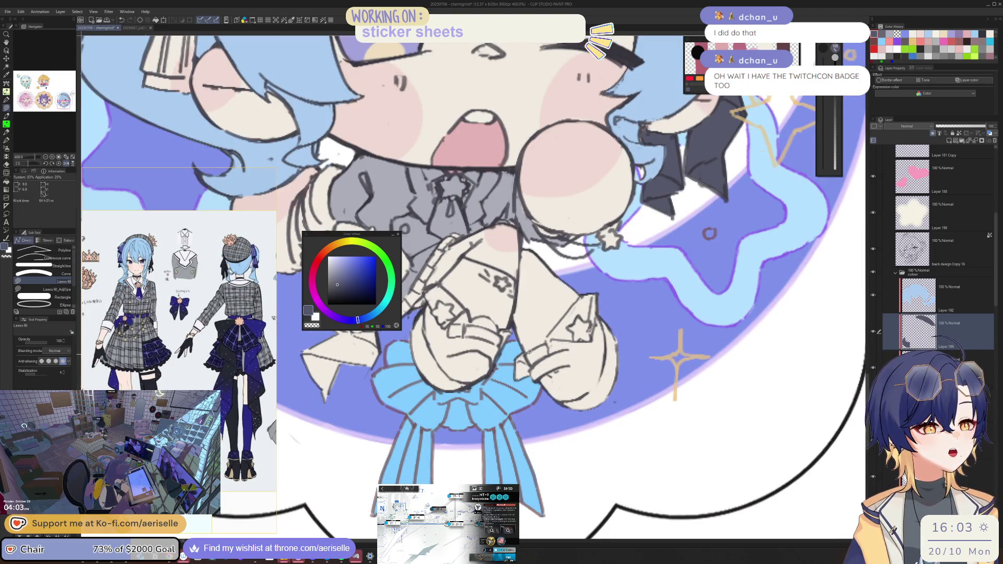
drag(512, 363, 668, 353)
mouse_move(581, 288)
mouse_down()
mouse_move(525, 243)
mouse_move(516, 366)
mouse_up()
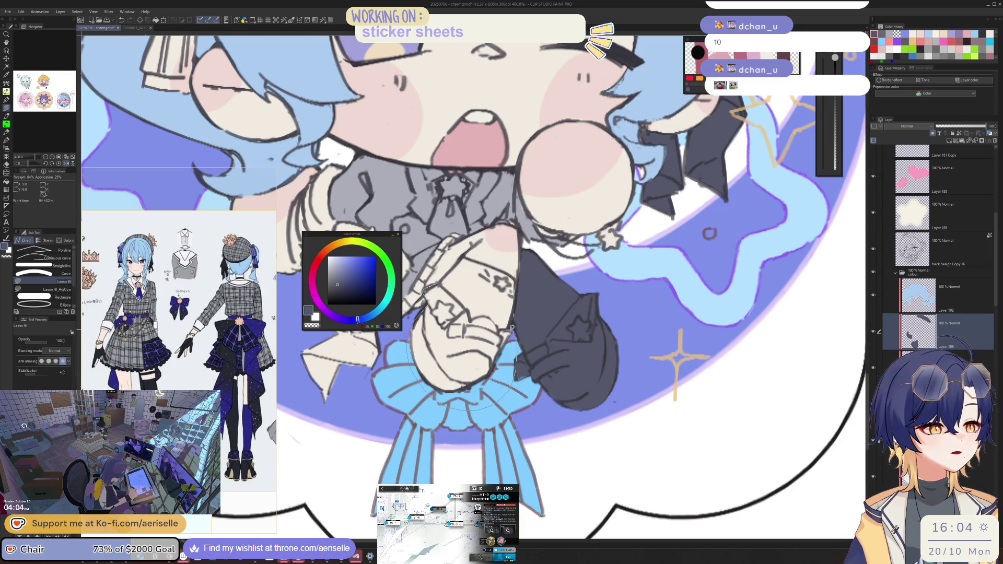
mouse_move(470, 319)
mouse_down()
mouse_move(464, 305)
mouse_move(470, 325)
mouse_move(472, 313)
mouse_move(491, 315)
mouse_move(499, 359)
mouse_move(478, 316)
mouse_move(525, 343)
mouse_up()
scroll(546, 281, down, 4)
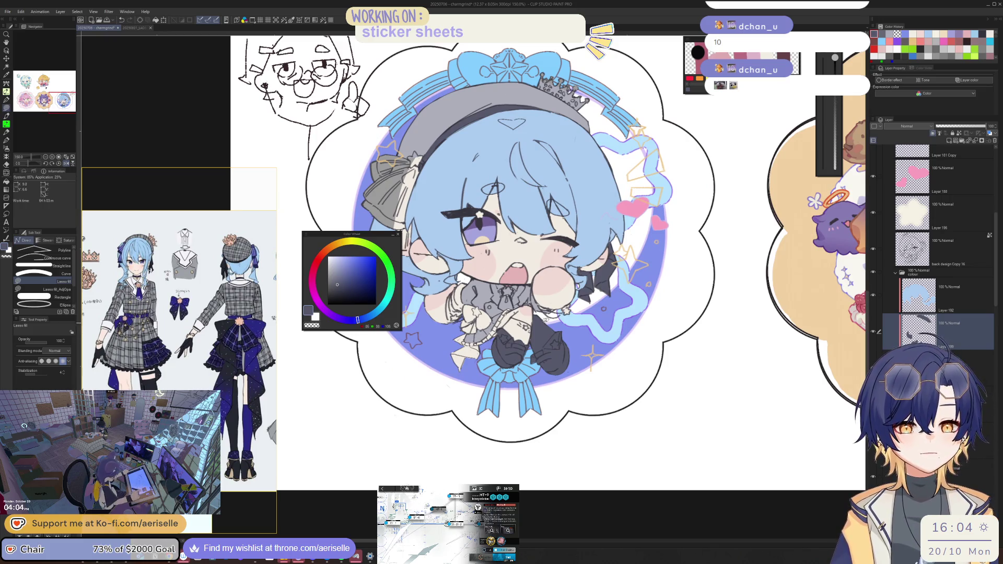
Step: Zoom in on the skirt, lasso-fill under the ruffle dark grey, and erase the overspill
scroll(546, 319, up, 1)
drag(507, 338, 478, 331)
scroll(481, 328, up, 3)
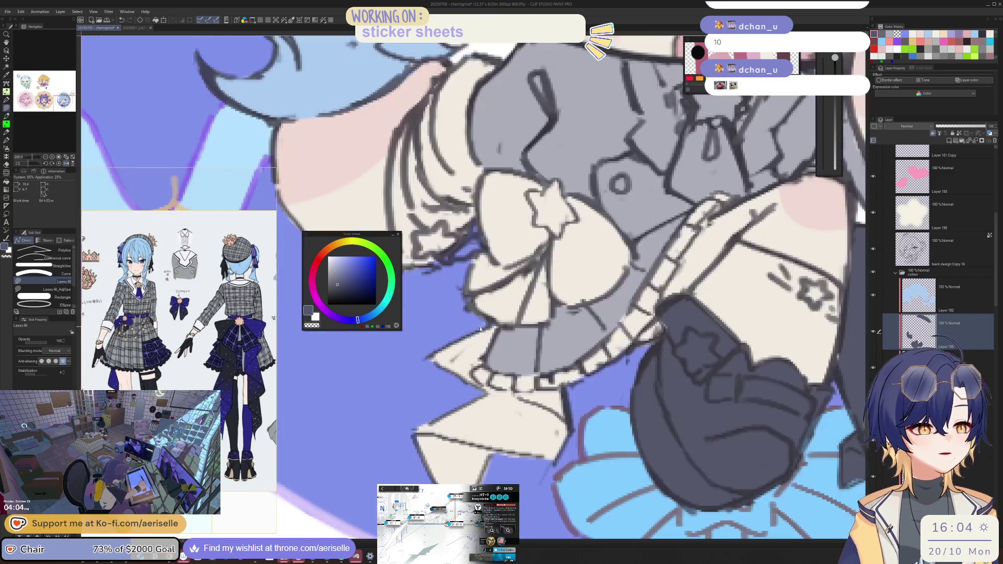
scroll(491, 322, up, 3)
mouse_move(587, 444)
mouse_down()
mouse_move(567, 376)
mouse_move(522, 361)
mouse_move(503, 319)
mouse_move(489, 361)
mouse_move(535, 359)
mouse_move(420, 368)
mouse_move(493, 334)
mouse_up()
key(e)
key(u)
mouse_move(527, 292)
mouse_down()
mouse_move(543, 286)
mouse_move(543, 304)
mouse_move(514, 345)
mouse_up()
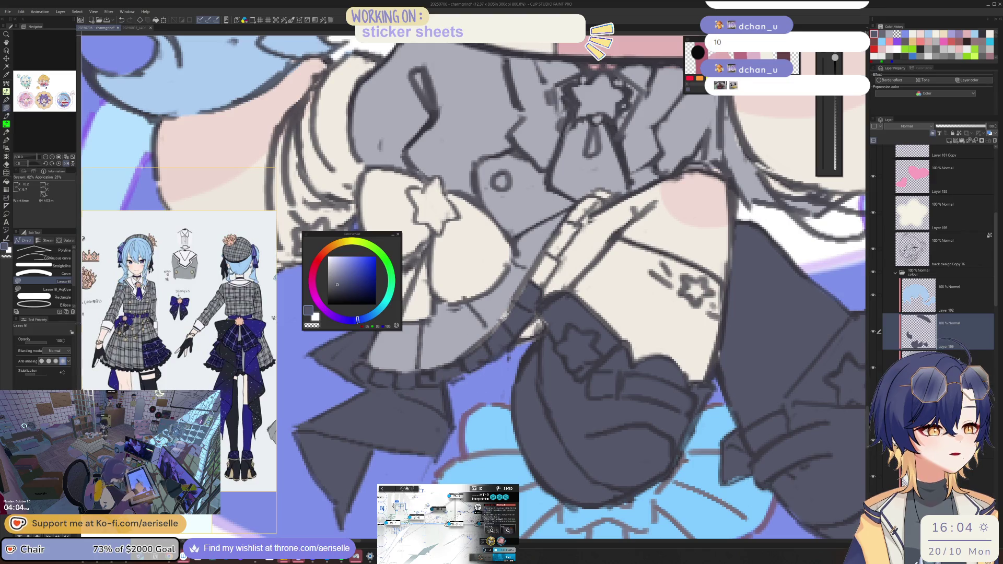
mouse_move(543, 251)
mouse_down()
mouse_move(486, 314)
mouse_move(477, 355)
mouse_move(525, 282)
mouse_move(553, 260)
mouse_move(543, 256)
mouse_move(551, 249)
mouse_move(502, 293)
mouse_move(567, 256)
mouse_move(543, 264)
mouse_up()
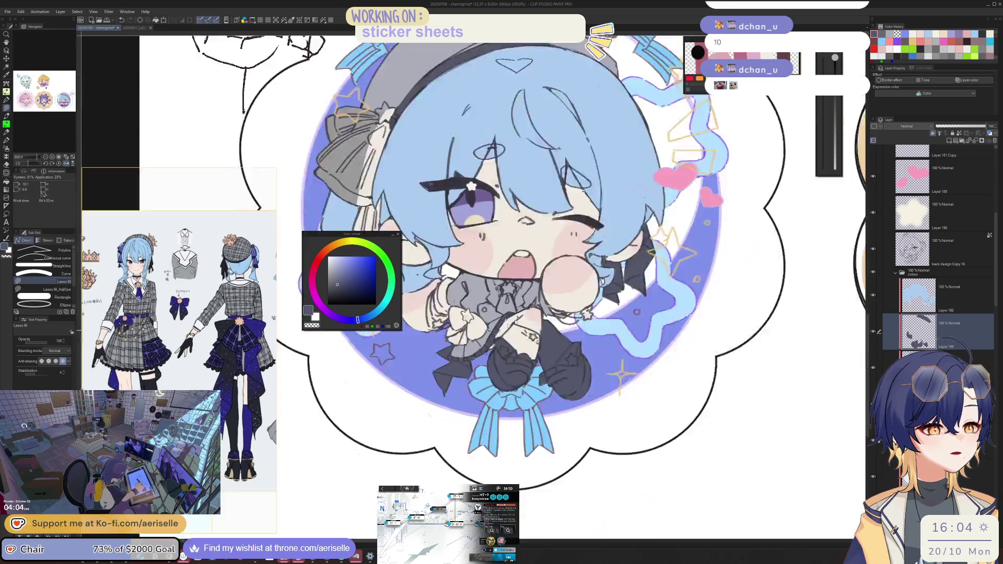
Step: Zoom out and pan to the purple- and pink-haired stickers, then back to the blue-haired chibi
scroll(589, 330, down, 10)
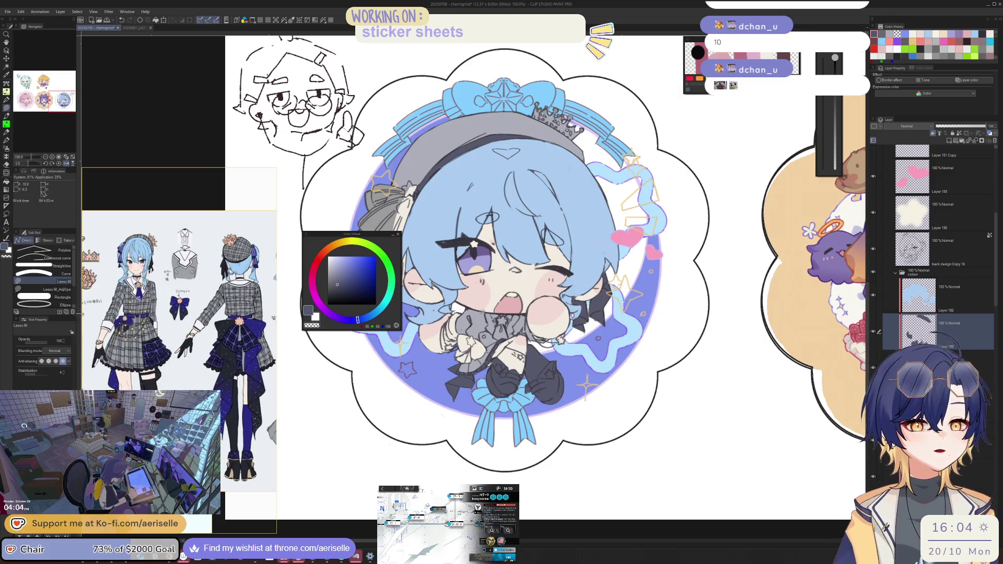
scroll(440, 329, up, 1)
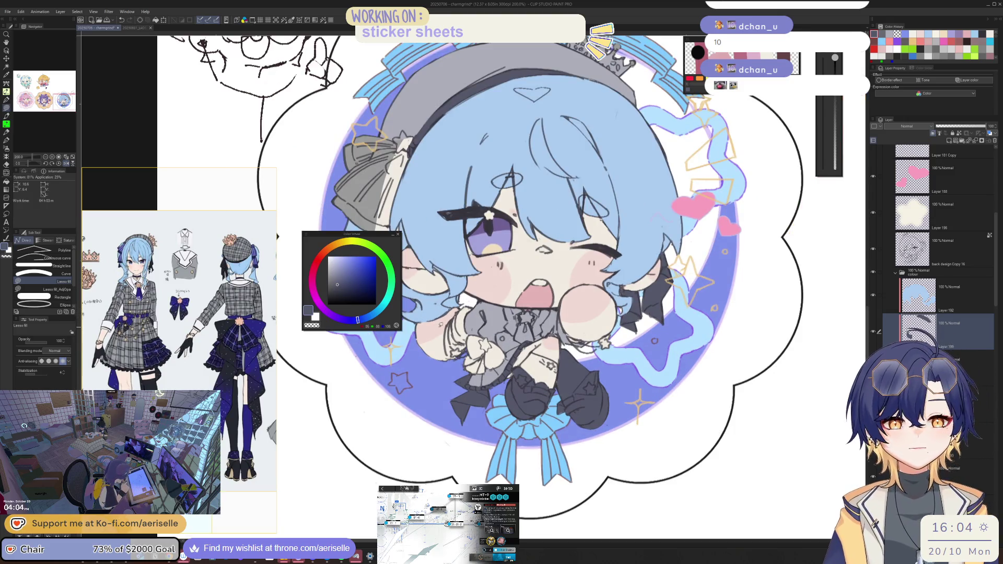
scroll(440, 325, down, 1)
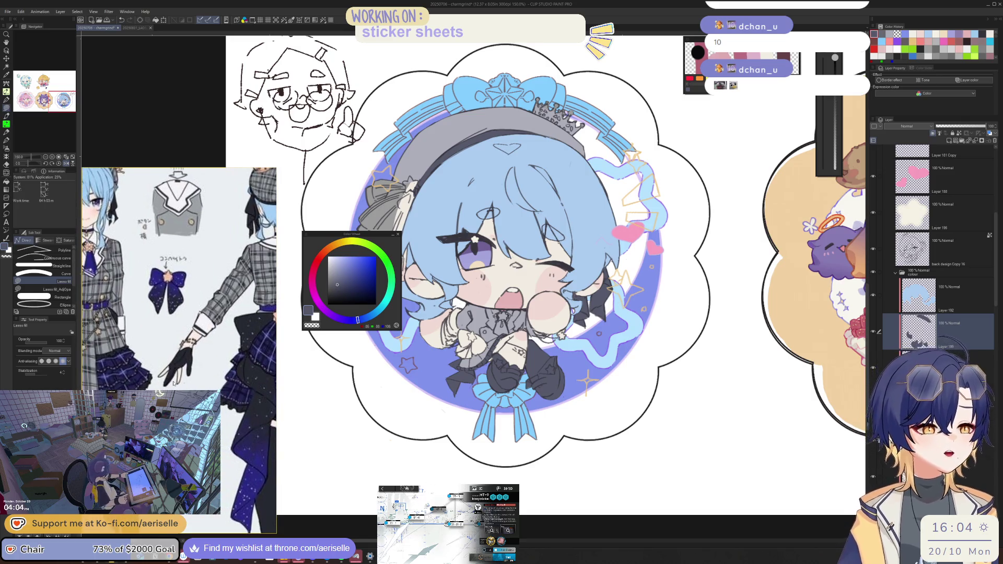
scroll(535, 323, up, 1)
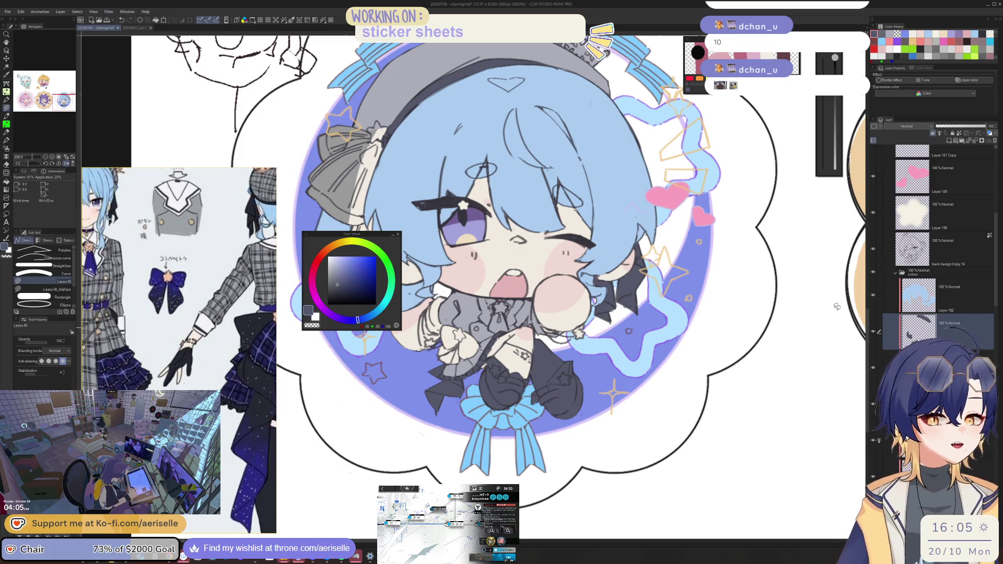
scroll(546, 325, down, 1)
drag(794, 396, 507, 396)
mouse_move(852, 397)
mouse_down()
mouse_move(561, 392)
mouse_move(619, 393)
mouse_up()
drag(314, 395, 648, 397)
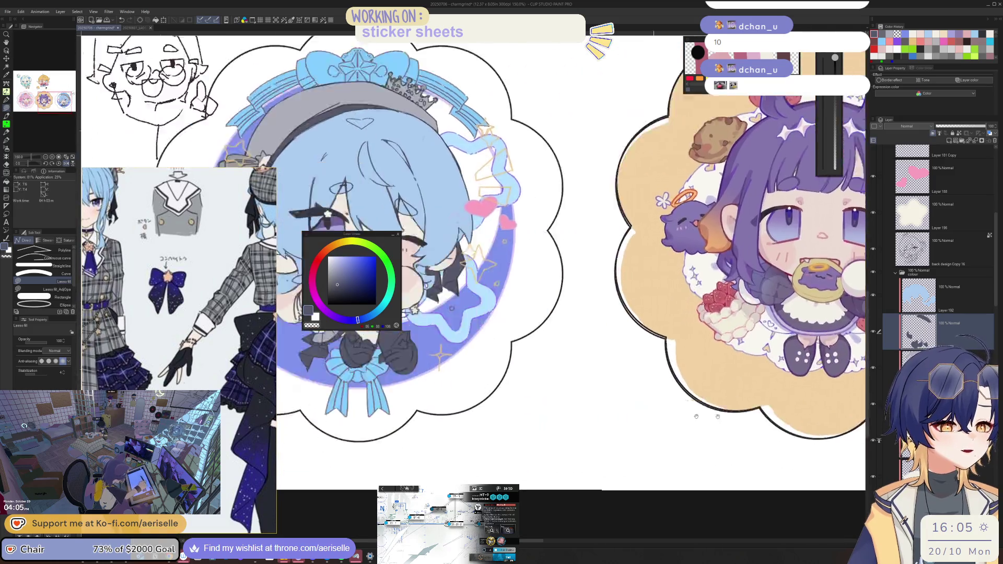
drag(450, 399, 685, 403)
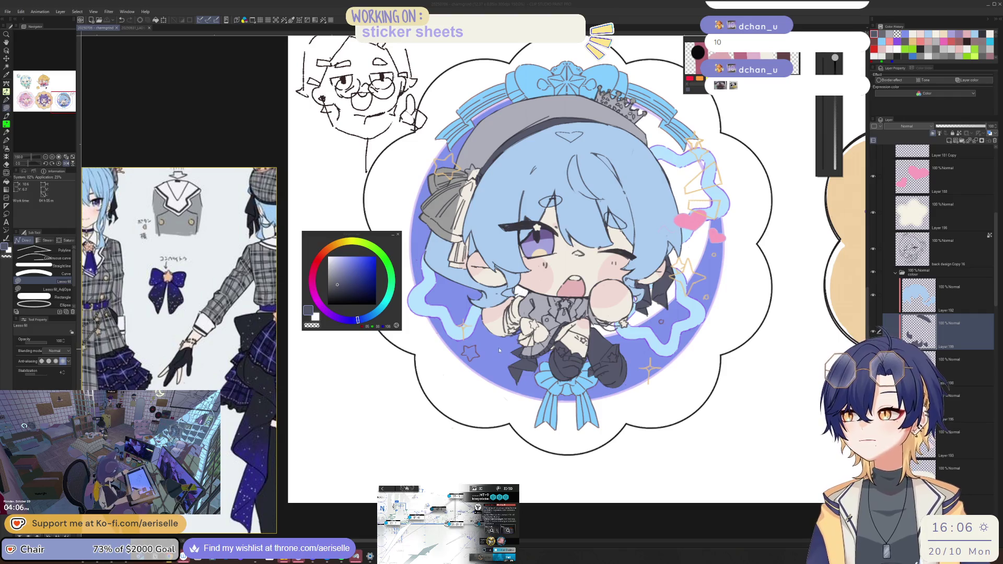
click(503, 298)
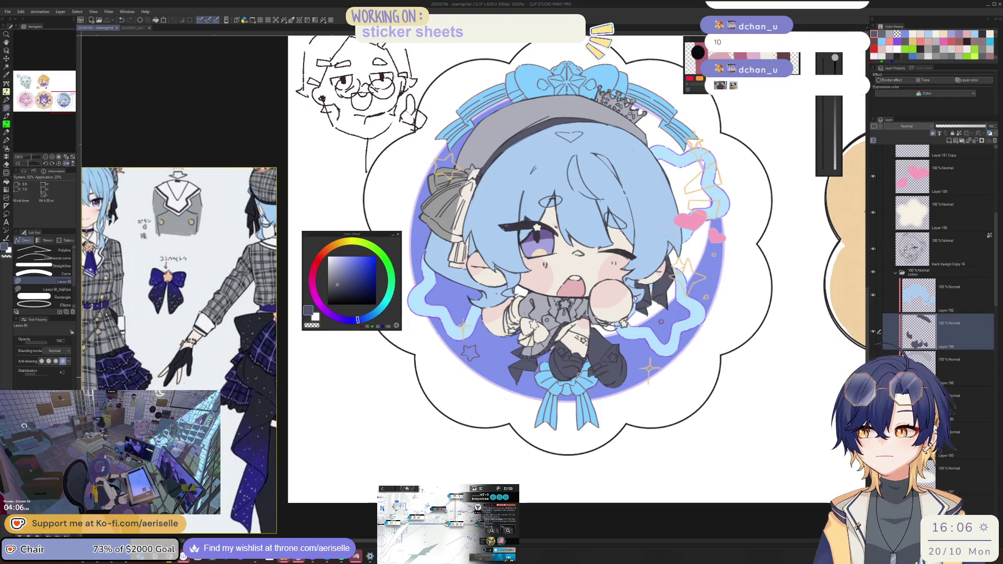
Step: Lasso-fill a dark grey band along the bottom of the hair bow
drag(597, 348, 598, 342)
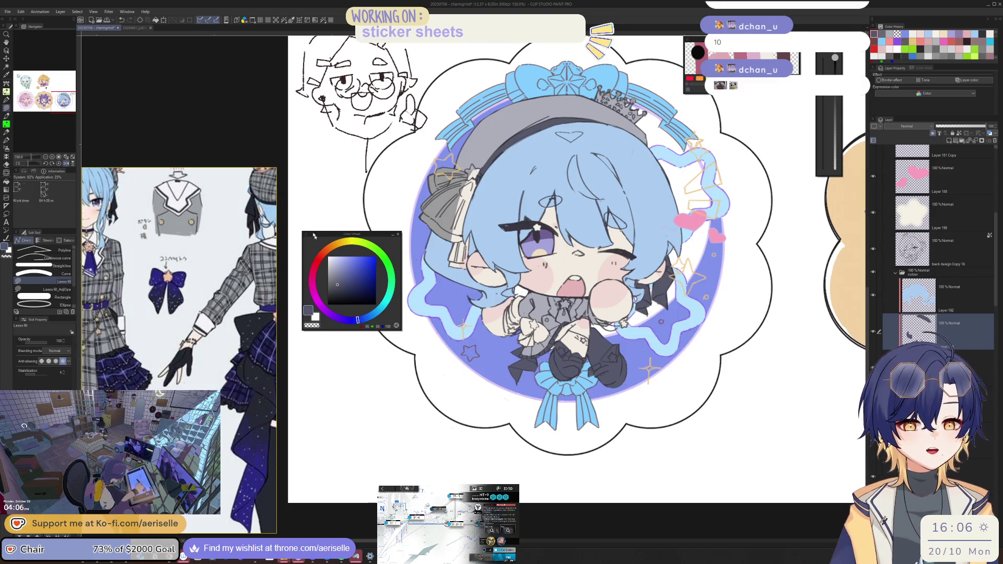
scroll(236, 283, down, 3)
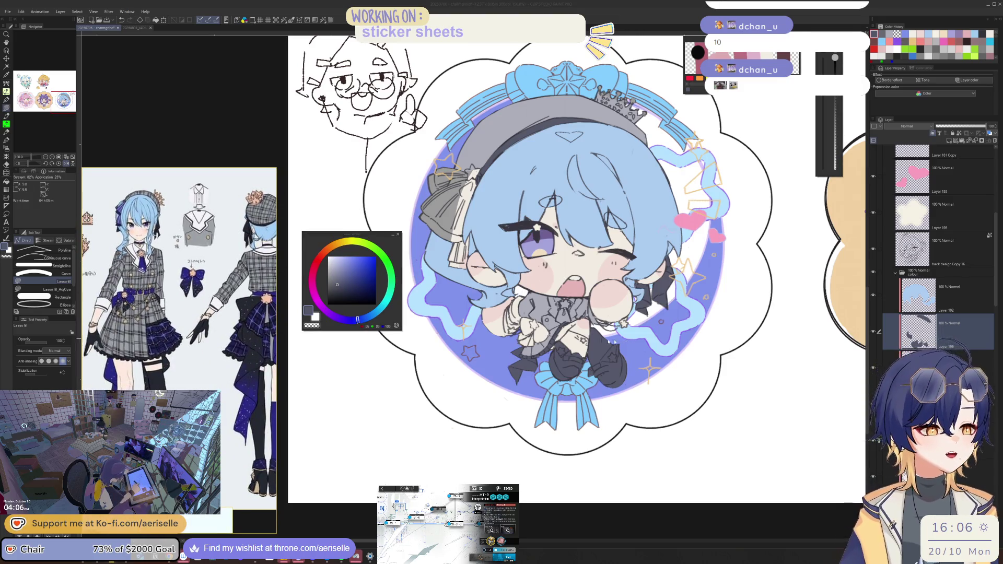
click(631, 360)
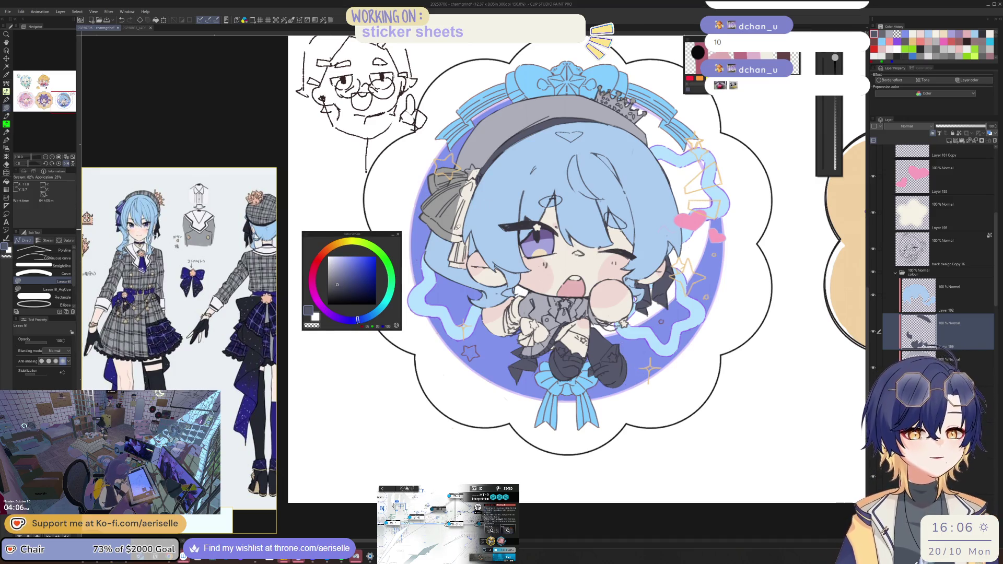
scroll(429, 204, up, 4)
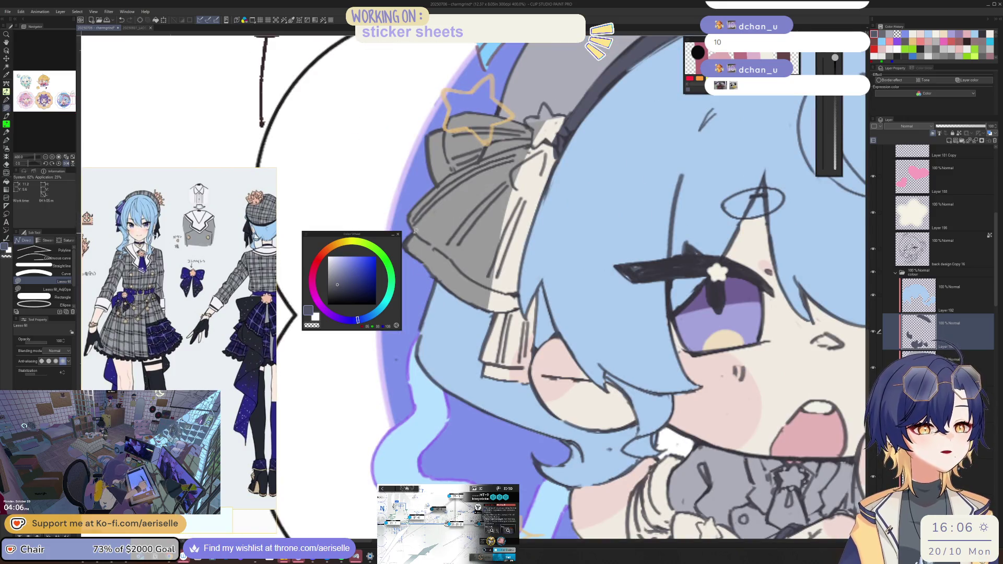
mouse_move(477, 302)
mouse_down()
mouse_move(507, 311)
mouse_move(510, 294)
mouse_up()
drag(461, 269, 440, 244)
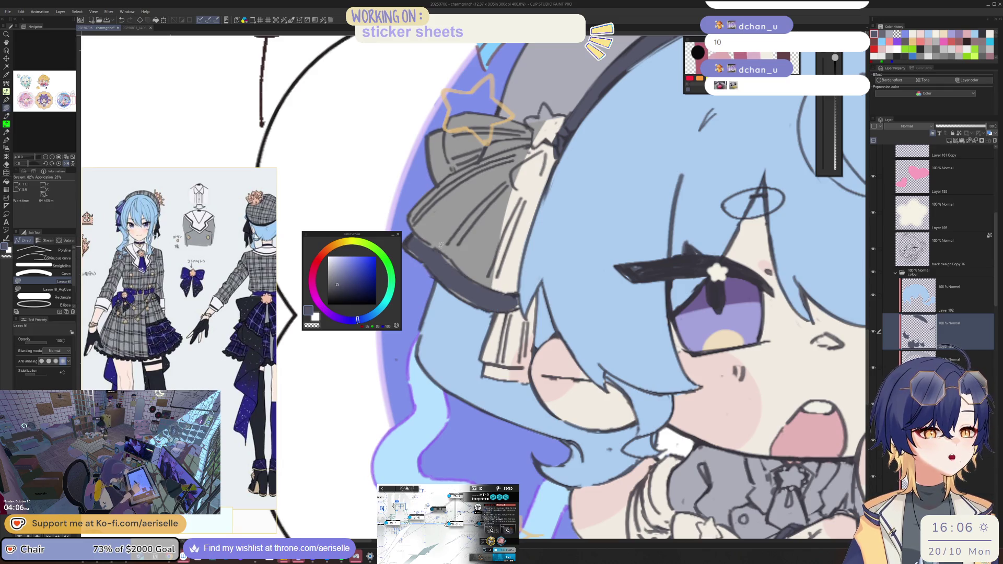
mouse_move(412, 276)
mouse_down()
mouse_move(458, 286)
mouse_move(454, 262)
mouse_move(431, 247)
mouse_move(440, 233)
mouse_up()
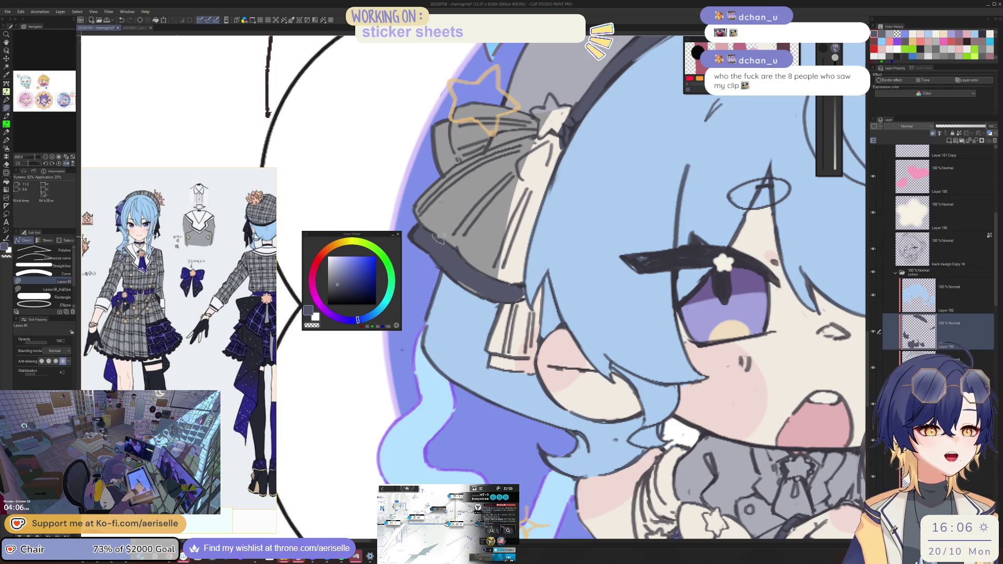
mouse_move(465, 282)
mouse_down()
mouse_move(478, 269)
mouse_move(529, 293)
mouse_move(453, 230)
mouse_up()
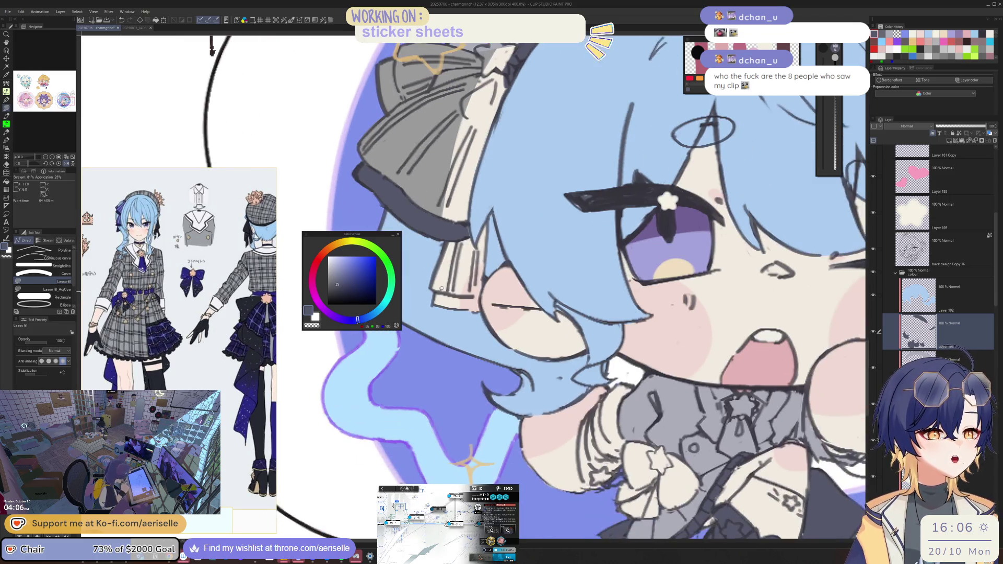
Step: Fill the bow's left edge with dark grey
mouse_move(469, 330)
mouse_down()
mouse_move(484, 311)
mouse_move(473, 292)
mouse_up()
scroll(500, 305, down, 3)
scroll(500, 307, up, 3)
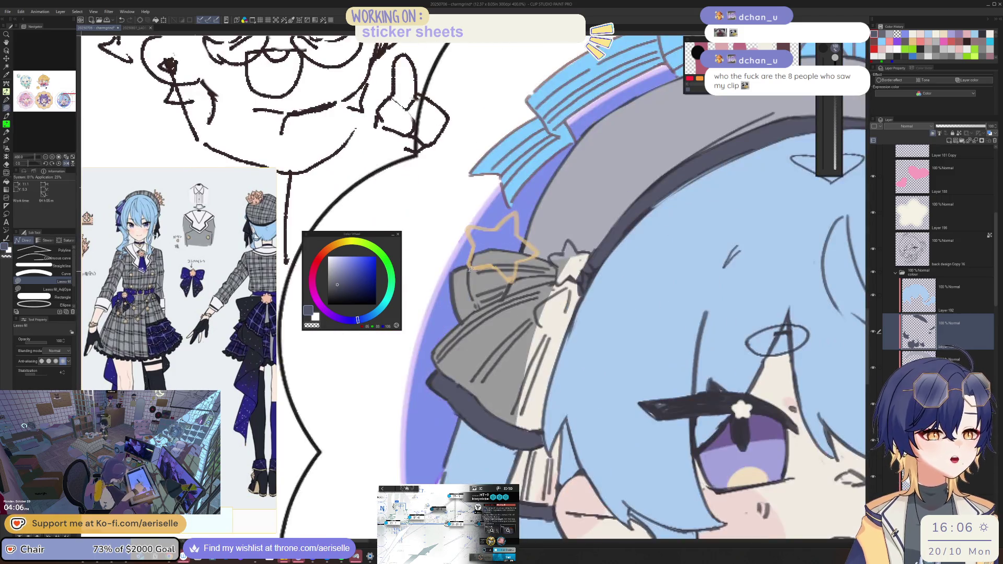
mouse_move(460, 323)
mouse_down()
mouse_move(480, 308)
mouse_move(474, 276)
mouse_up()
Step: Recentre the sticker in view and pick a light beige colour
key(e)
scroll(473, 318, down, 4)
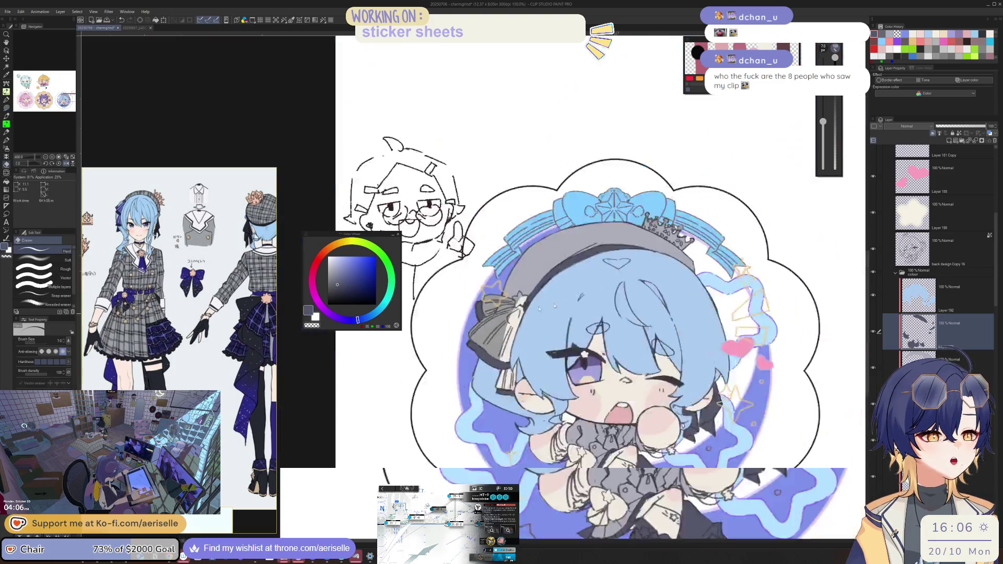
drag(604, 289, 638, 262)
scroll(549, 273, up, 4)
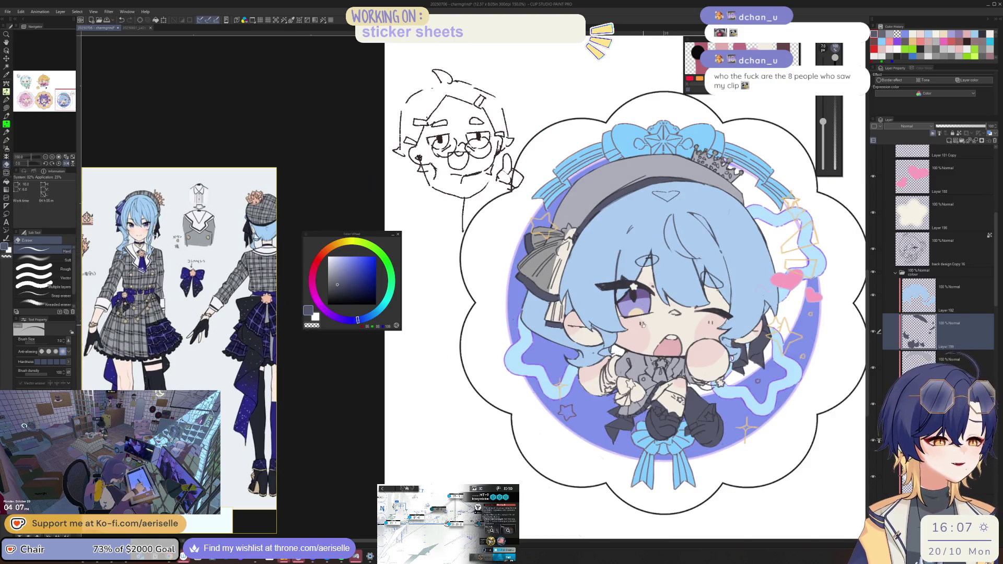
scroll(686, 194, down, 2)
mouse_move(699, 370)
mouse_down()
mouse_move(619, 262)
mouse_move(630, 257)
mouse_up()
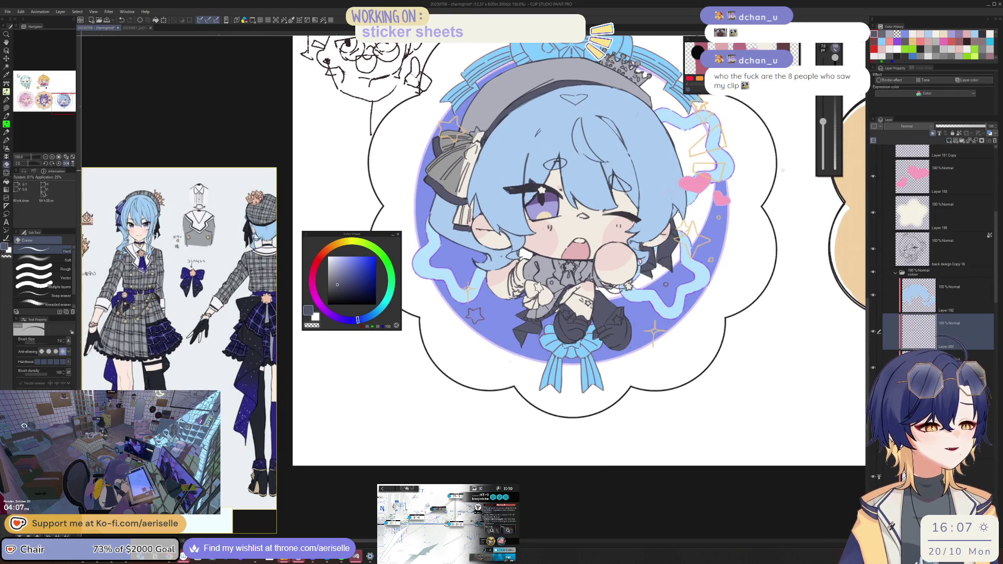
click(338, 245)
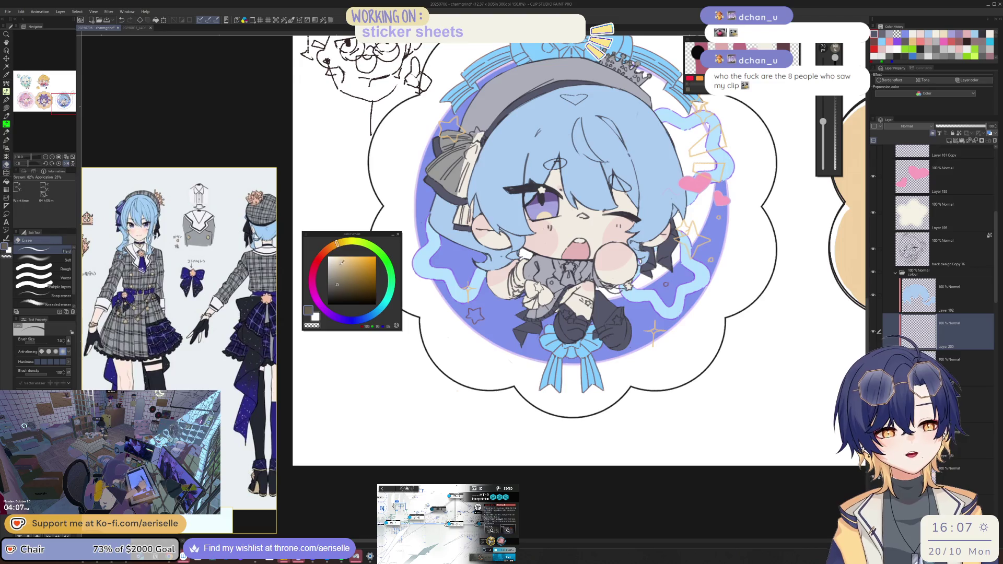
Step: Choose a light peach-beige on the Color Wheel and zoom in on the hair bow
click(339, 258)
drag(335, 243, 331, 246)
click(340, 264)
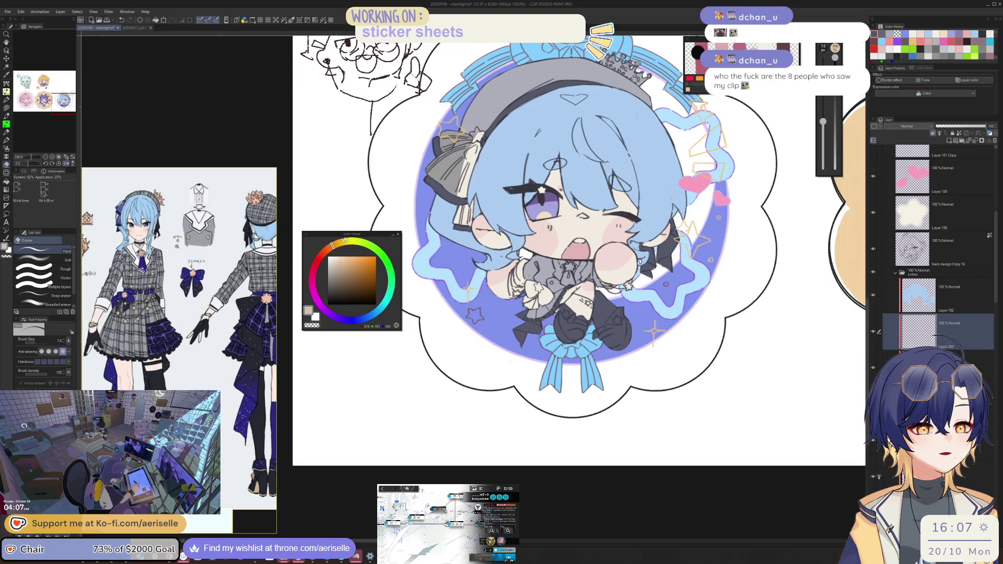
key(ctrl+plus)
drag(523, 287, 593, 348)
Step: Fill the star on the hair bow with peach, nudging the hue slightly toward red
key(ctrl+plus)
key(u)
drag(529, 241, 526, 239)
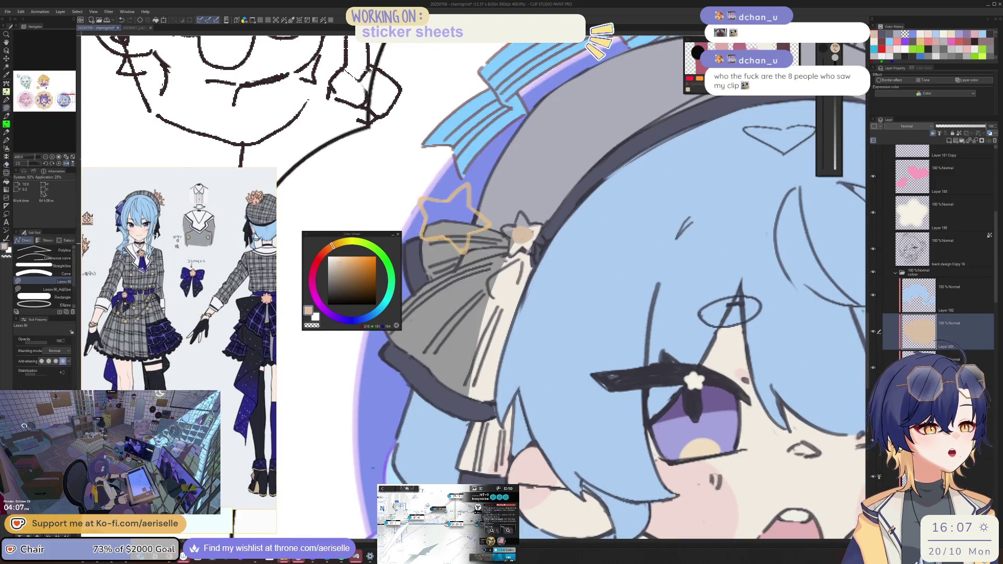
click(329, 248)
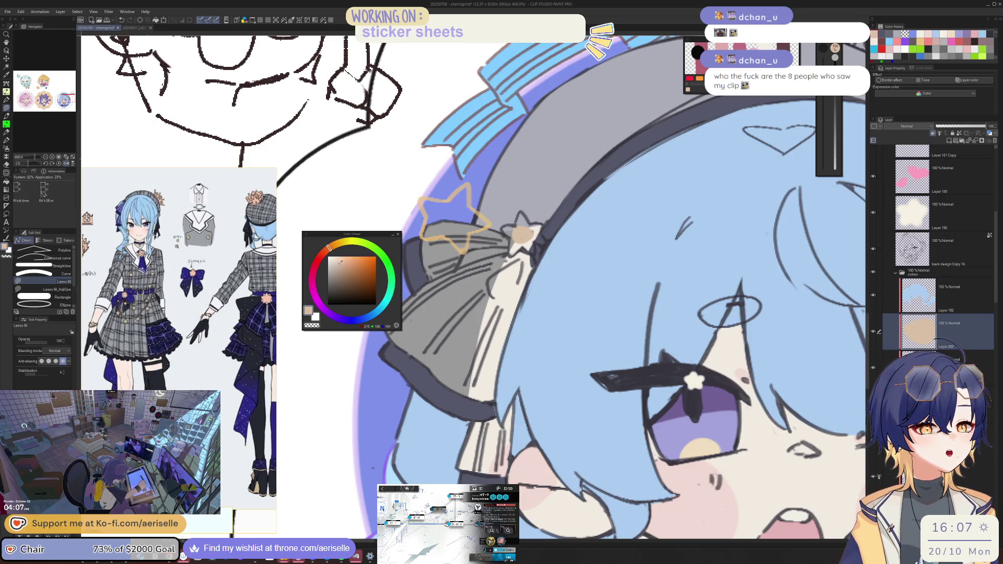
drag(329, 248, 328, 251)
key(g)
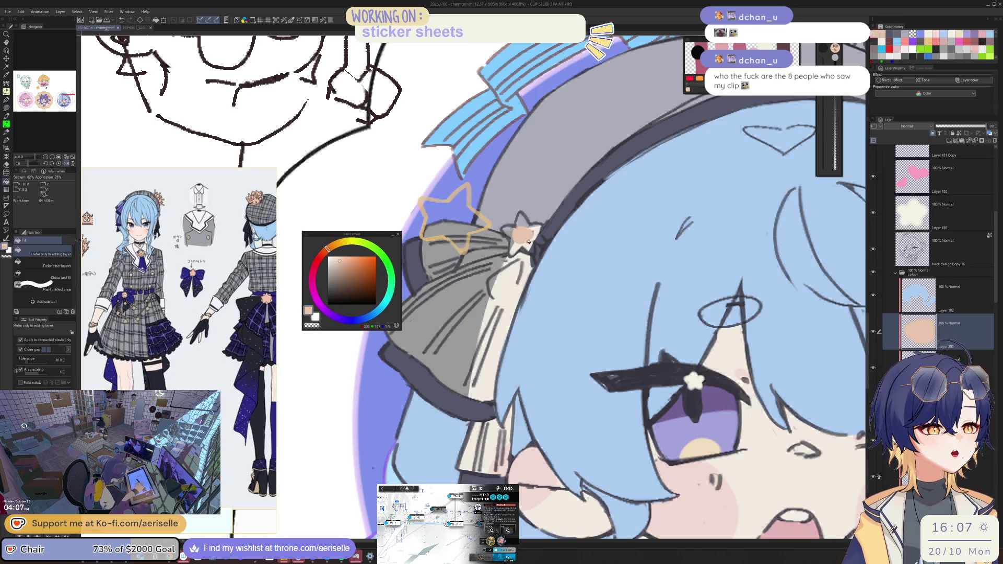
scroll(500, 261, up, 3)
key(u)
mouse_move(491, 287)
mouse_down()
mouse_move(463, 295)
mouse_move(484, 346)
mouse_move(529, 323)
mouse_move(544, 284)
mouse_move(501, 261)
mouse_up()
Step: Fill the round collar button and the collar star with peach
scroll(485, 347, down, 5)
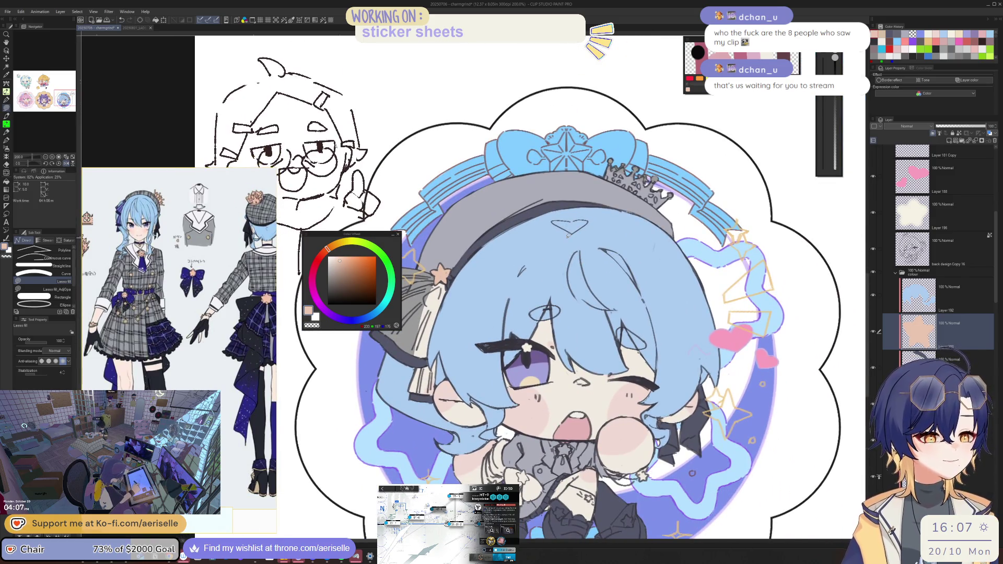
scroll(585, 339, up, 5)
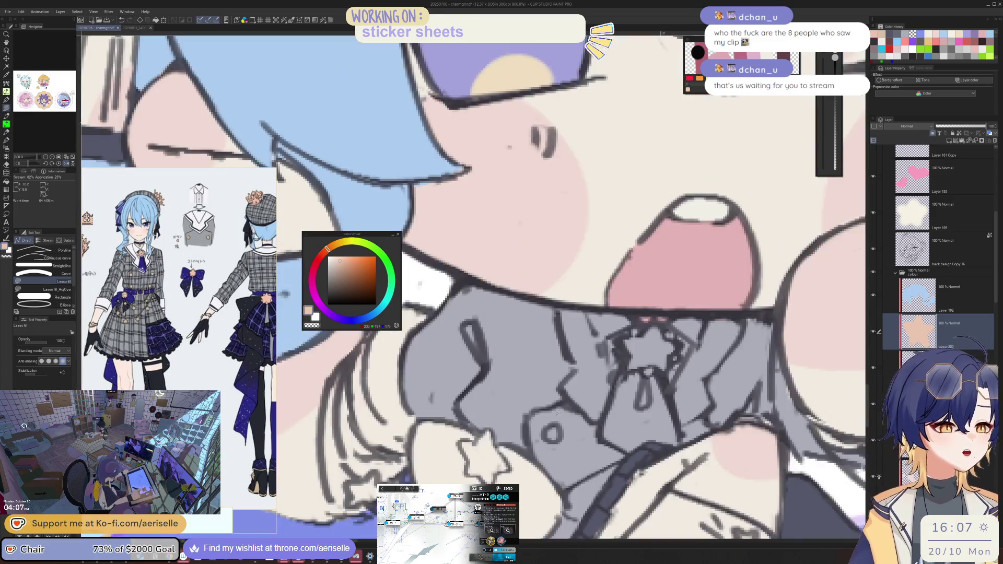
drag(550, 428, 546, 430)
mouse_move(653, 319)
mouse_down()
mouse_move(619, 381)
mouse_move(596, 391)
mouse_move(596, 424)
mouse_move(650, 402)
mouse_move(627, 380)
mouse_up()
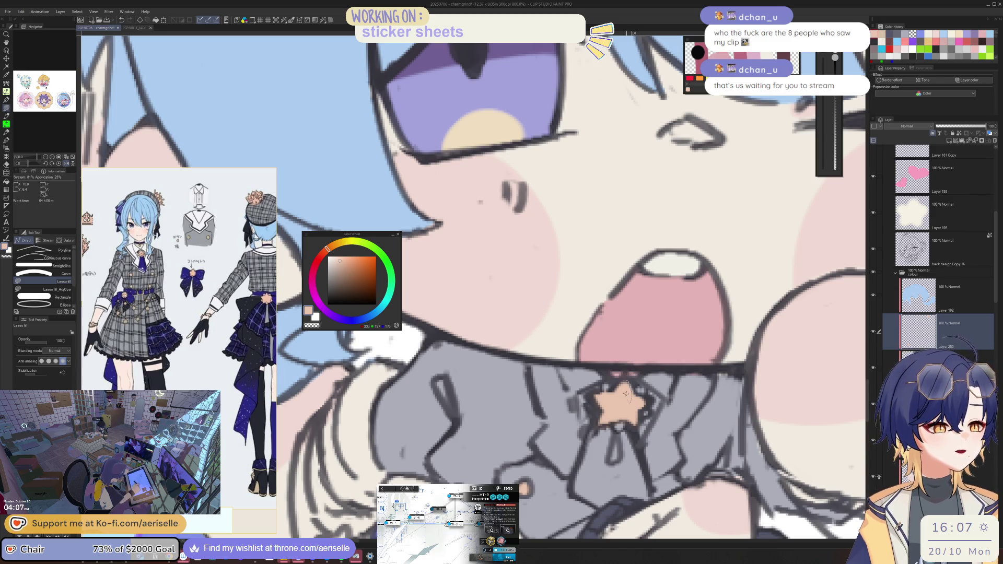
Step: Fill the star on the chest bow with peach
key(e)
scroll(602, 387, down, 5)
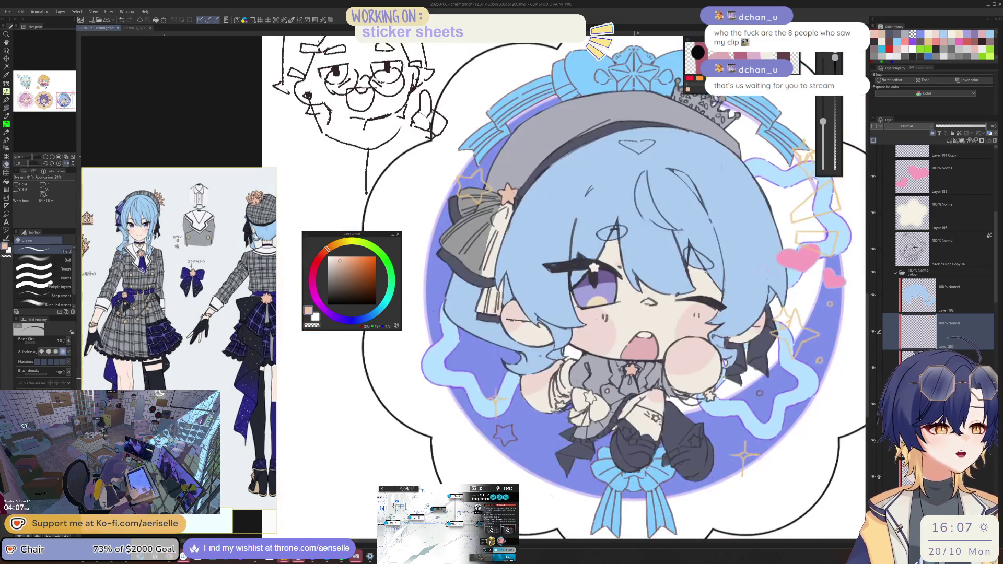
scroll(651, 403, up, 5)
key(u)
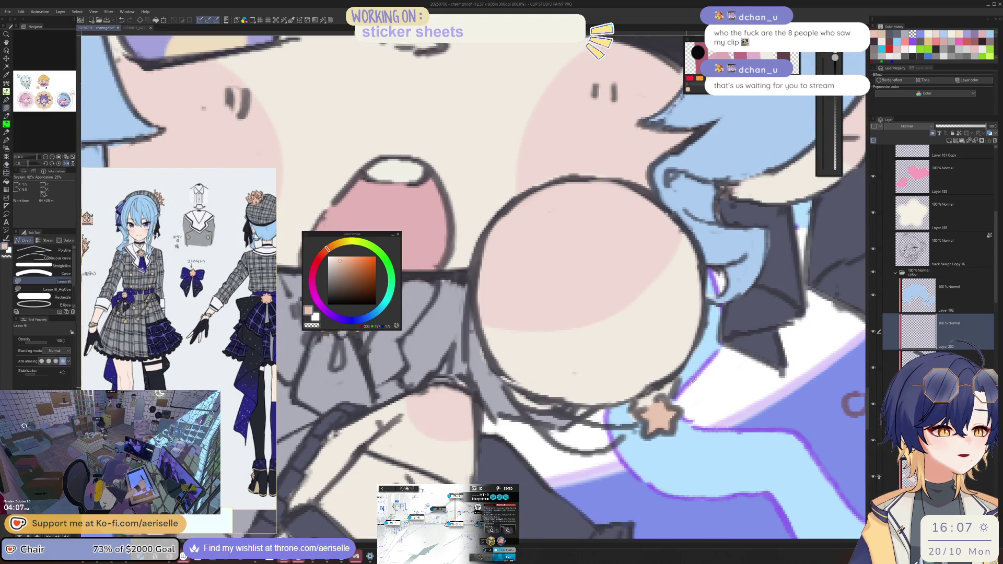
scroll(677, 414, down, 5)
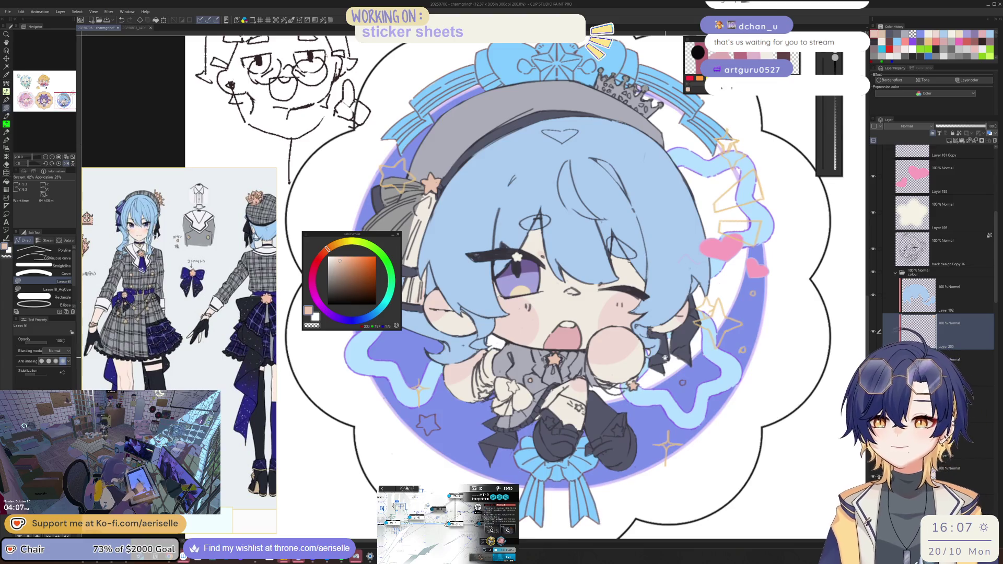
drag(527, 389, 497, 361)
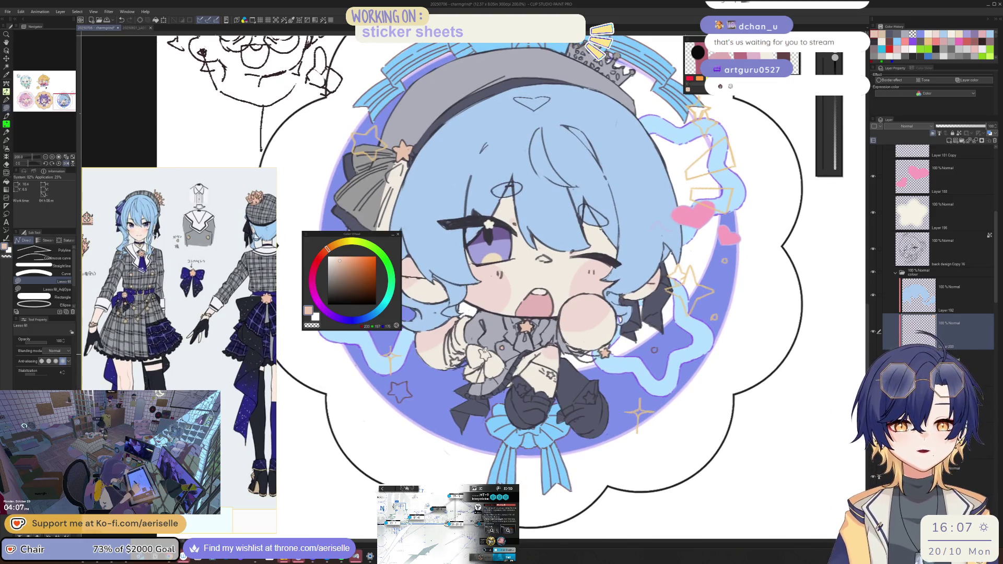
scroll(496, 340, up, 5)
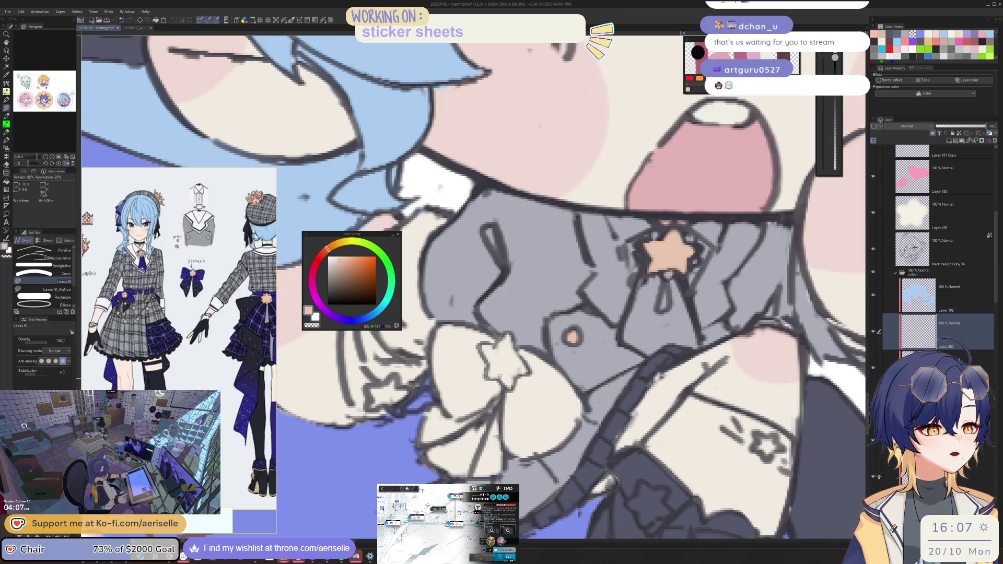
scroll(510, 334, down, 5)
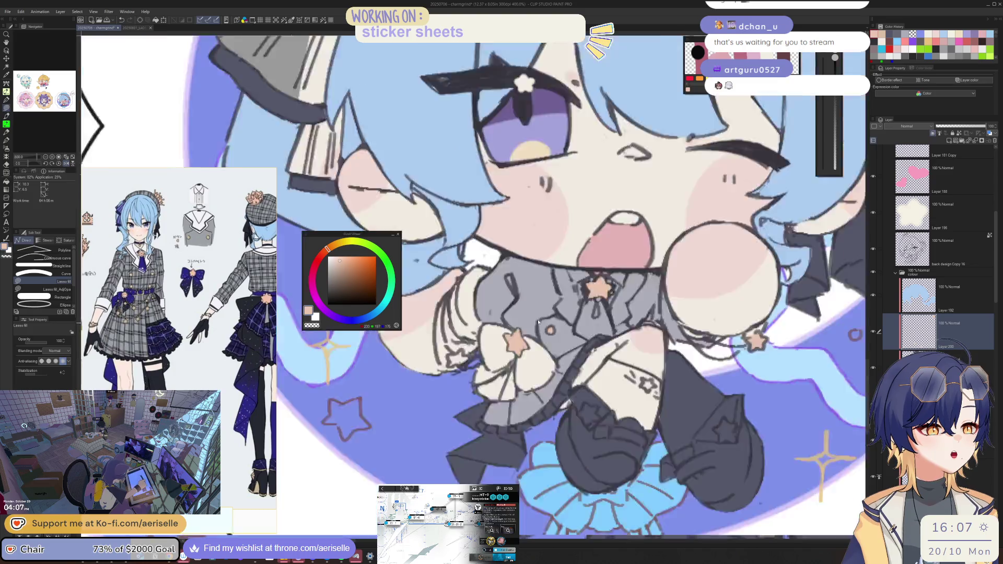
scroll(547, 310, up, 5)
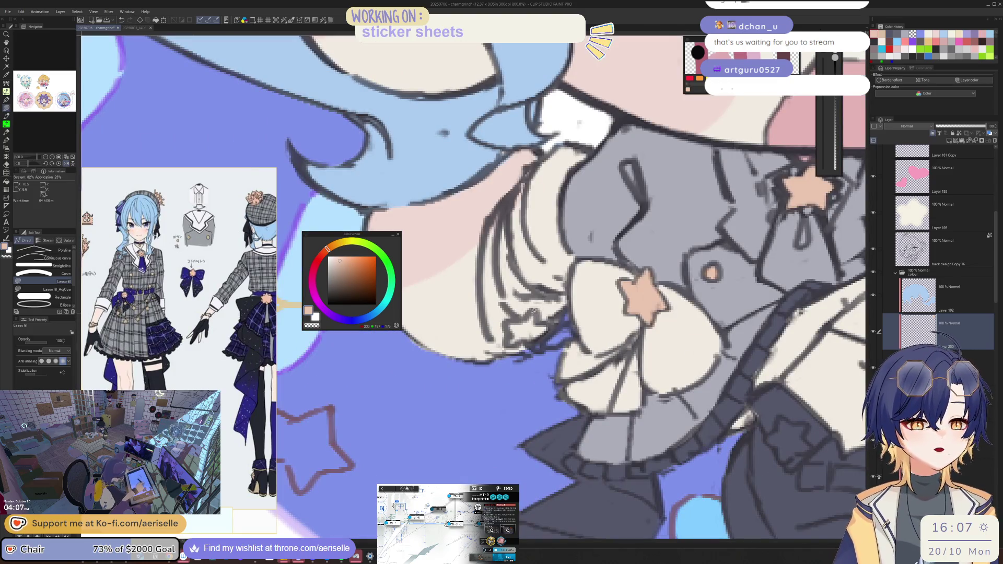
mouse_move(513, 344)
mouse_down()
mouse_move(541, 338)
mouse_move(548, 316)
mouse_move(509, 334)
mouse_up()
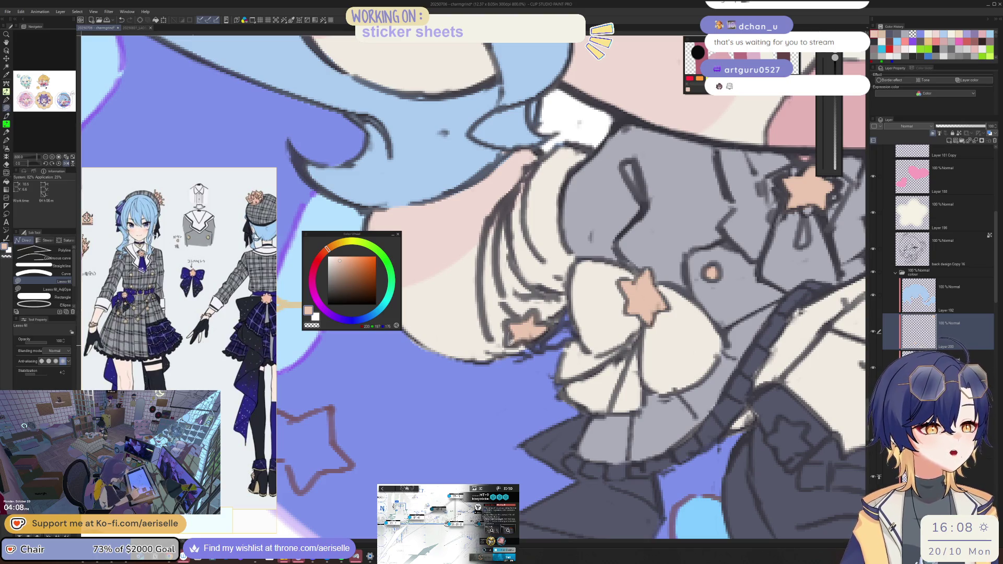
scroll(523, 328, down, 5)
scroll(620, 276, up, 3)
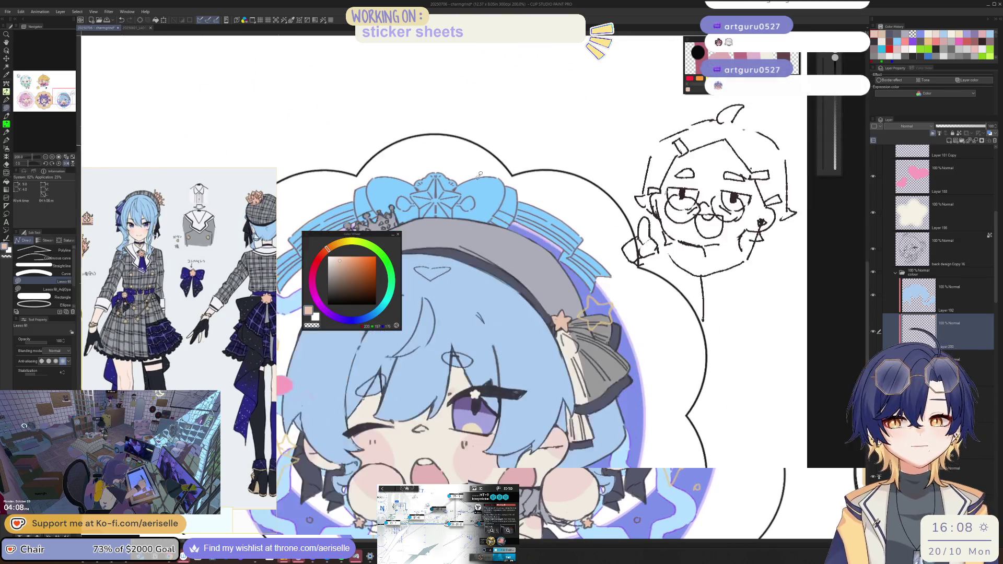
Step: Trace a fill around the crown, then zoom out to view the whole sticker sheet and neighbouring stickers
key(h)
scroll(542, 240, up, 2)
scroll(542, 240, up, 2)
mouse_move(543, 237)
mouse_down()
mouse_move(510, 238)
mouse_move(627, 138)
mouse_move(651, 178)
mouse_move(565, 224)
mouse_up()
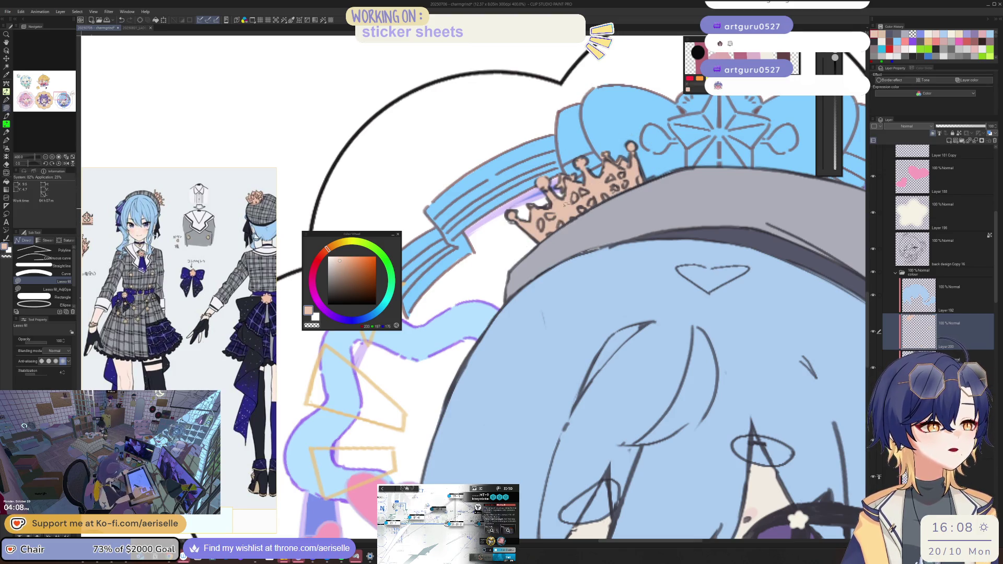
key(ctrl+alt+0)
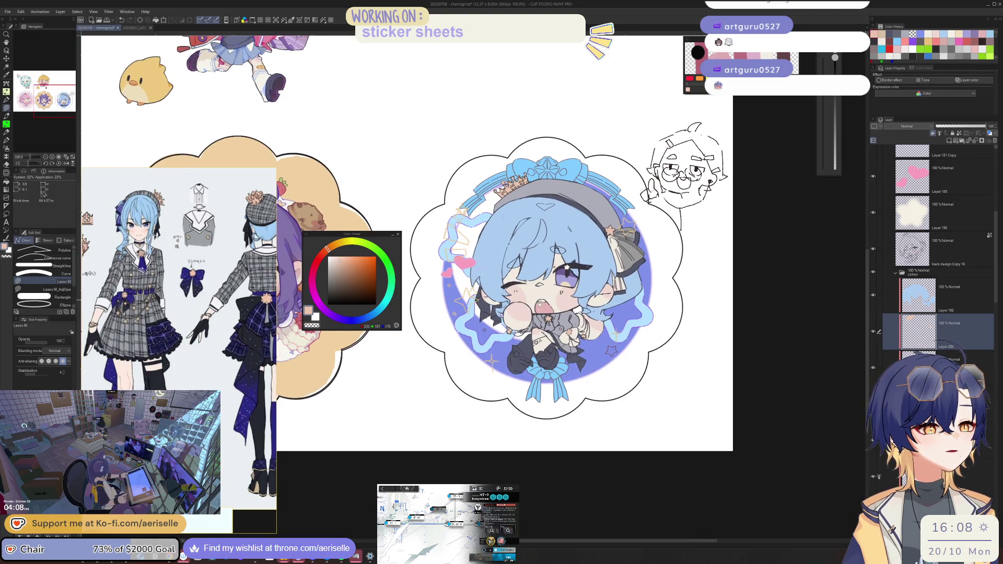
key(h)
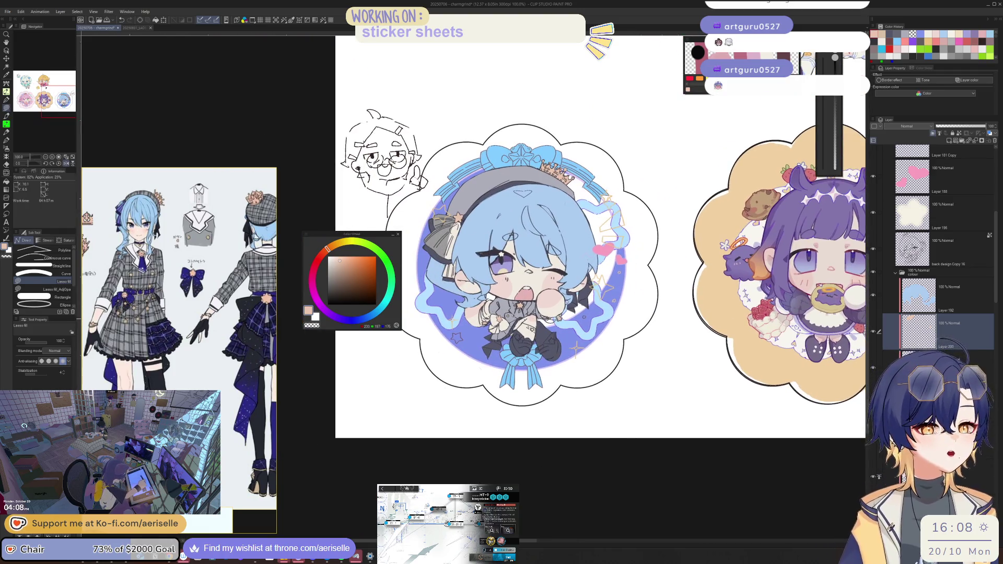
key(ctrl+plus)
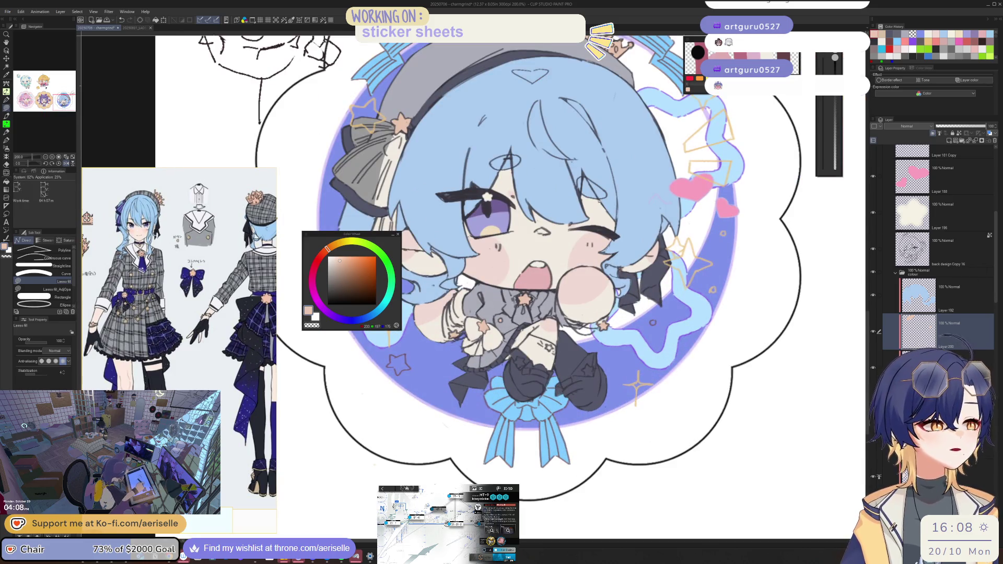
key(ctrl+minus)
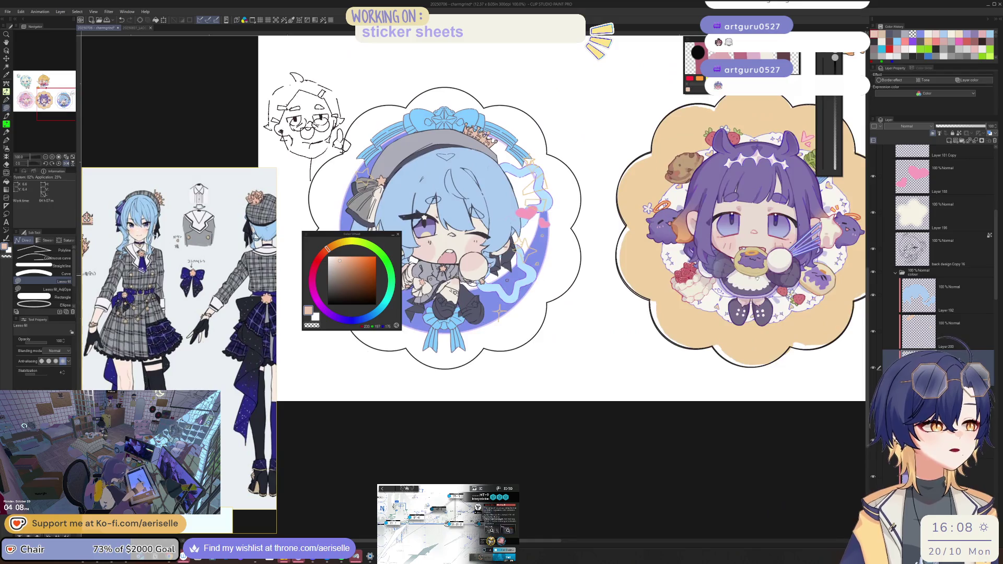
mouse_move(757, 161)
mouse_down()
mouse_move(602, 289)
mouse_move(503, 281)
mouse_up()
Step: Sample the off-white cream from the sticker with the Eyedropper
key(i)
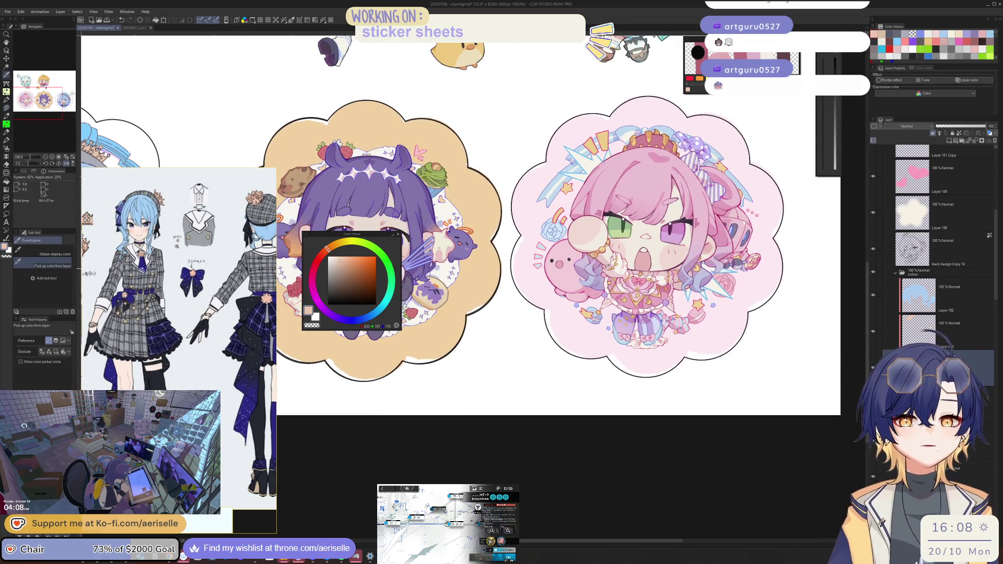
scroll(619, 267, up, 1)
key(i)
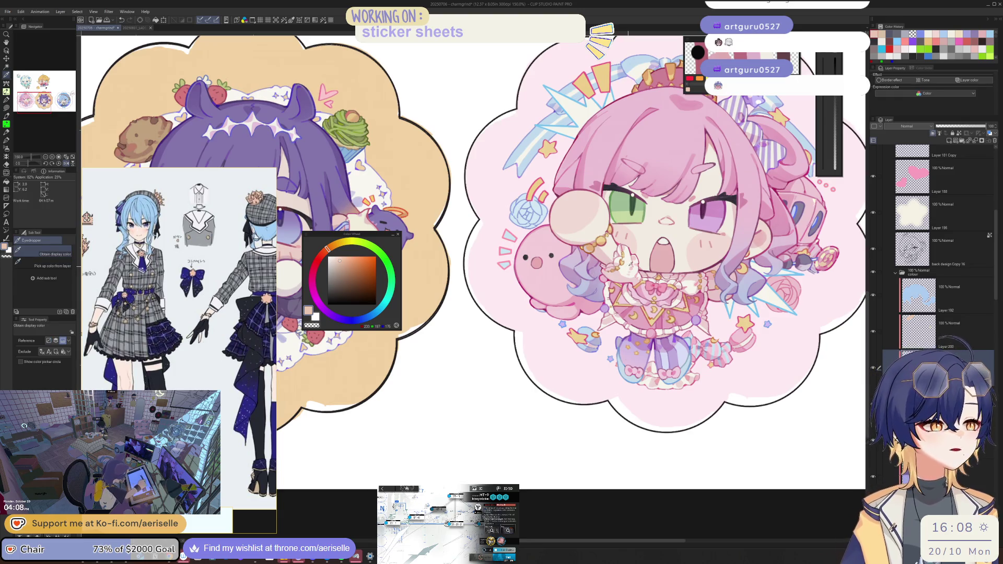
click(629, 264)
scroll(524, 255, down, 4)
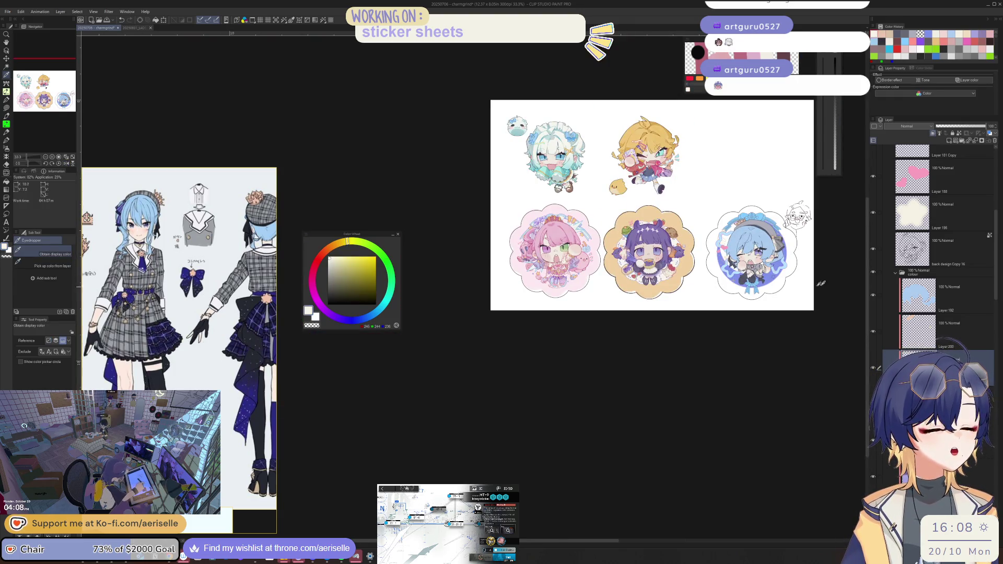
scroll(765, 258, up, 7)
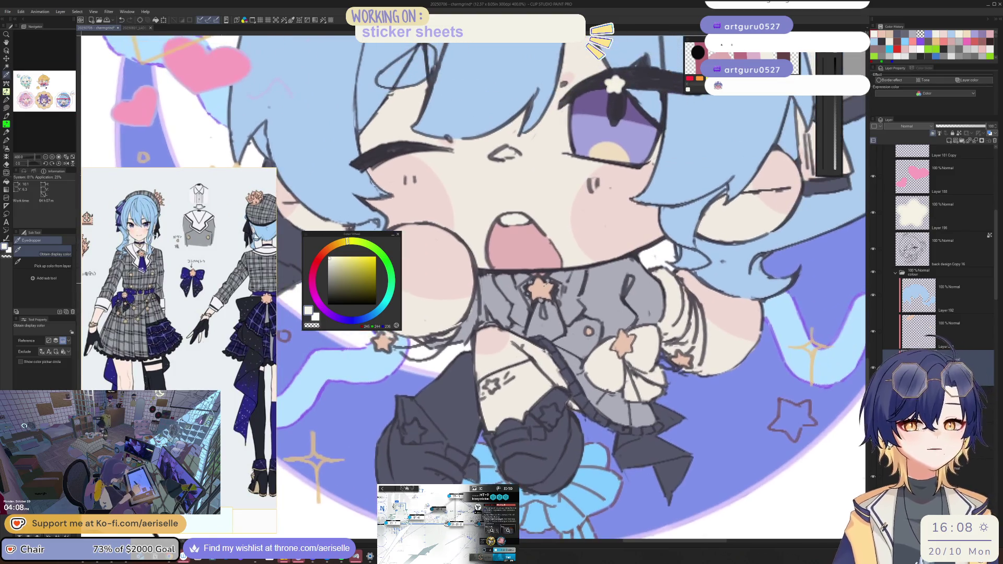
Step: Lasso-fill the left and right parts of the grey collar with cream
key(i)
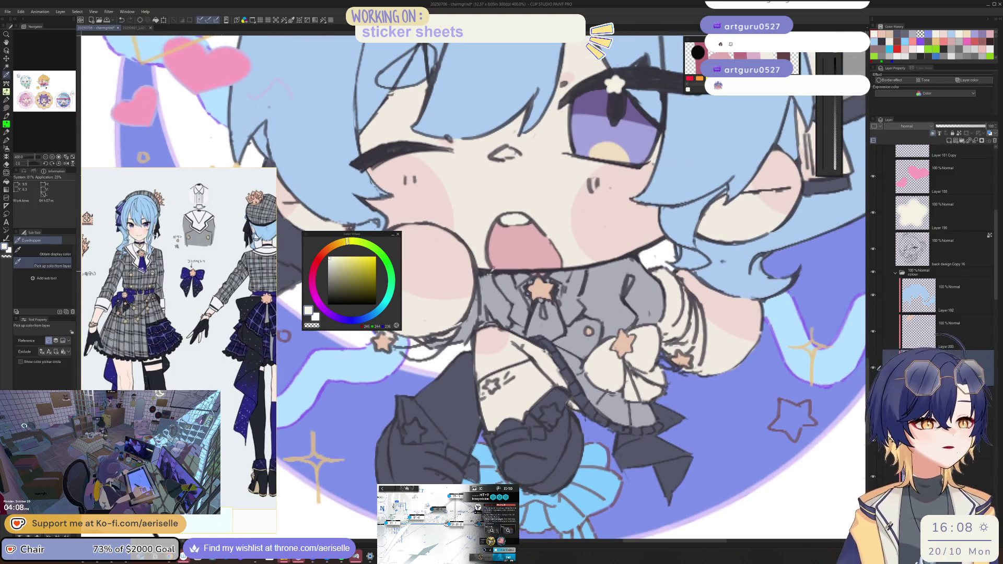
key(u)
scroll(505, 279, up, 2)
drag(487, 270, 492, 288)
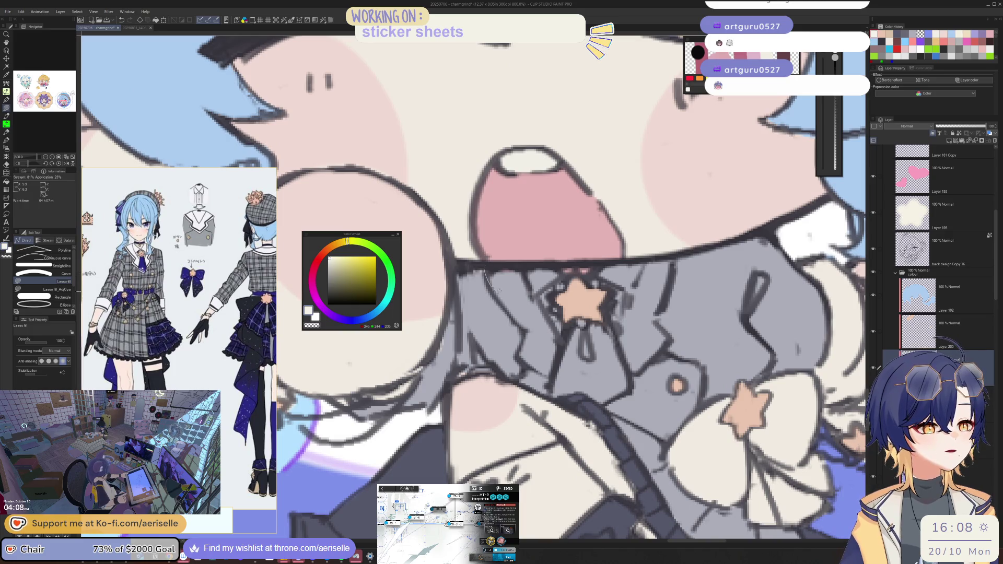
drag(574, 277, 505, 266)
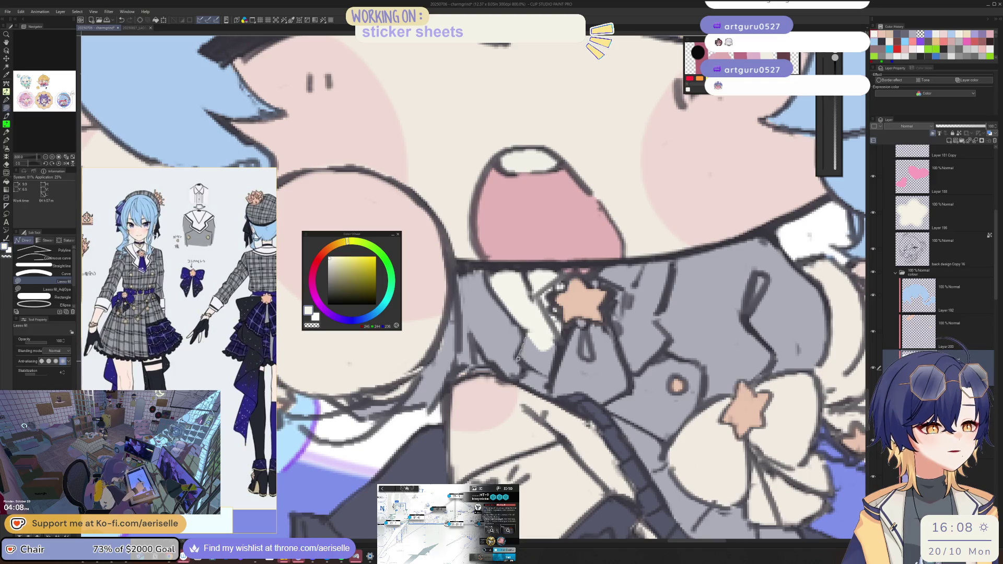
mouse_move(525, 334)
mouse_down()
mouse_move(561, 365)
mouse_move(467, 379)
mouse_up()
mouse_move(543, 379)
mouse_down()
mouse_move(577, 345)
mouse_move(579, 263)
mouse_move(518, 267)
mouse_up()
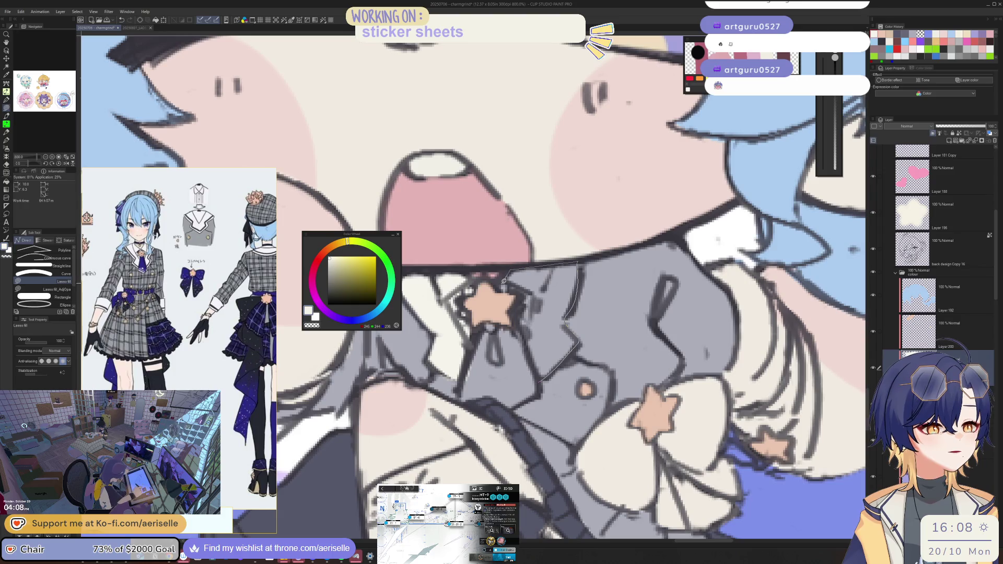
mouse_move(504, 312)
mouse_down()
mouse_move(505, 300)
mouse_move(455, 353)
mouse_up()
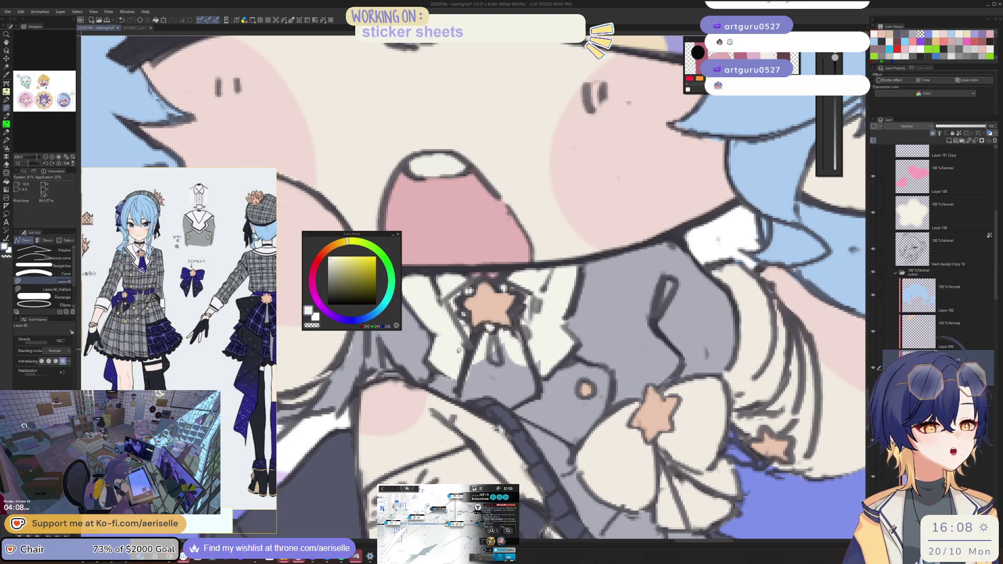
Step: Check the whole character, then outline the sleeve area for a cream fill
key(e)
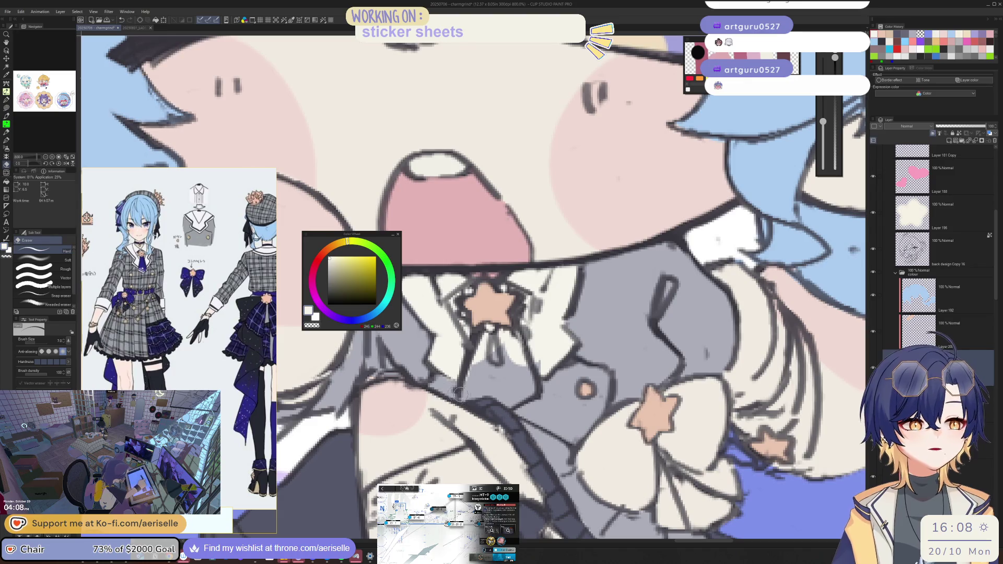
key(ctrl+minus)
key(ctrl+minus)
key(ctrl+minus)
key(ctrl+plus)
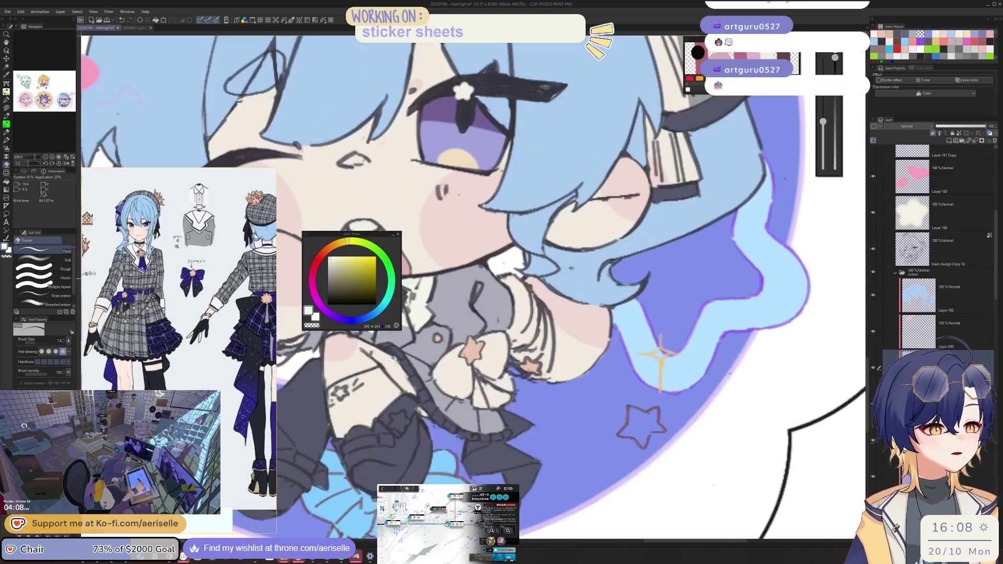
key(u)
mouse_move(524, 279)
mouse_down()
mouse_move(535, 309)
mouse_move(513, 340)
mouse_move(501, 280)
mouse_up()
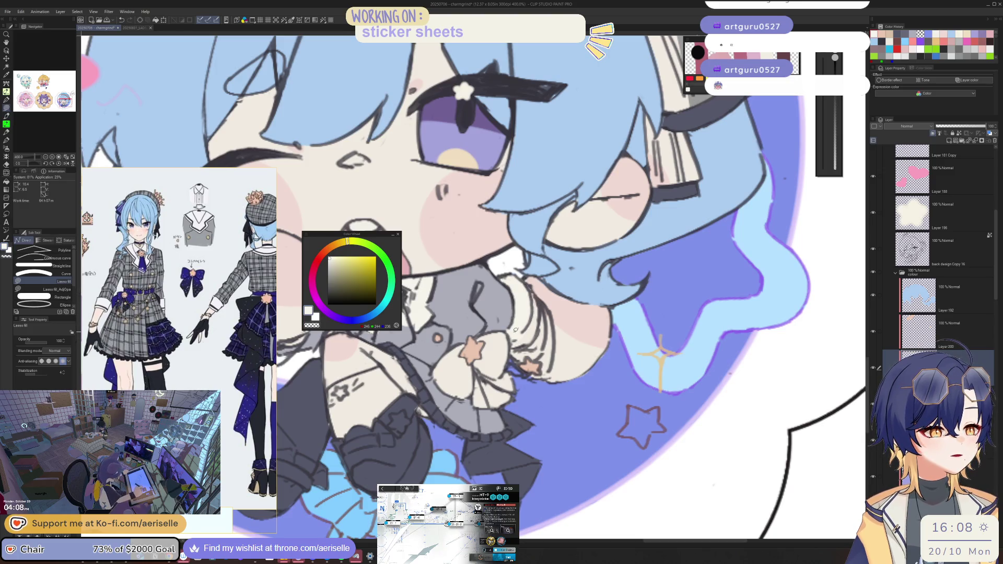
drag(994, 283, 995, 315)
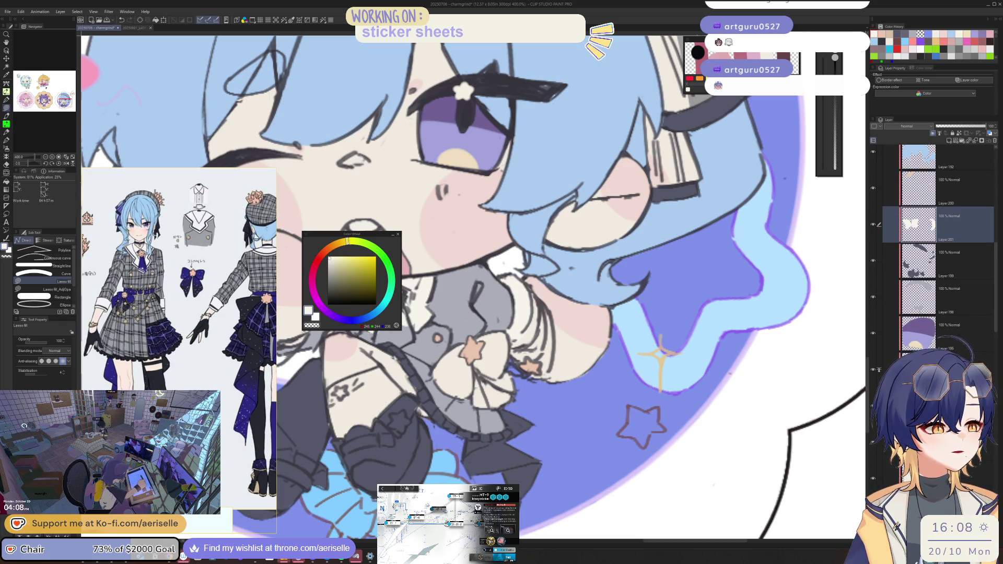
Step: Hide a colour layer to reveal gaps and erase a stray bit along the round hand's outline
click(871, 480)
key(e)
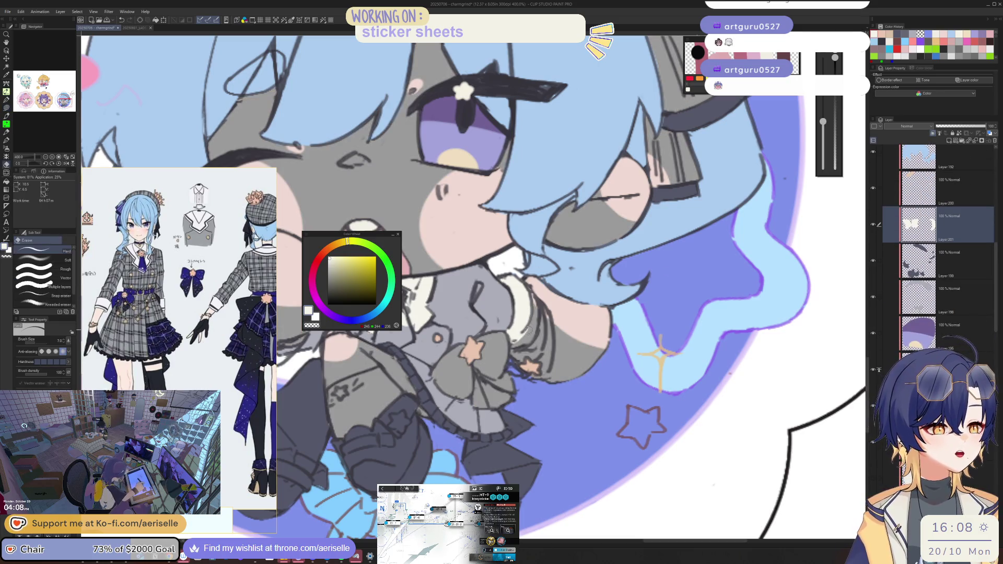
scroll(459, 343, down, 3)
scroll(460, 343, up, 1)
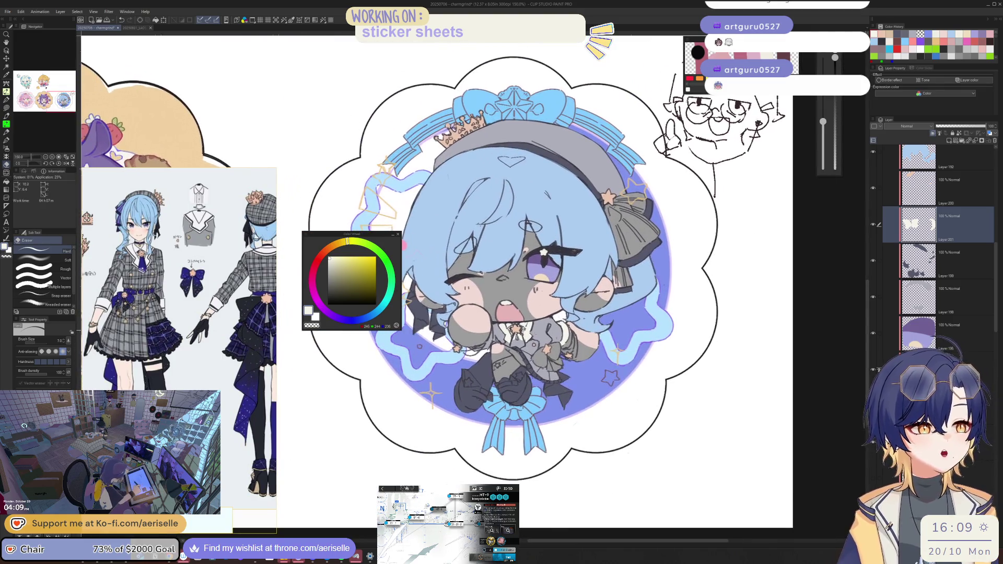
scroll(460, 344, up, 2)
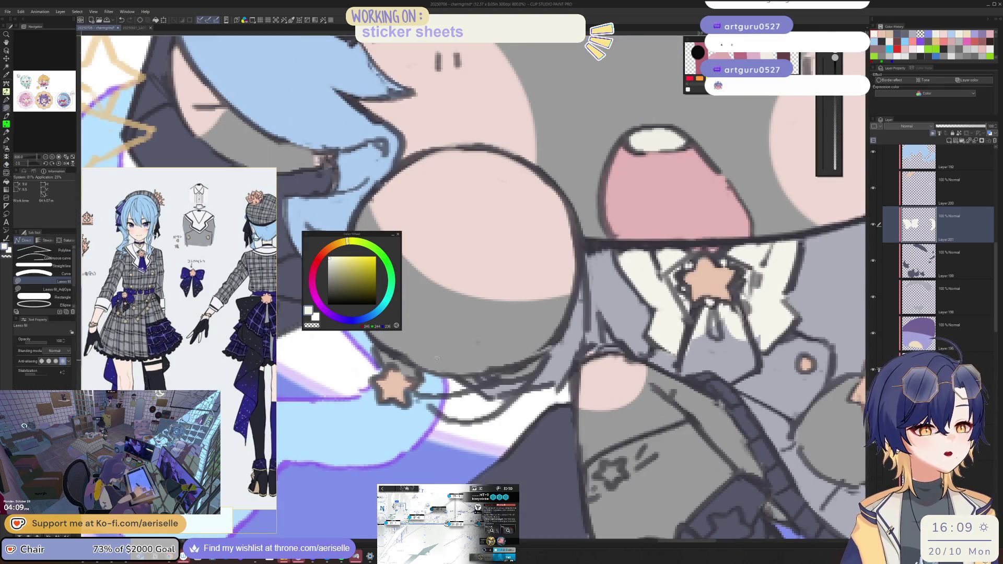
scroll(460, 344, up, 2)
key(ctrl)
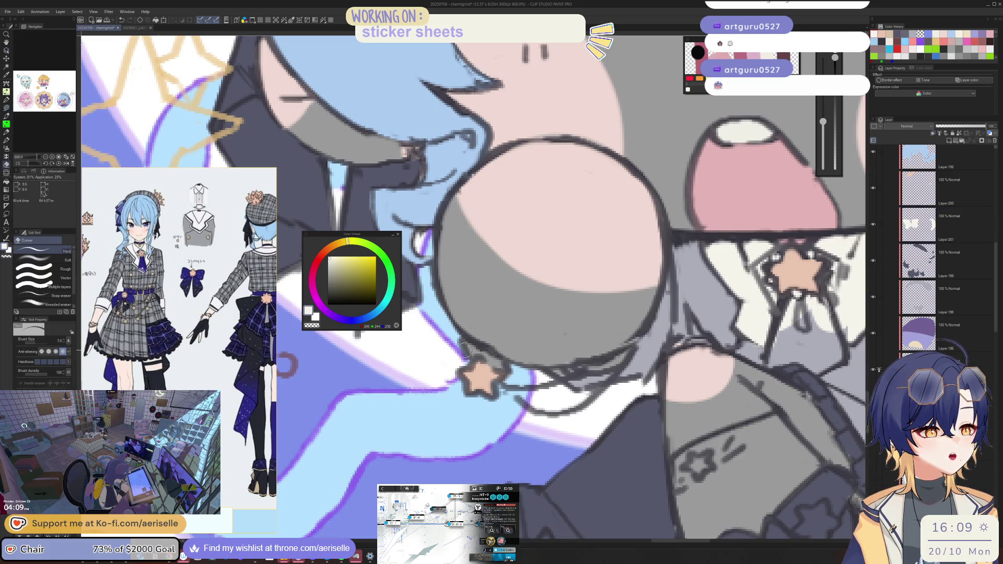
drag(473, 349, 505, 367)
scroll(585, 316, down, 2)
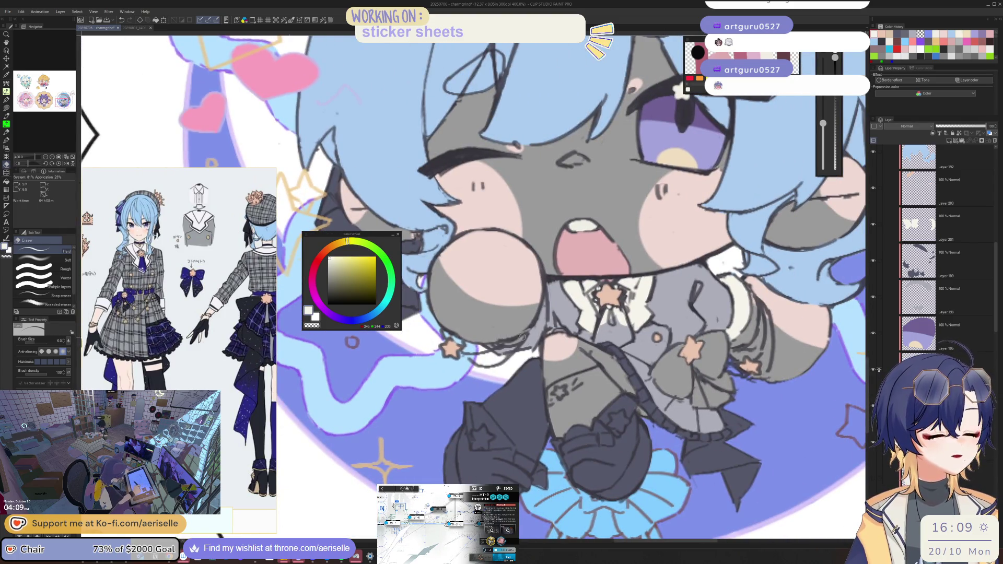
Step: On Layer 201, fill the small gap by the round hand, then flip the view to check
ctrl+shift+click(744, 310)
key(u)
mouse_move(486, 347)
mouse_down()
mouse_move(498, 344)
mouse_move(506, 358)
mouse_move(537, 351)
mouse_move(508, 349)
mouse_move(546, 288)
mouse_move(542, 321)
mouse_move(496, 324)
mouse_move(483, 314)
mouse_move(580, 316)
mouse_move(583, 352)
mouse_up()
key(e)
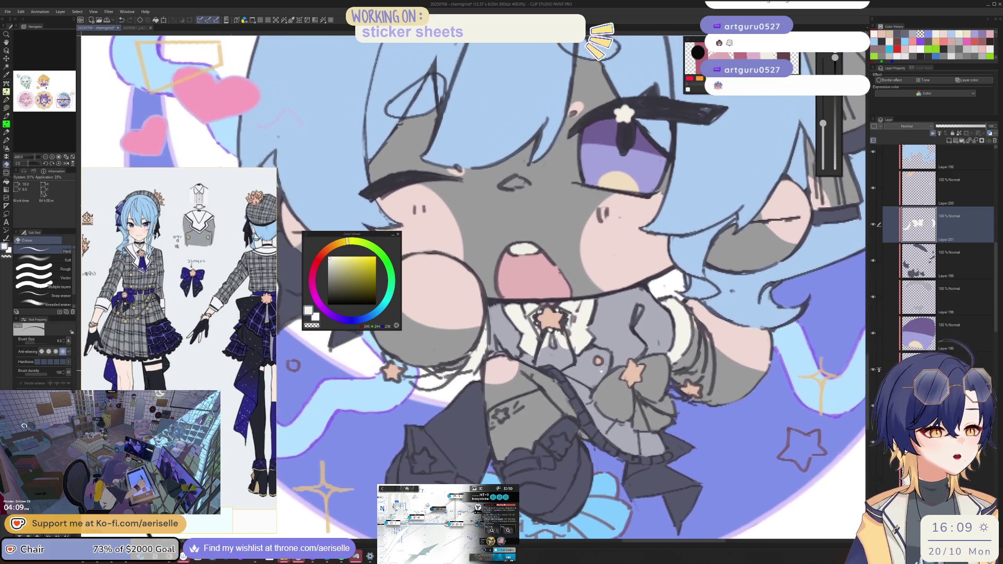
key(ctrl+z)
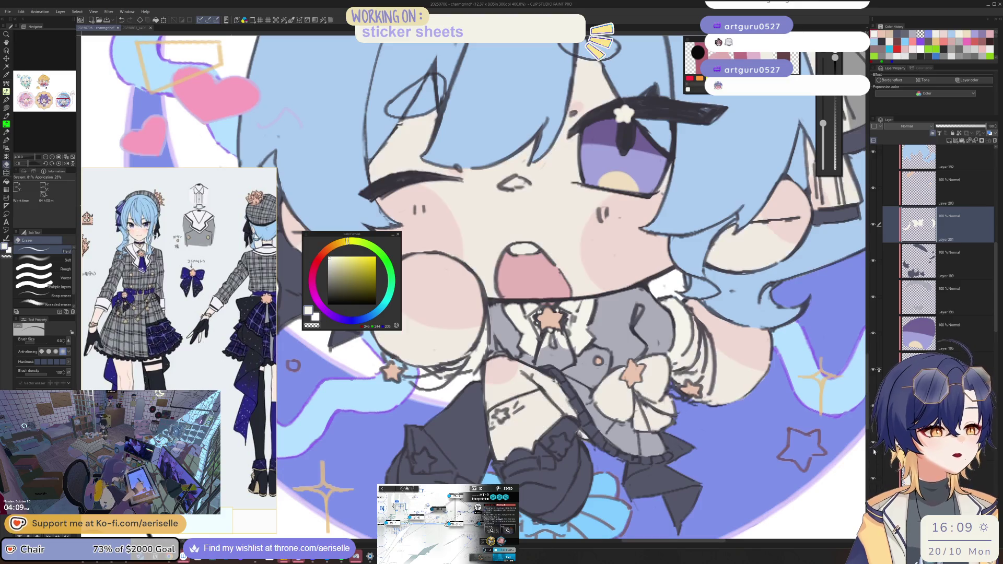
mouse_move(646, 356)
mouse_down()
mouse_move(623, 353)
mouse_move(637, 328)
mouse_move(471, 303)
mouse_move(473, 384)
mouse_up()
key(h)
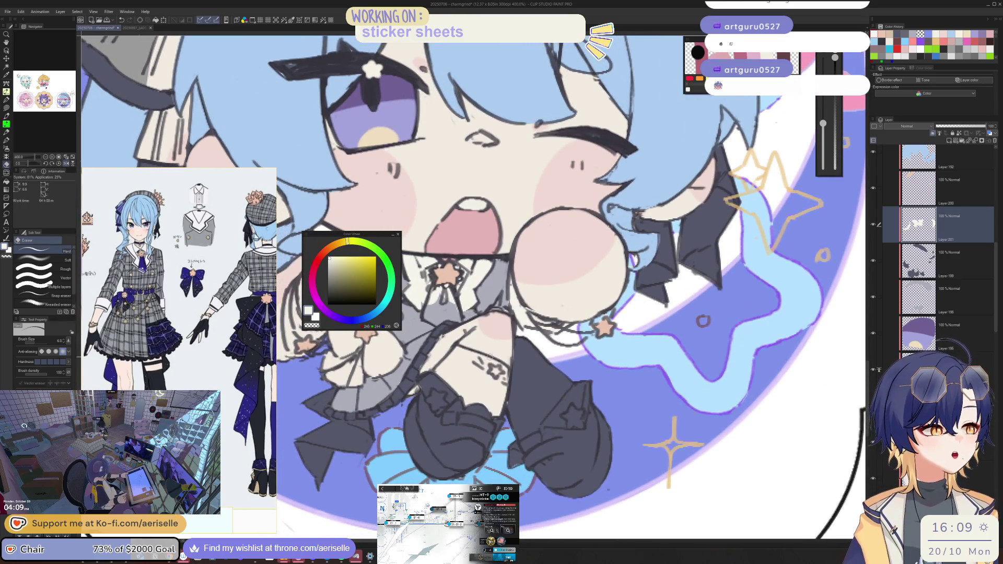
Step: Add a new raster layer and pick a soft blue-violet, RGB 157/158/229
click(949, 141)
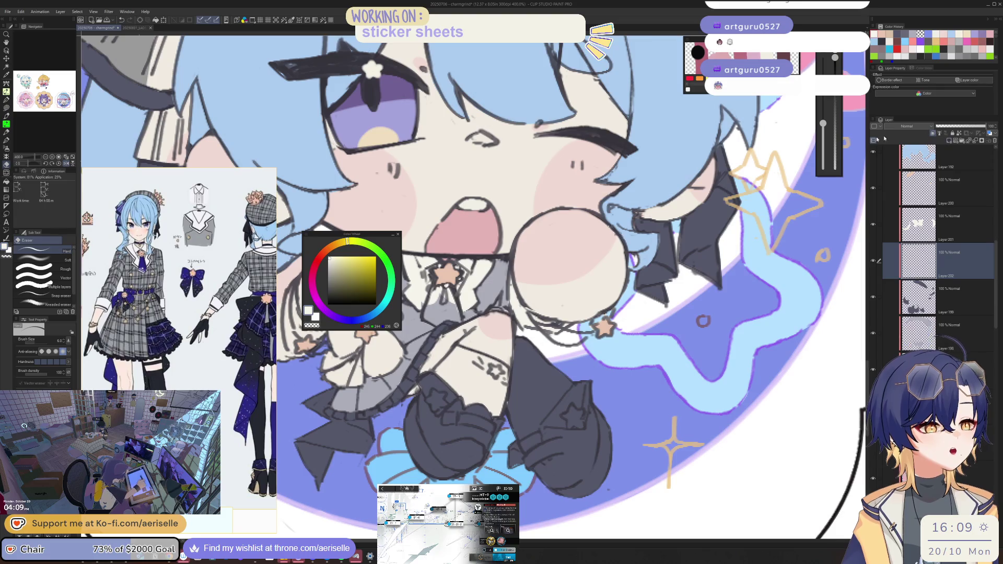
click(348, 313)
click(346, 259)
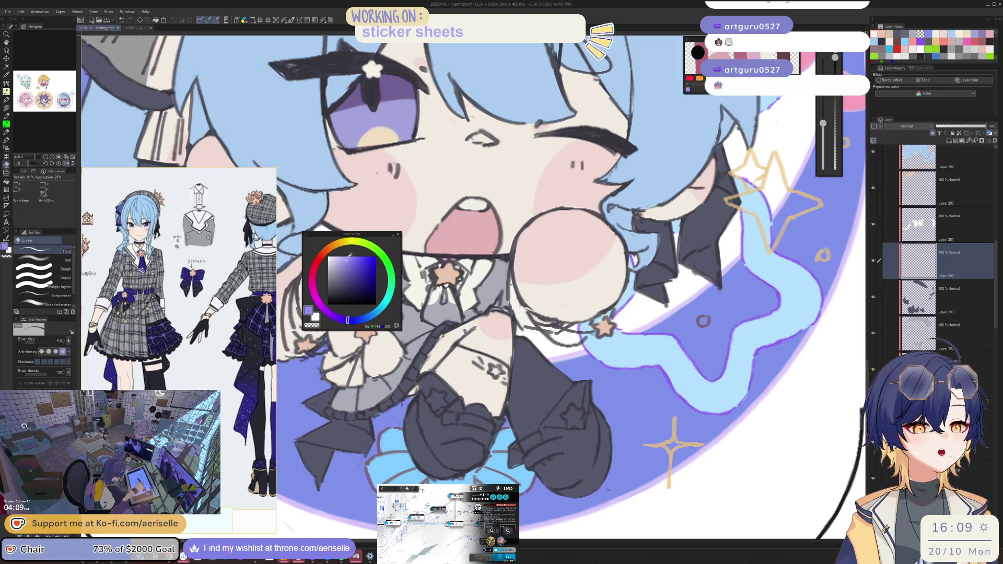
click(351, 320)
click(352, 260)
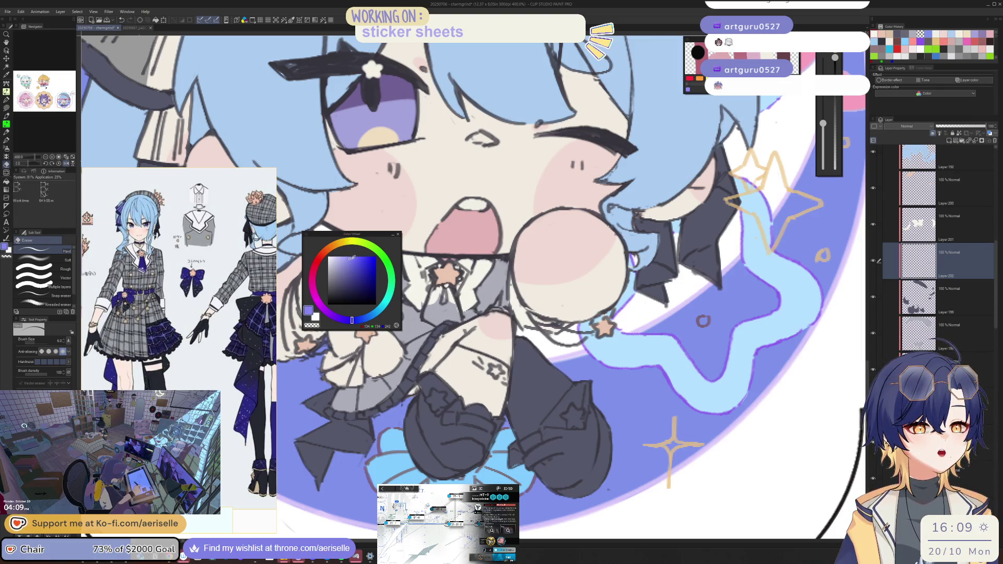
click(352, 255)
click(350, 264)
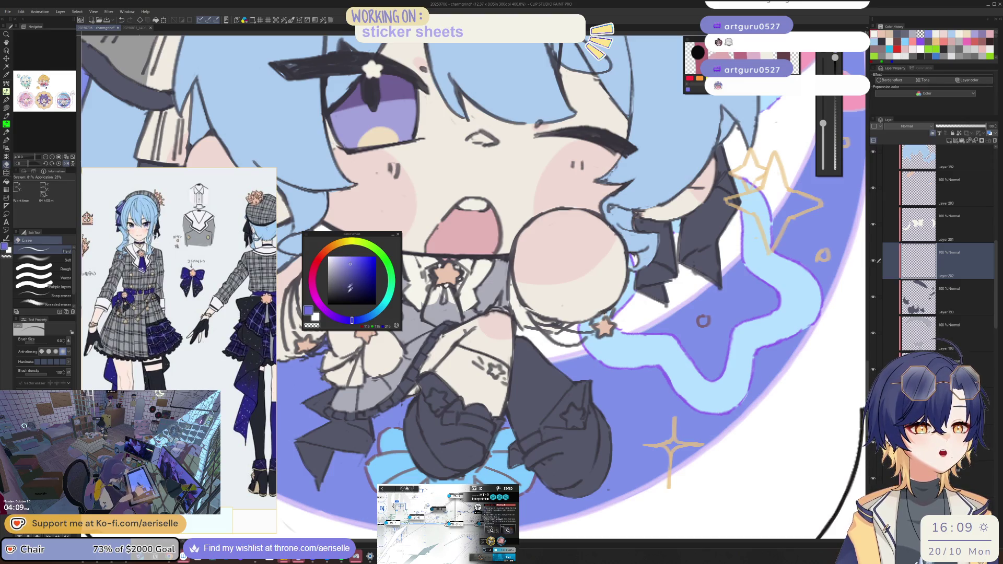
click(361, 319)
click(349, 259)
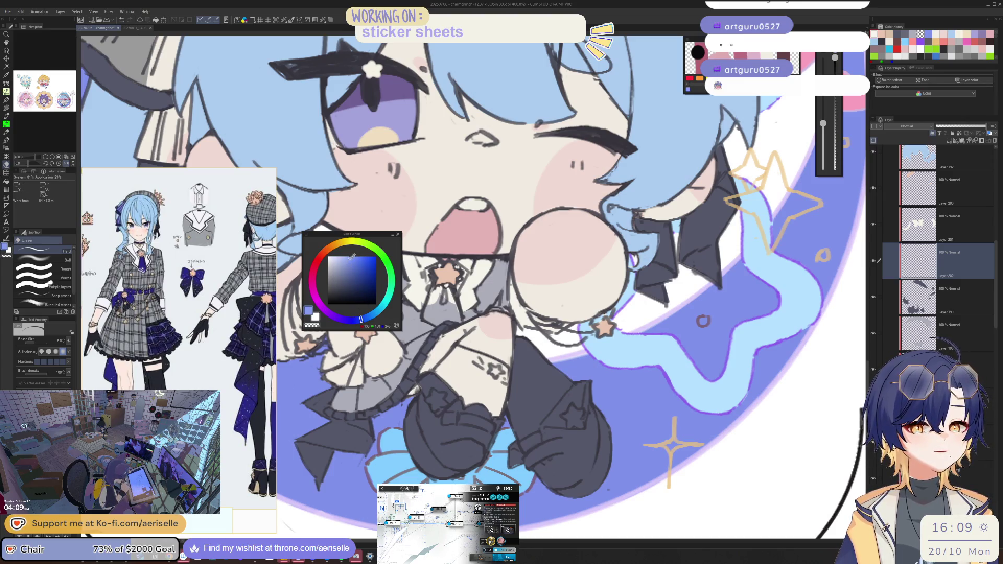
Step: Lasso-select the stocking area for colouring
scroll(452, 348, up, 3)
key(m)
mouse_move(452, 347)
mouse_down()
mouse_move(407, 405)
mouse_move(533, 495)
mouse_move(553, 459)
mouse_move(563, 384)
mouse_move(478, 346)
mouse_up()
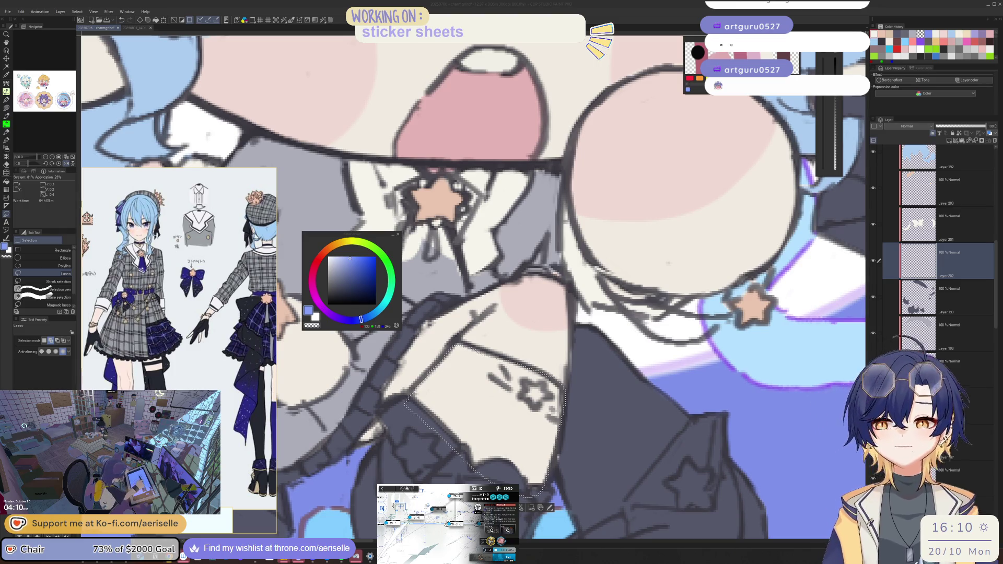
Step: Fill the selected stocking area with blue and clear the selection
key(ctrl+minus)
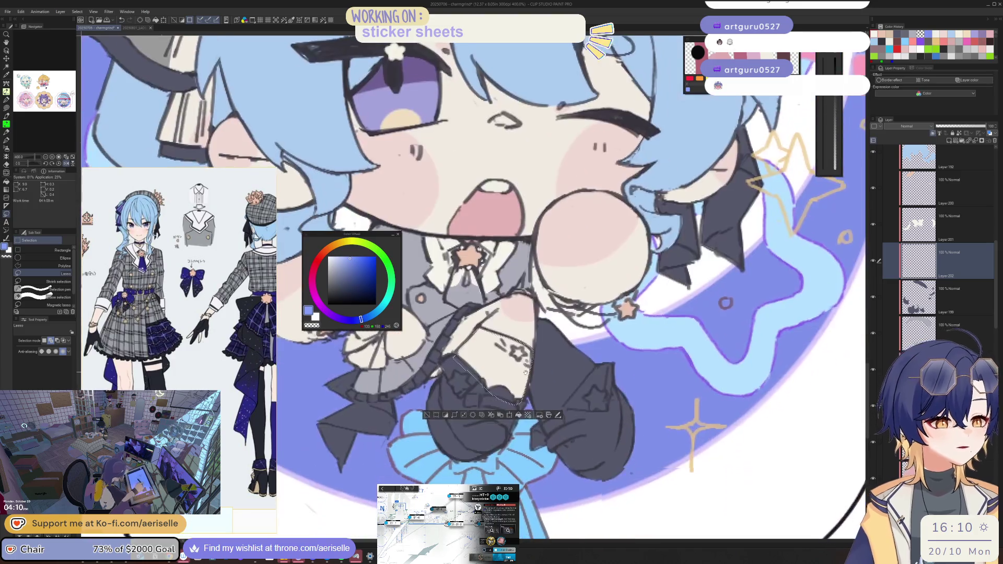
key(alt+BackSpace)
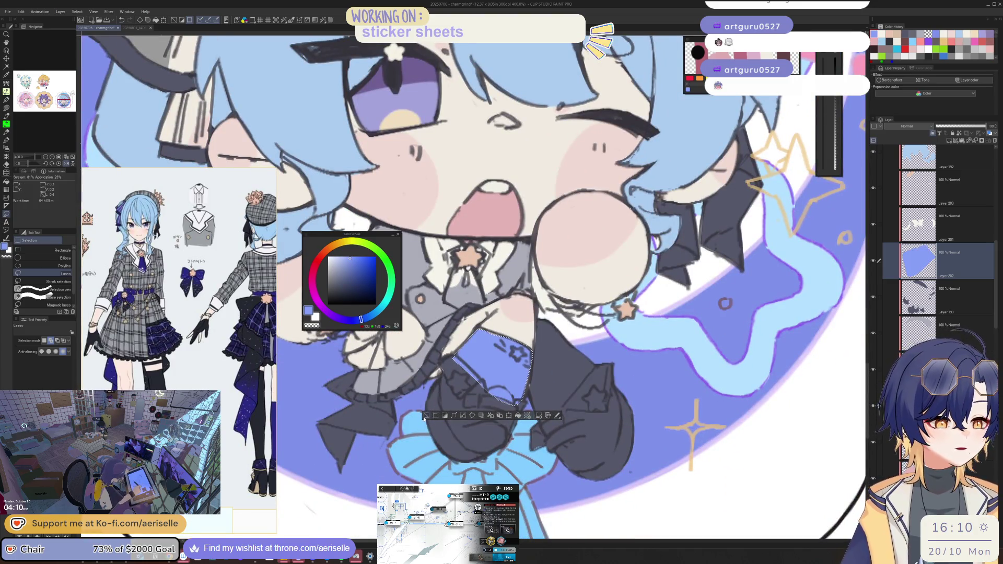
click(426, 415)
scroll(485, 326, up, 2)
key(u)
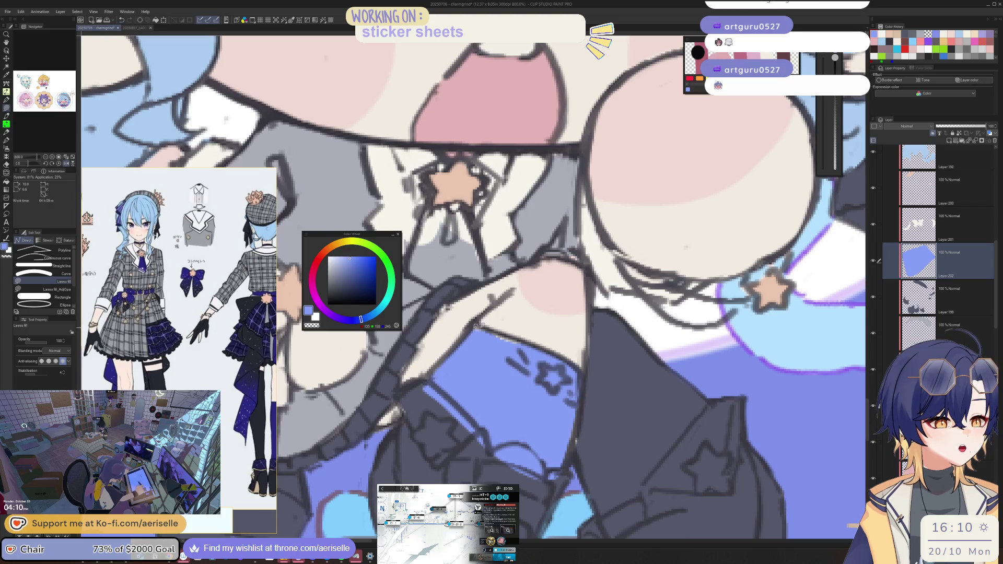
drag(561, 375, 499, 298)
Step: Adjust the blue stockings with luminosity -20, saturation 17 and hue 4
key(ctrl+u)
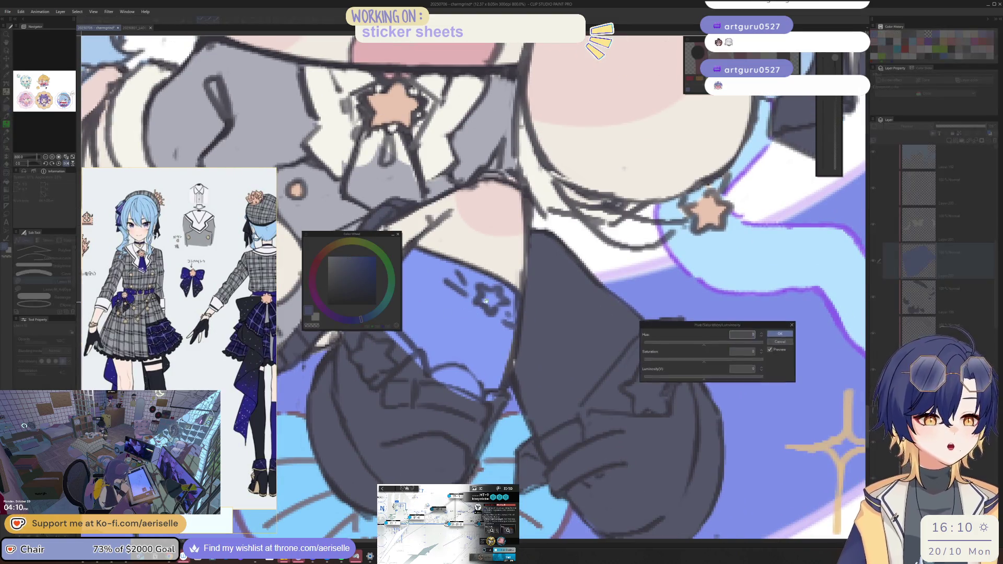
click(688, 378)
click(713, 359)
mouse_move(585, 357)
mouse_down()
mouse_move(475, 432)
mouse_move(503, 450)
mouse_up()
click(708, 343)
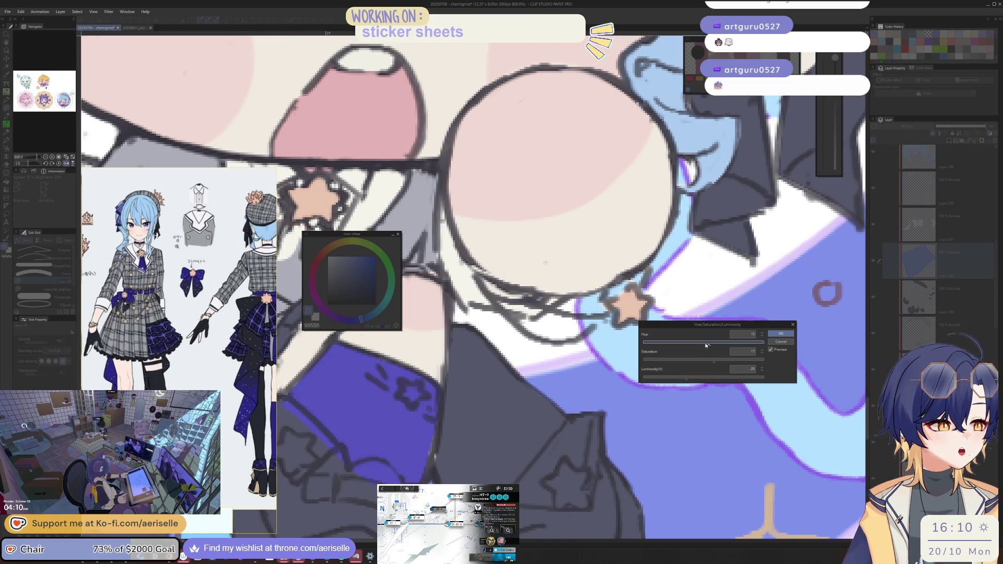
click(705, 343)
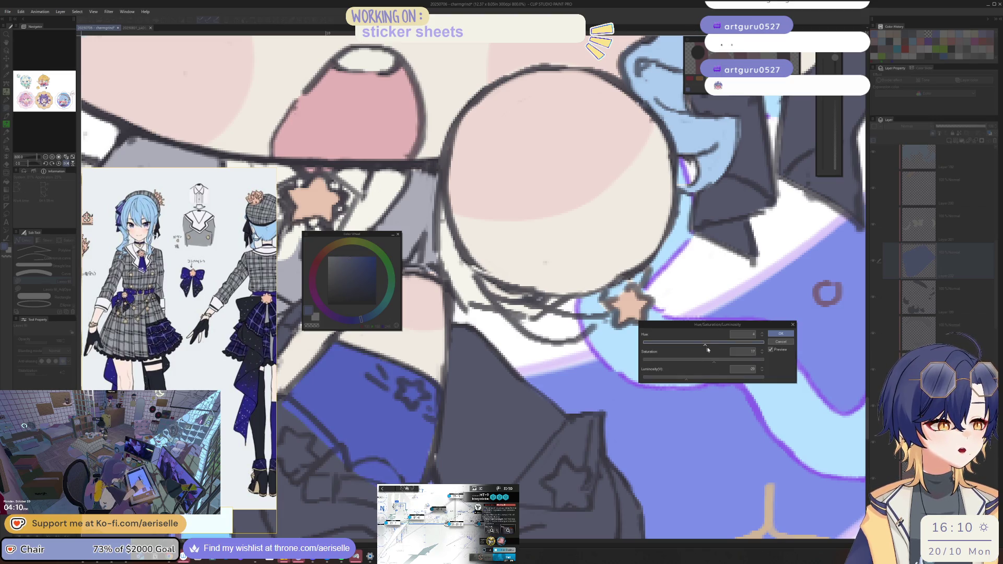
click(780, 333)
Step: Pick the darker blue and raise its saturation by 8 in a second adjustment
scroll(590, 411, down, 5)
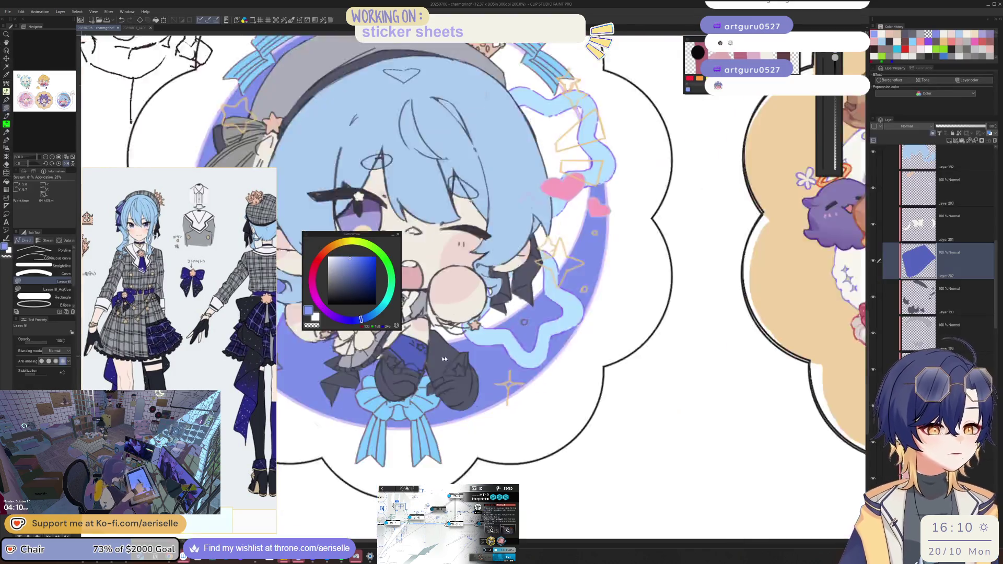
scroll(589, 411, up, 1)
alt+click(494, 365)
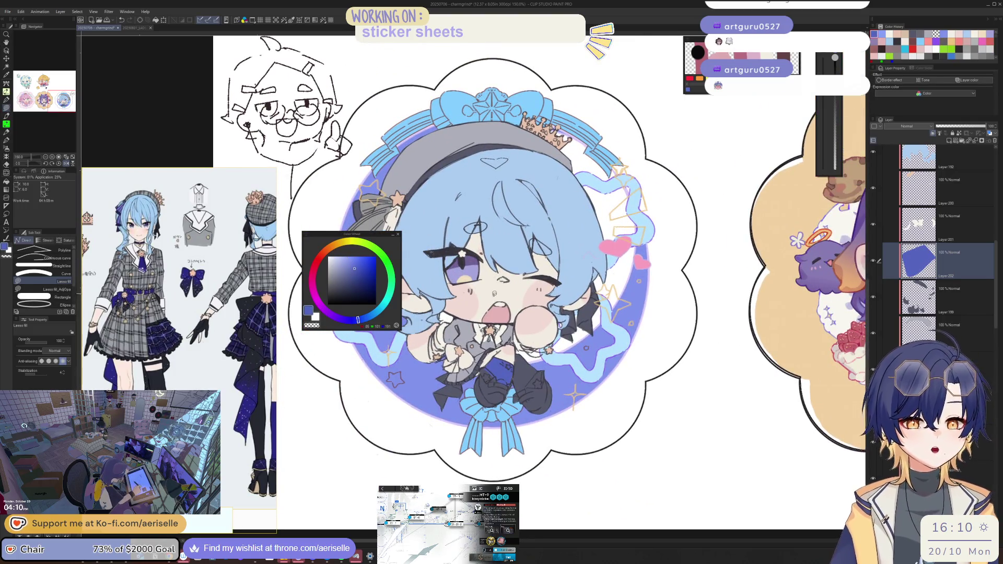
scroll(600, 279, up, 1)
key(ctrl+u)
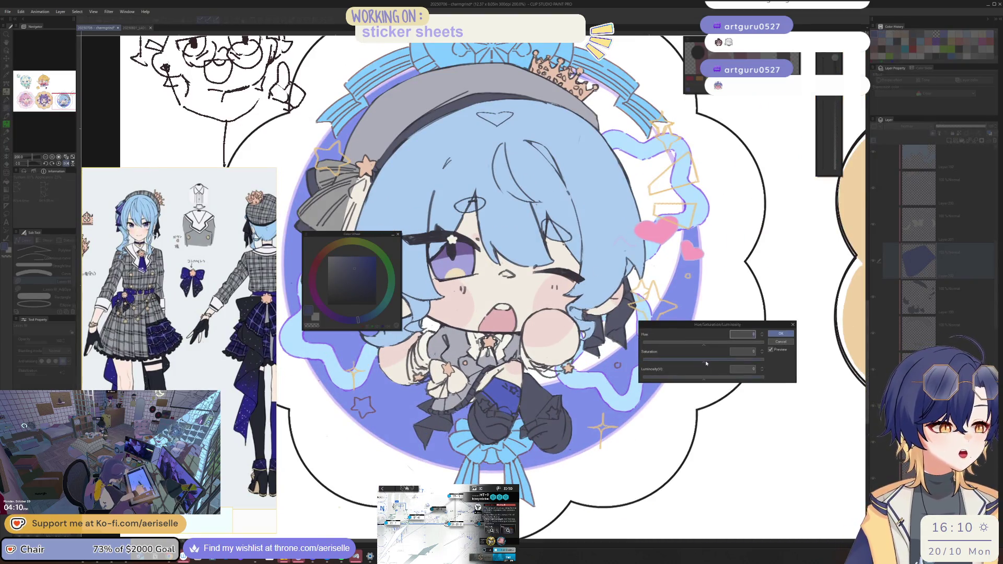
drag(706, 362, 709, 363)
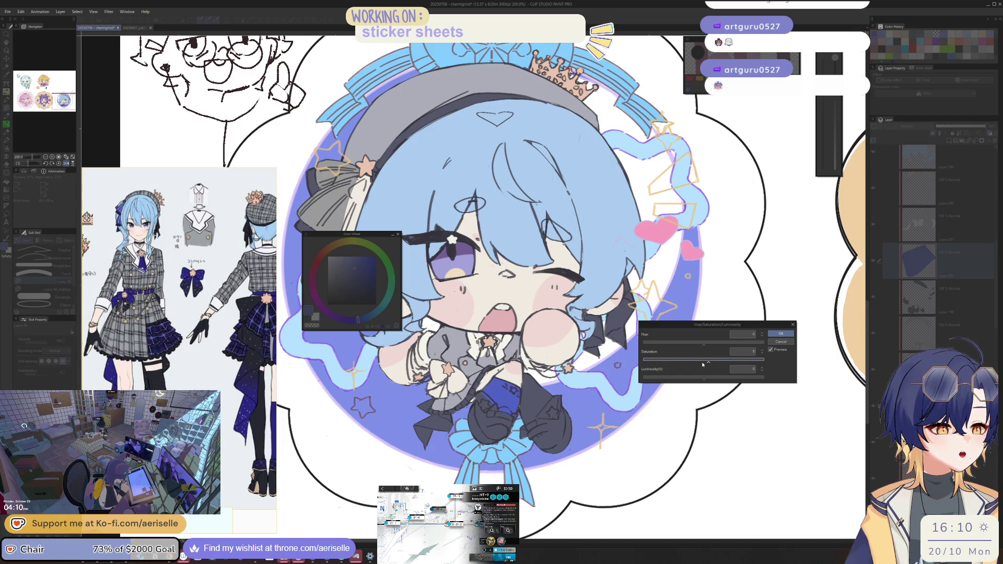
click(781, 334)
Step: Lasso-fill the chest bow in blue
scroll(520, 416, up, 2)
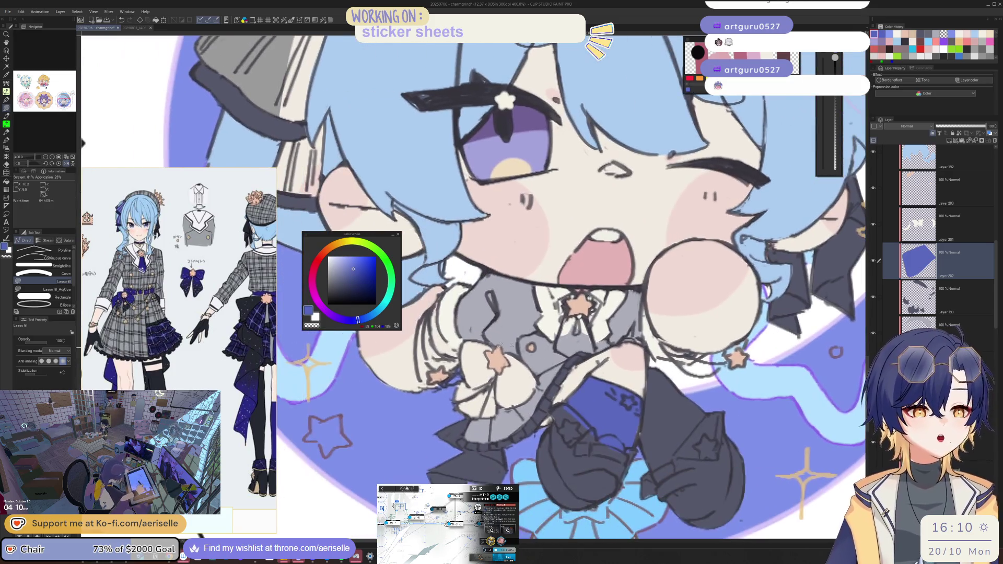
scroll(495, 346, up, 2)
mouse_move(494, 346)
mouse_down()
mouse_move(440, 334)
mouse_move(418, 453)
mouse_move(436, 483)
mouse_up()
drag(504, 478, 508, 457)
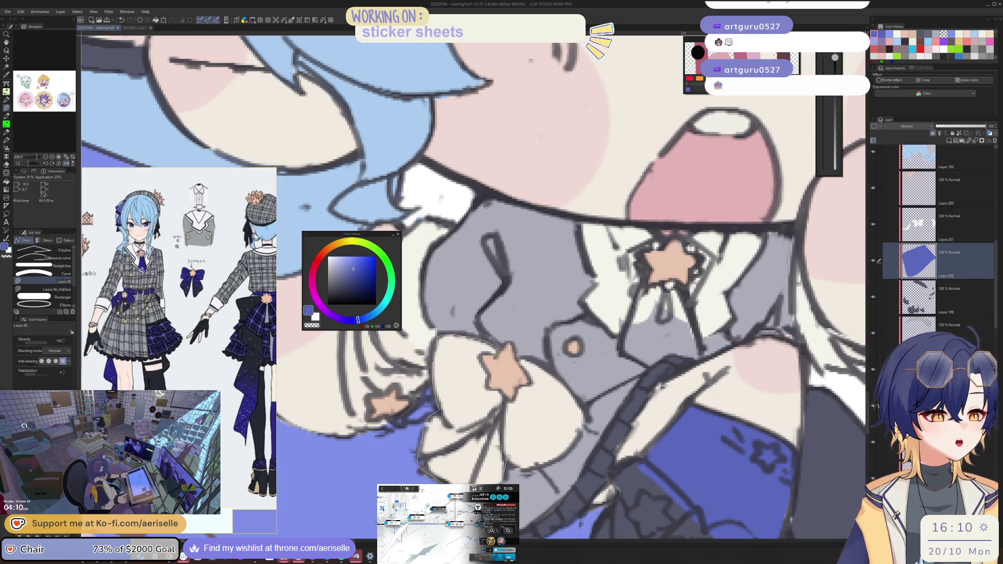
drag(550, 370, 499, 341)
scroll(497, 351, down, 4)
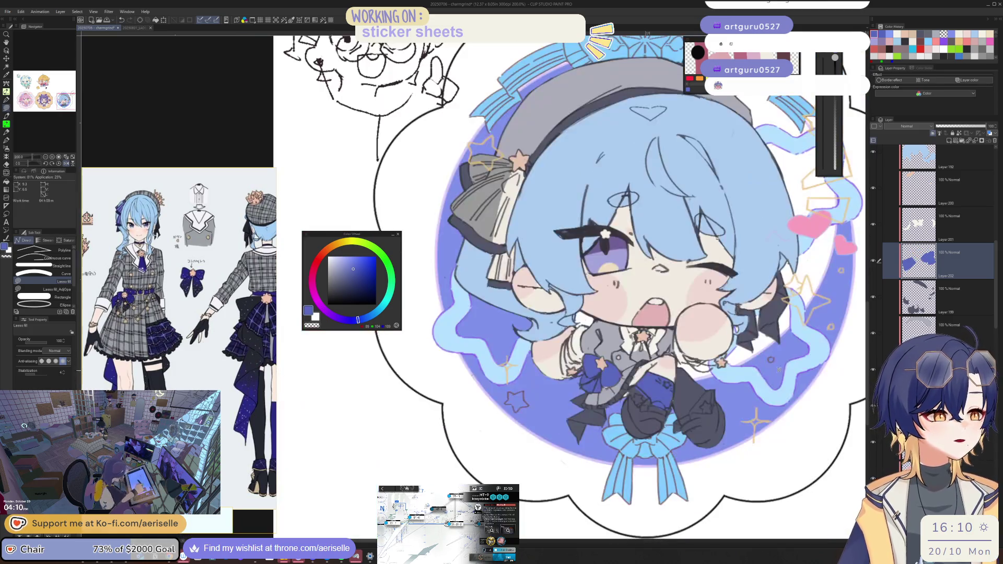
scroll(509, 375, up, 4)
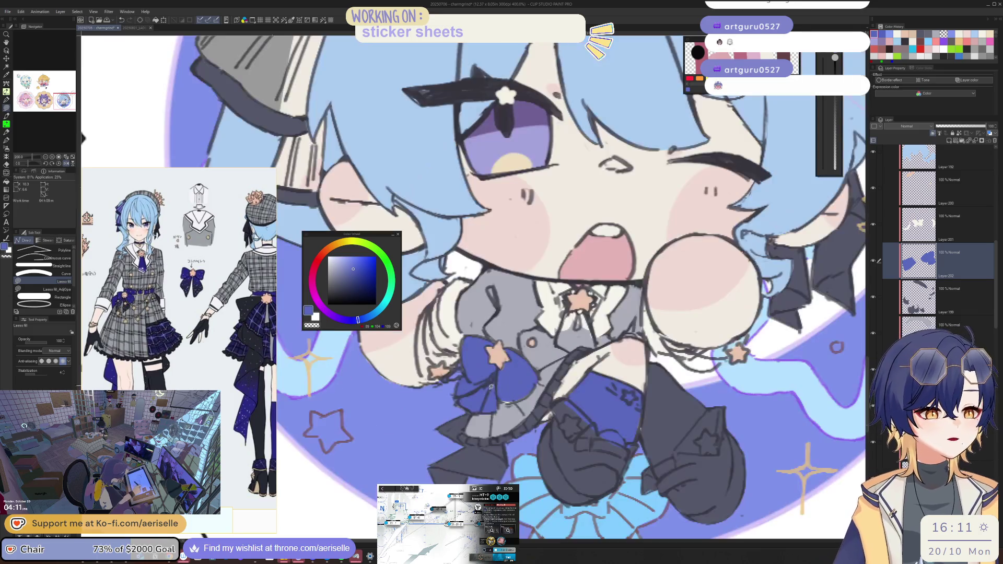
Step: Select the skirt's lower hem and shade it with a foreground-to-transparent gradient
key(m)
mouse_move(475, 411)
mouse_down()
mouse_move(448, 448)
mouse_move(468, 466)
mouse_move(545, 465)
mouse_move(497, 501)
mouse_move(470, 398)
mouse_up()
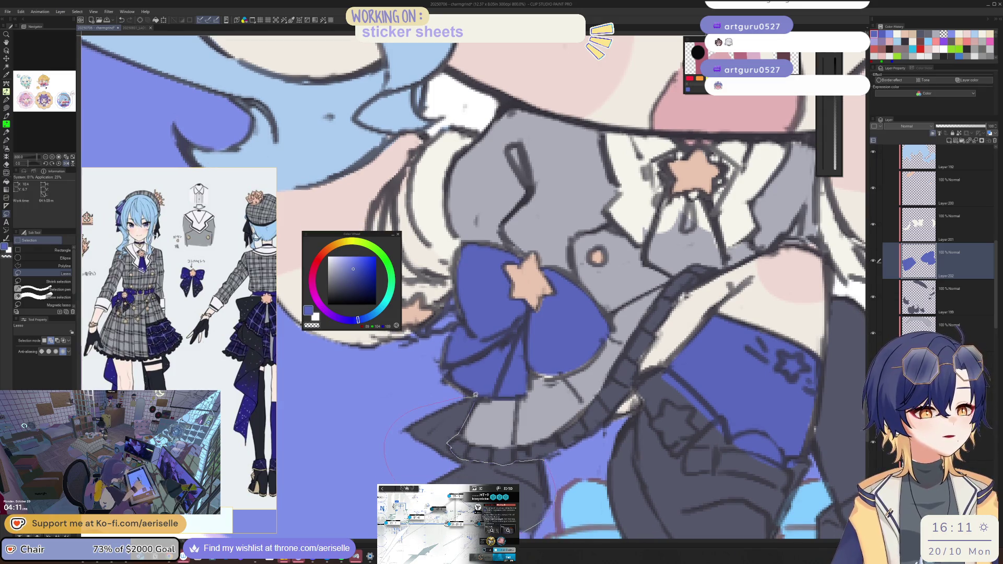
key(g)
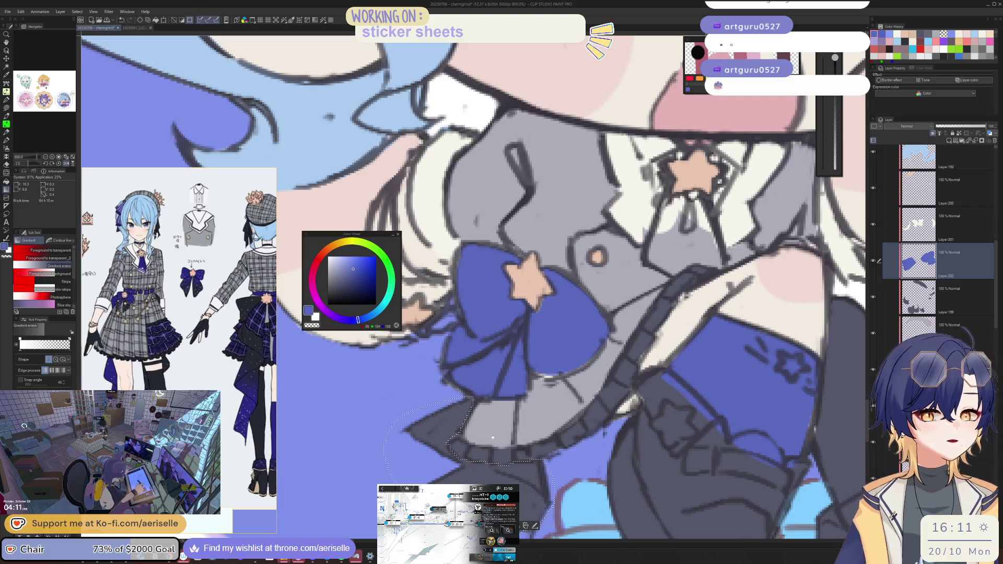
click(49, 250)
drag(509, 418, 494, 314)
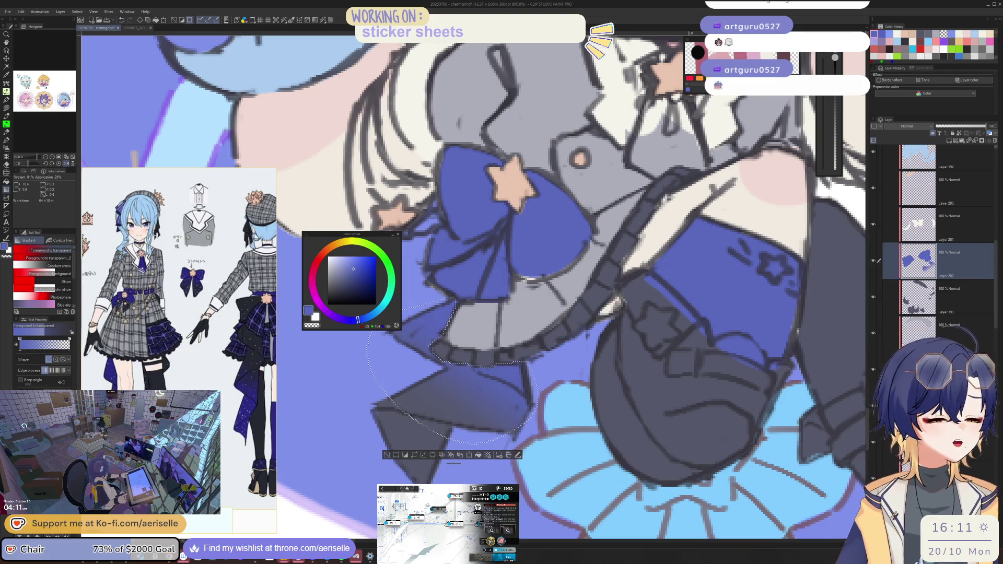
key(ctrl+d)
scroll(614, 381, down, 5)
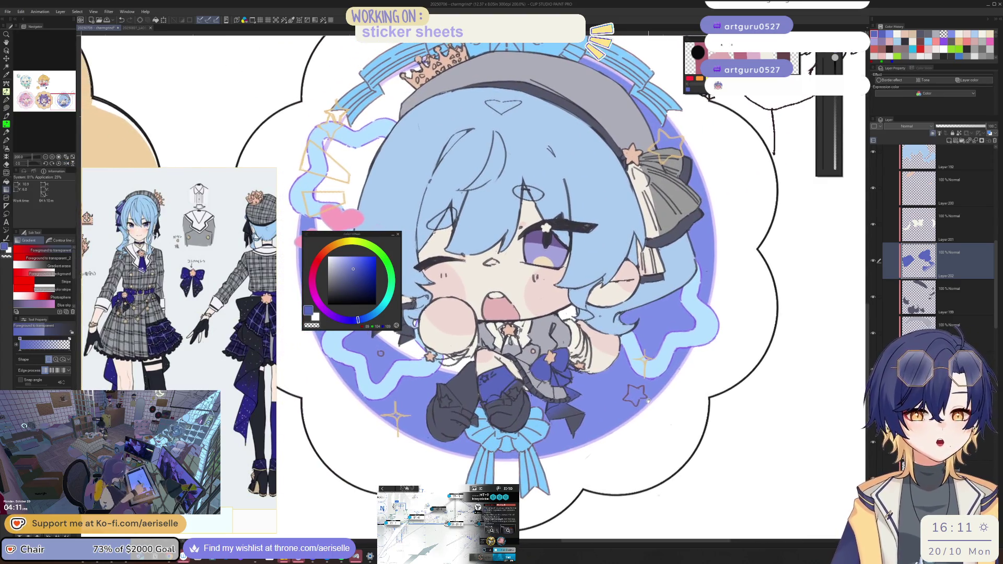
key(h)
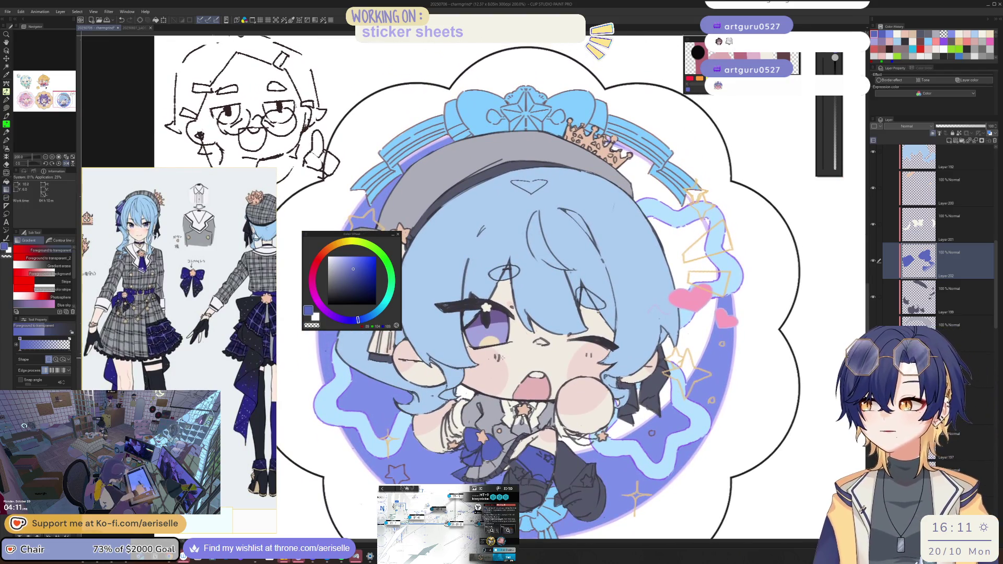
Step: Lasso-fill a blue tie below the collar star and erase the white covering it
scroll(540, 404, up, 3)
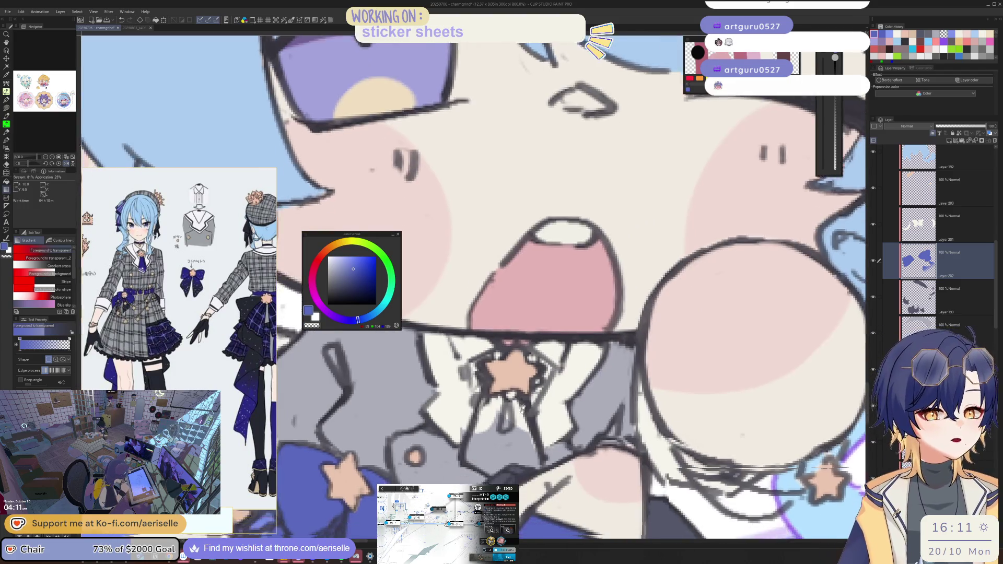
key(u)
mouse_move(516, 313)
mouse_down()
mouse_move(491, 383)
mouse_move(522, 399)
mouse_move(563, 387)
mouse_move(548, 312)
mouse_move(522, 315)
mouse_move(531, 388)
mouse_move(573, 388)
mouse_move(565, 360)
mouse_up()
key(e)
ctrl+shift+click(519, 325)
mouse_move(519, 325)
mouse_down()
mouse_move(505, 349)
mouse_move(539, 330)
mouse_move(564, 387)
mouse_up()
Step: Fill out the peach star's top-right point using the star's own colour
key(u)
ctrl+shift+click(546, 300)
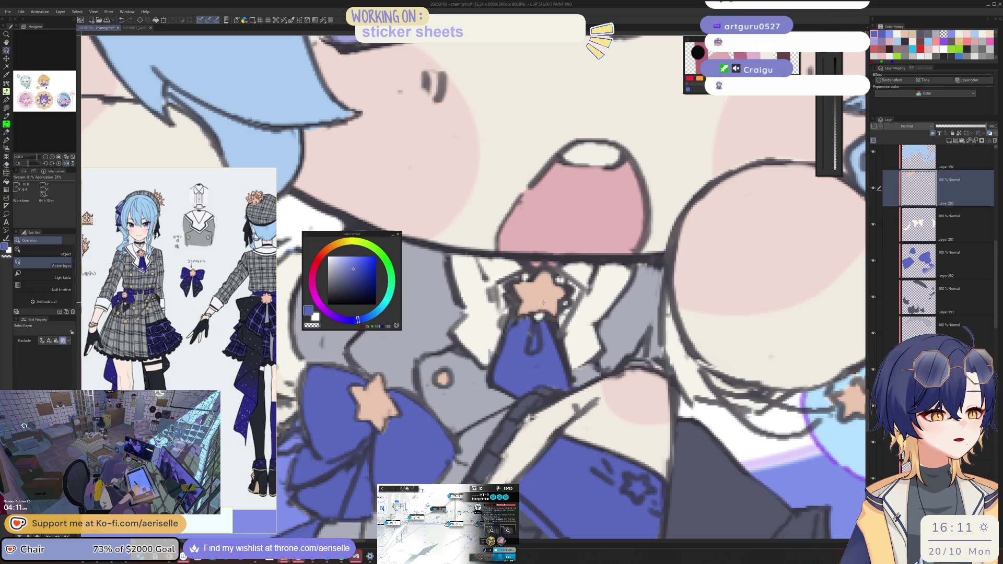
alt+click(544, 303)
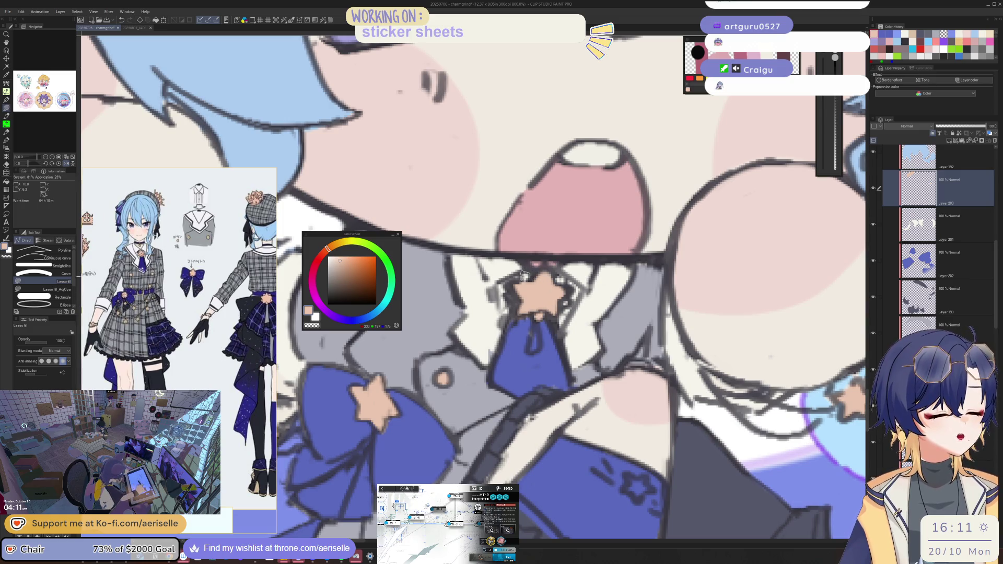
mouse_move(558, 281)
mouse_down()
mouse_move(570, 300)
mouse_move(554, 272)
mouse_up()
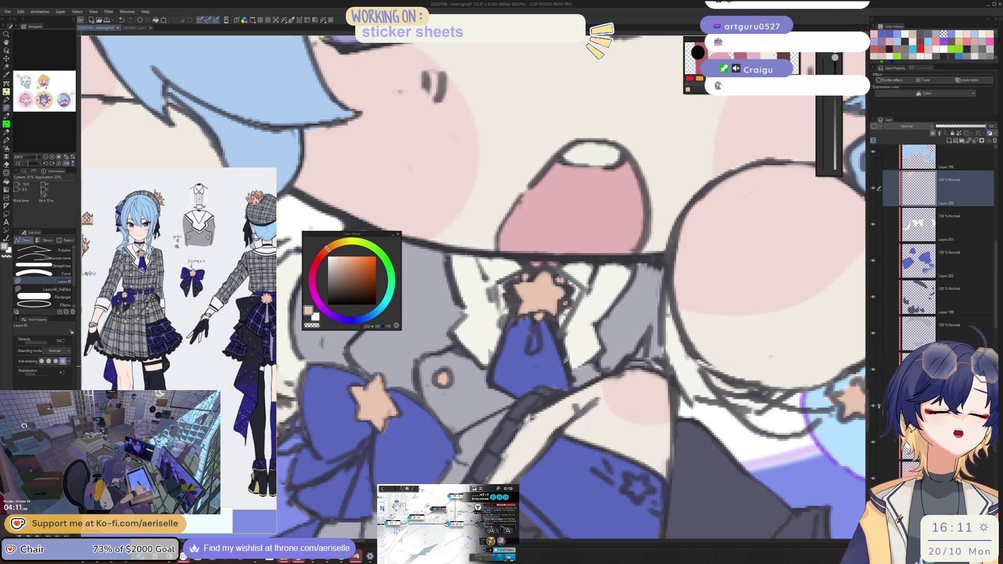
Step: Paint a small white highlight on the tie with a smaller pen brush
key(p)
ctrl+shift+click(583, 344)
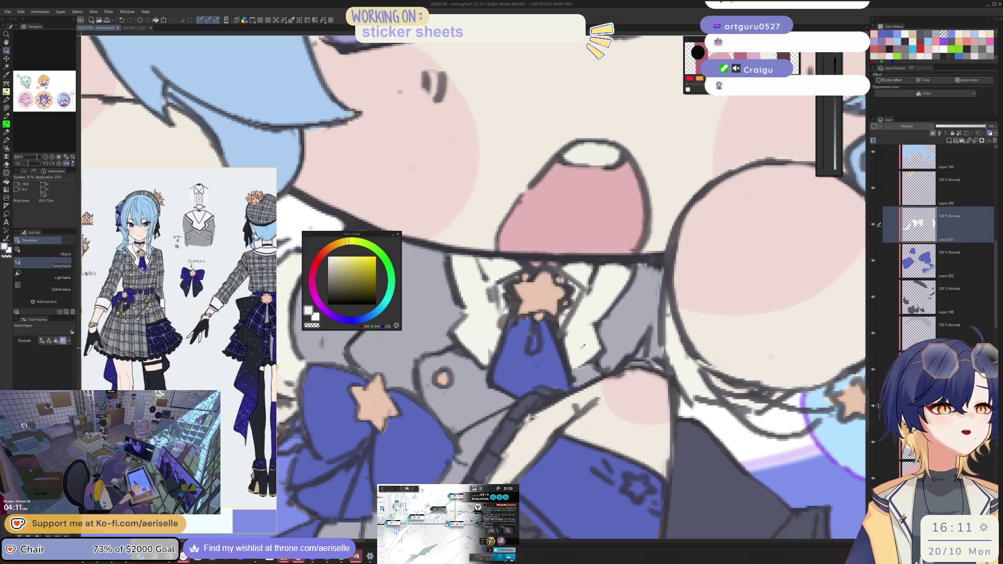
alt+click(583, 345)
key(minus)
key(minus)
drag(449, 373, 469, 405)
key(ctrl+z)
key(bracketleft)
key(ctrl+z)
key(bracketleft)
key(asciicircum)
key(asciicircum)
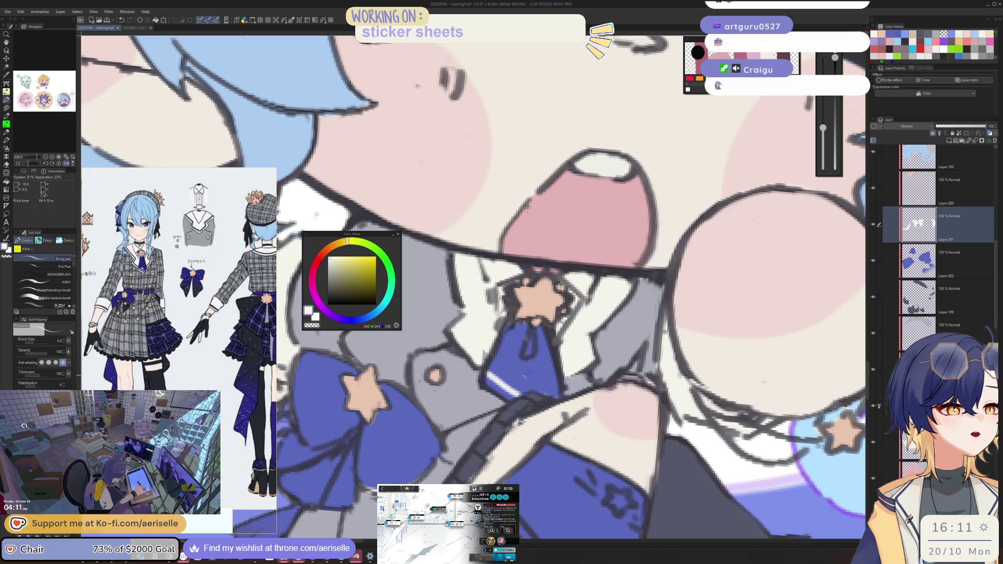
drag(514, 373, 506, 374)
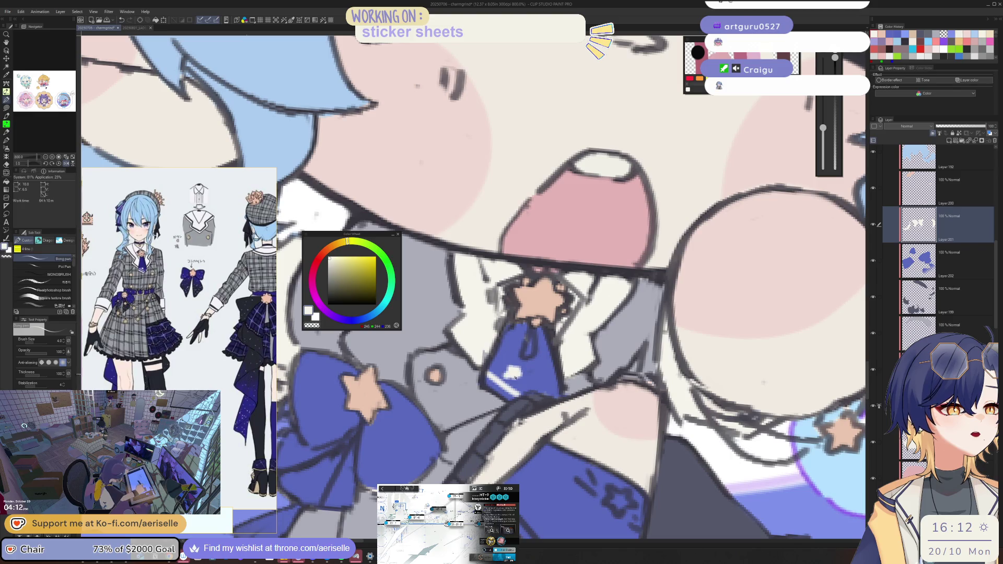
key(ctrl+0)
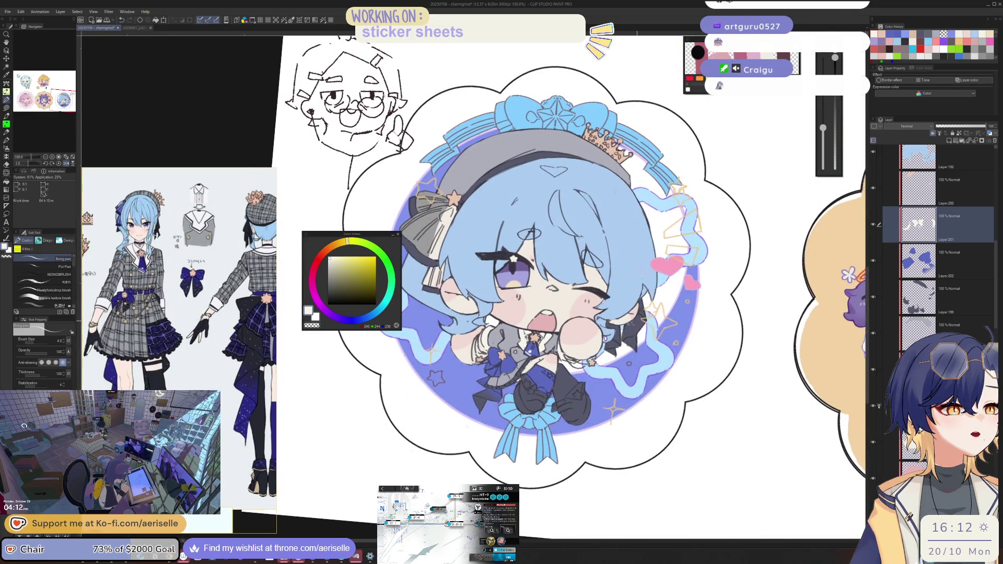
Step: Replace the first white dabs on the tie with a redrawn white star mark
key(minus)
key(minus)
scroll(512, 387, up, 5)
click(512, 386)
drag(514, 387, 508, 390)
key(ctrl+z)
drag(510, 385, 500, 383)
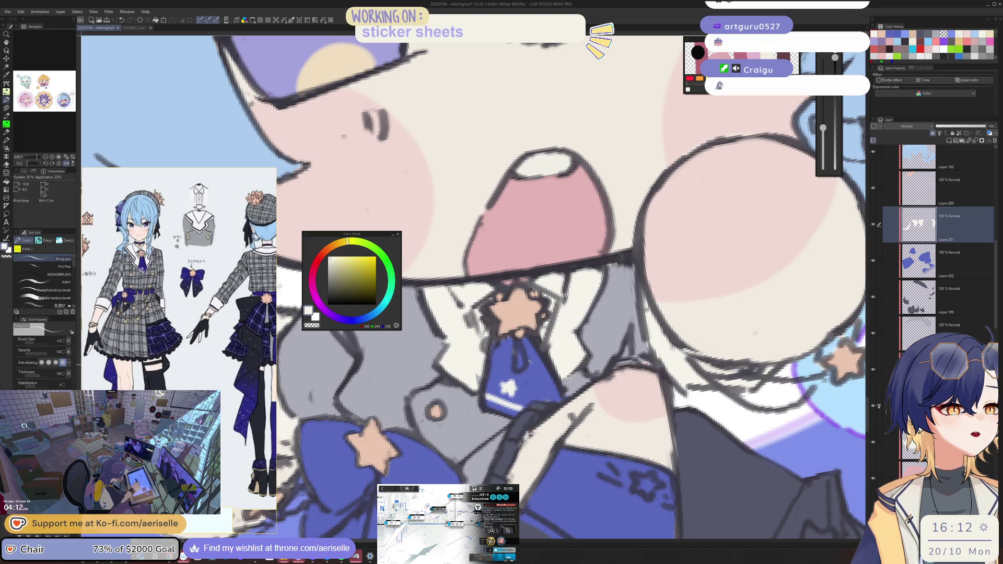
Step: Check the neighbouring sticker, then pick the face outline layer and its dark colour
scroll(529, 361, down, 6)
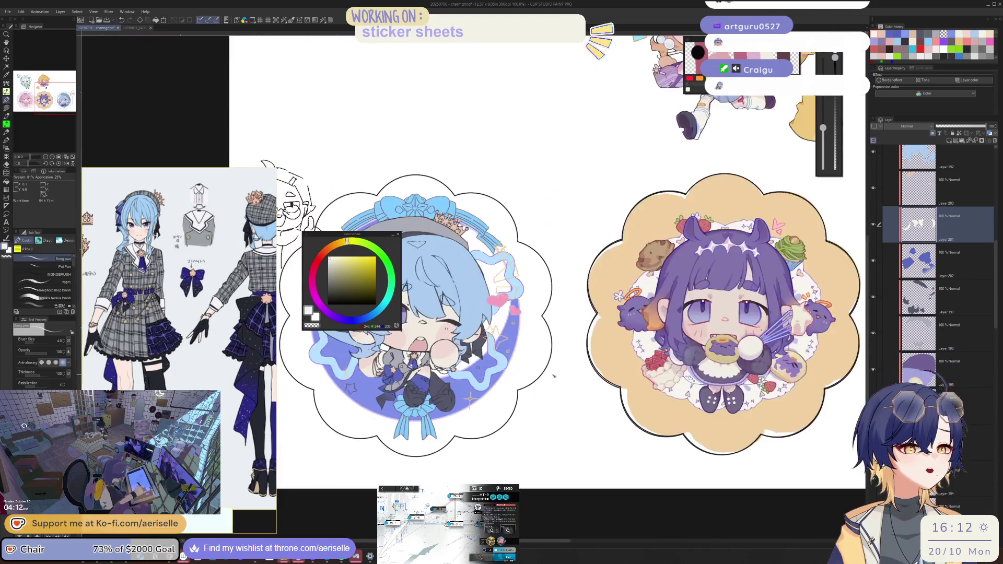
drag(554, 375, 656, 371)
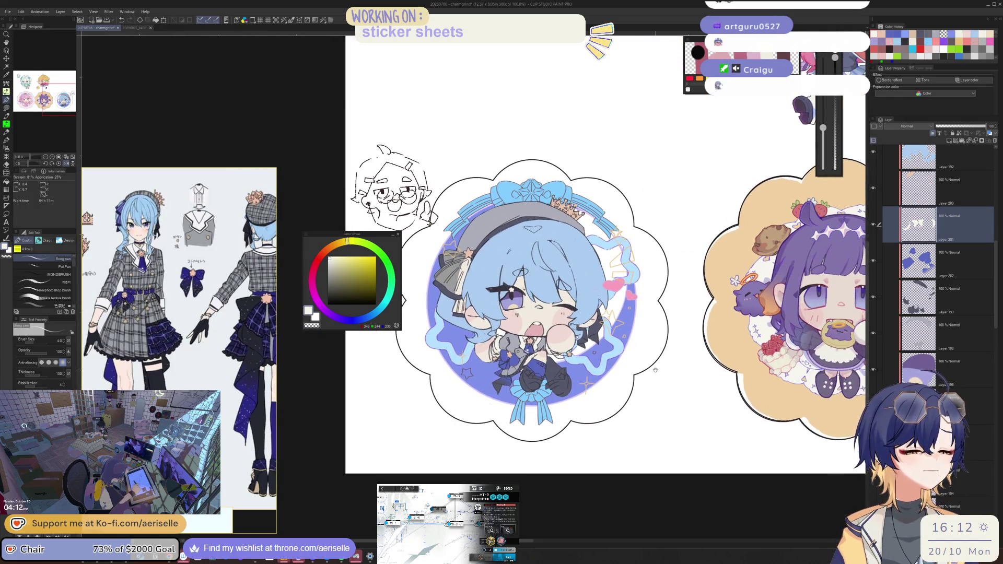
scroll(529, 326, up, 6)
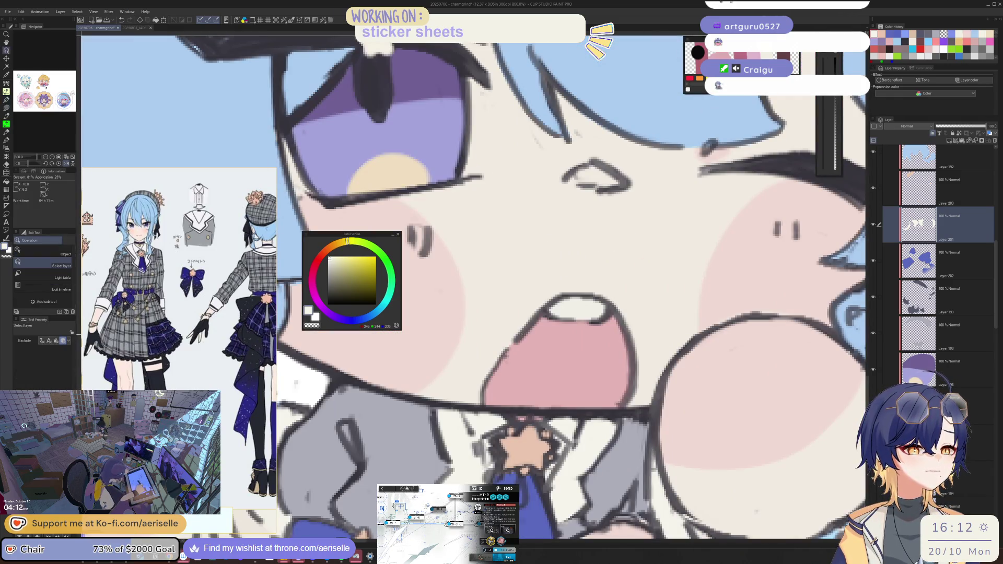
ctrl+shift+click(519, 330)
alt+click(496, 375)
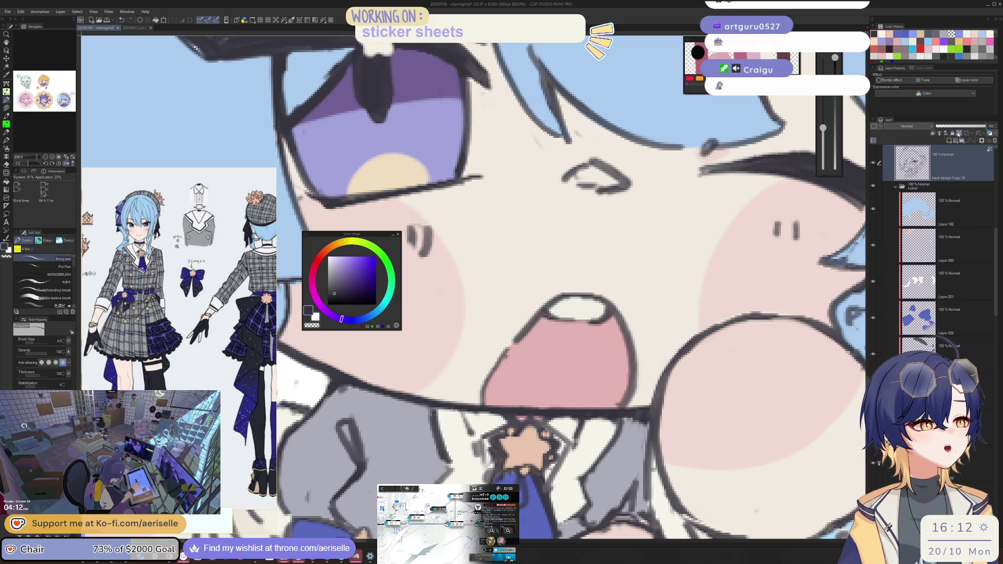
Step: Erase the mouth's lower-left outline and try redrawing it with the pen
key(e)
drag(509, 345, 485, 396)
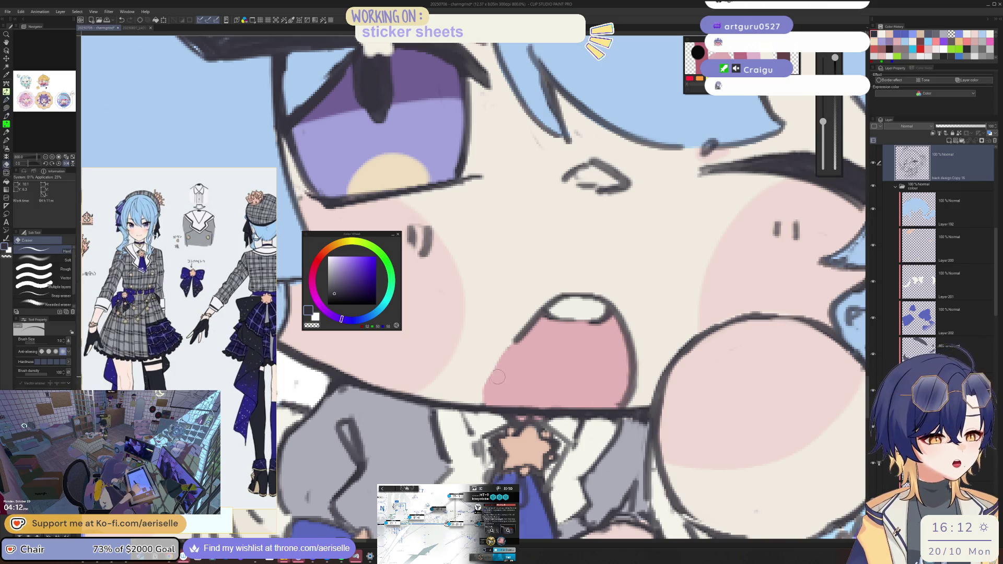
key(p)
drag(519, 338, 485, 397)
key(ctrl+z)
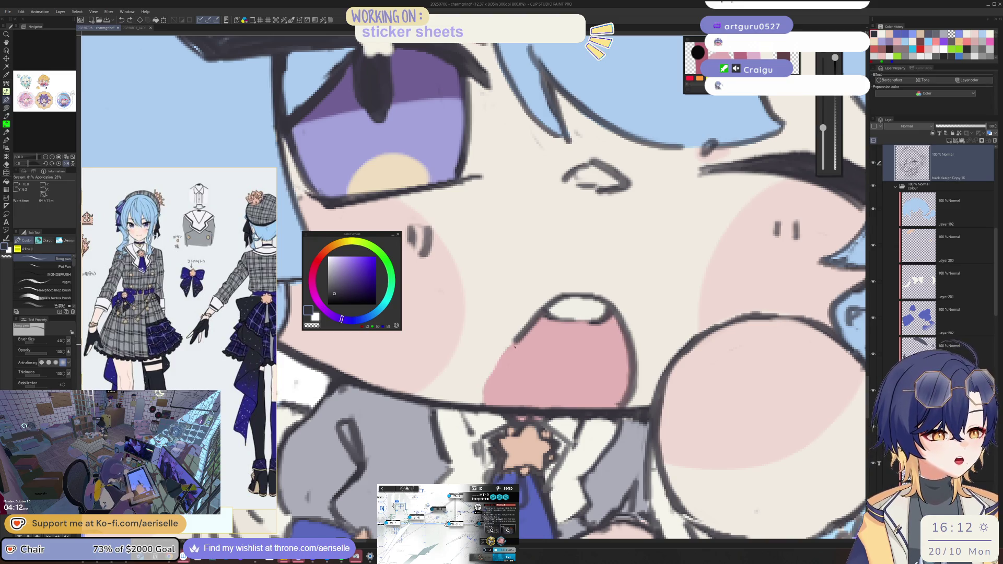
key(i)
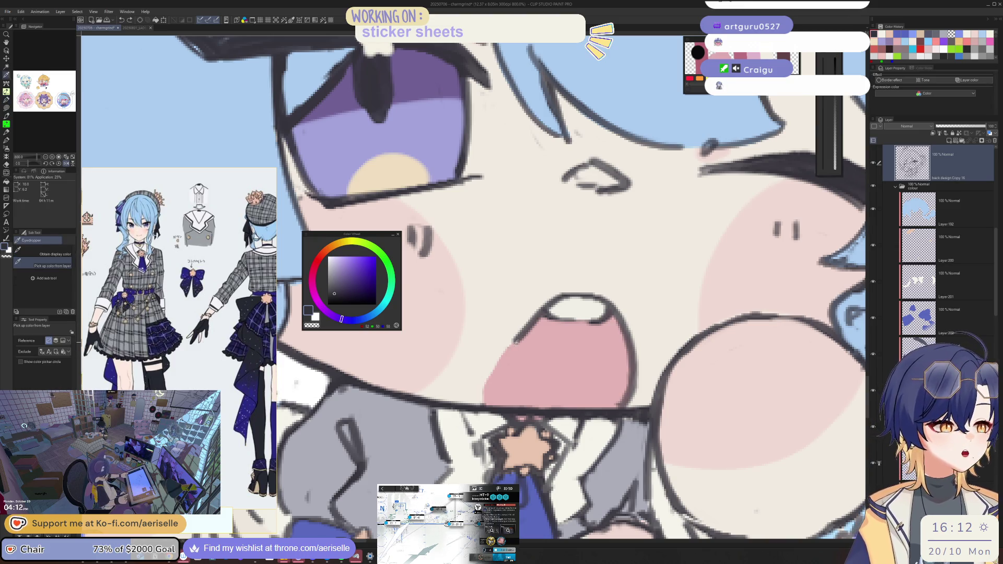
key(p)
drag(511, 348, 486, 395)
key(ctrl+z)
key(p)
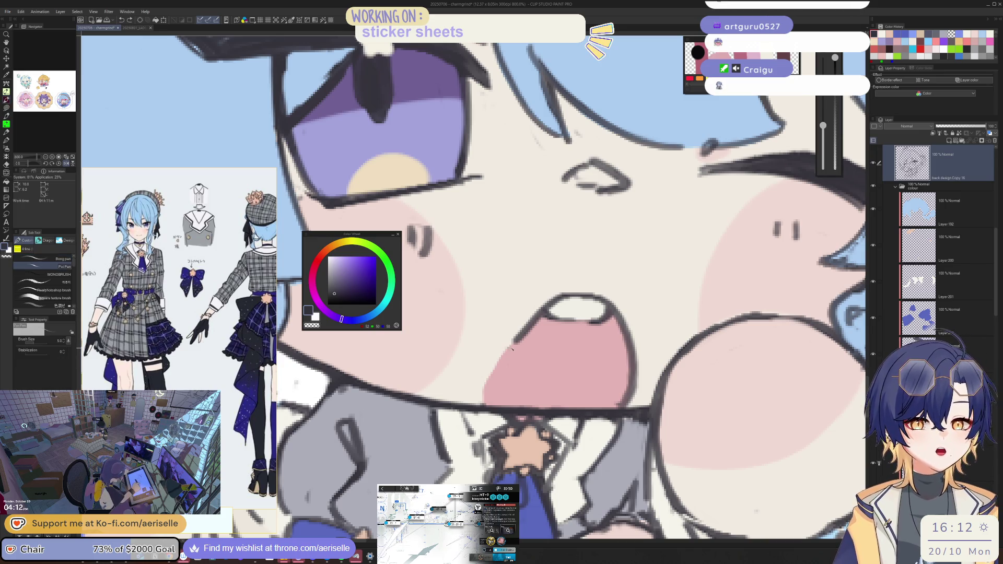
Step: Retry the lower-left mouth line several more times, then zoom out and unflip the view
drag(518, 338, 487, 393)
key(ctrl+z)
drag(517, 338, 482, 402)
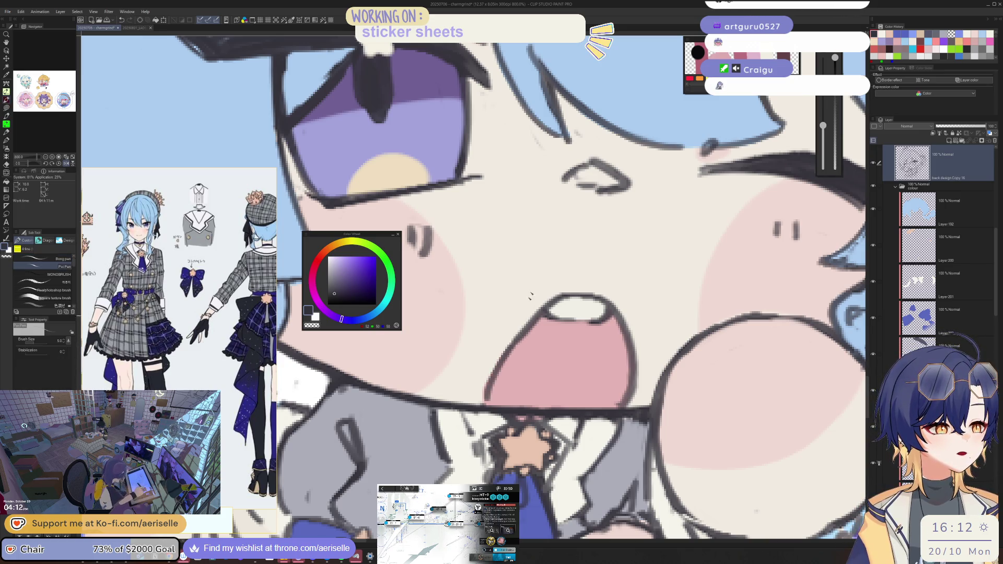
key(ctrl+z)
drag(528, 325, 496, 385)
key(ctrl+z)
mouse_move(562, 296)
mouse_down()
mouse_move(500, 362)
mouse_move(487, 408)
mouse_up()
key(ctrl+z)
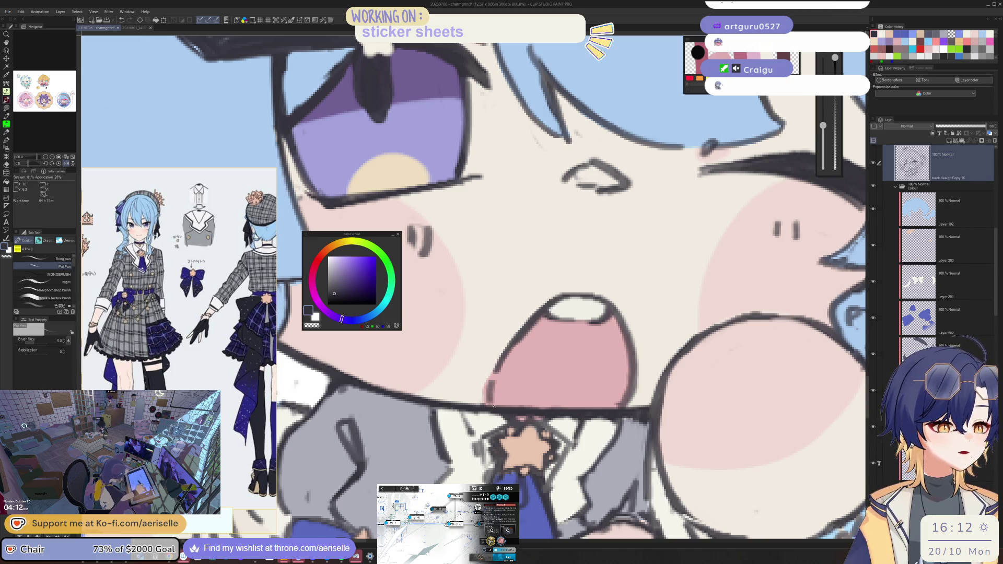
key(u)
key(e)
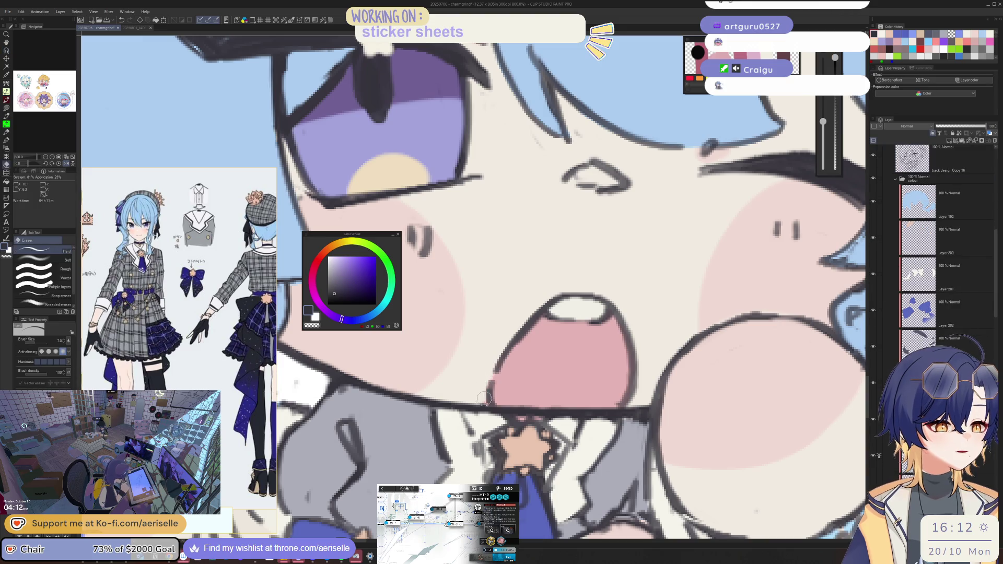
key(ctrl+minus)
key(h)
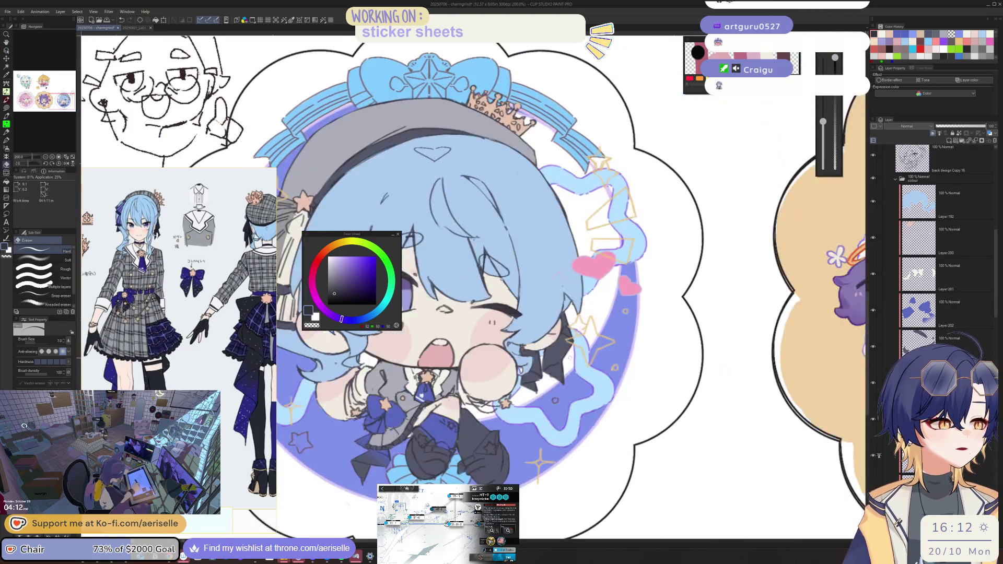
click(873, 179)
click(877, 181)
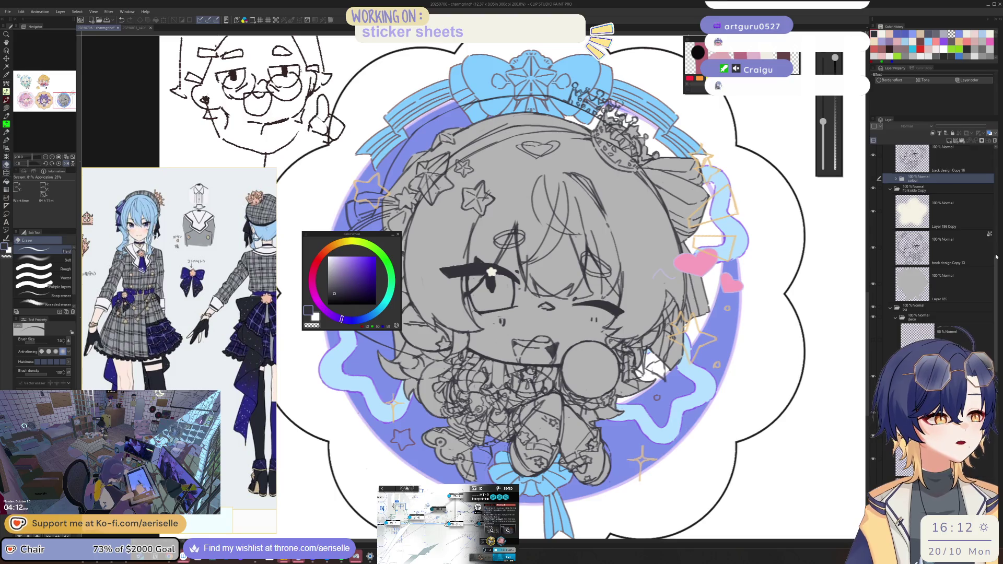
scroll(992, 253, up, 3)
click(873, 319)
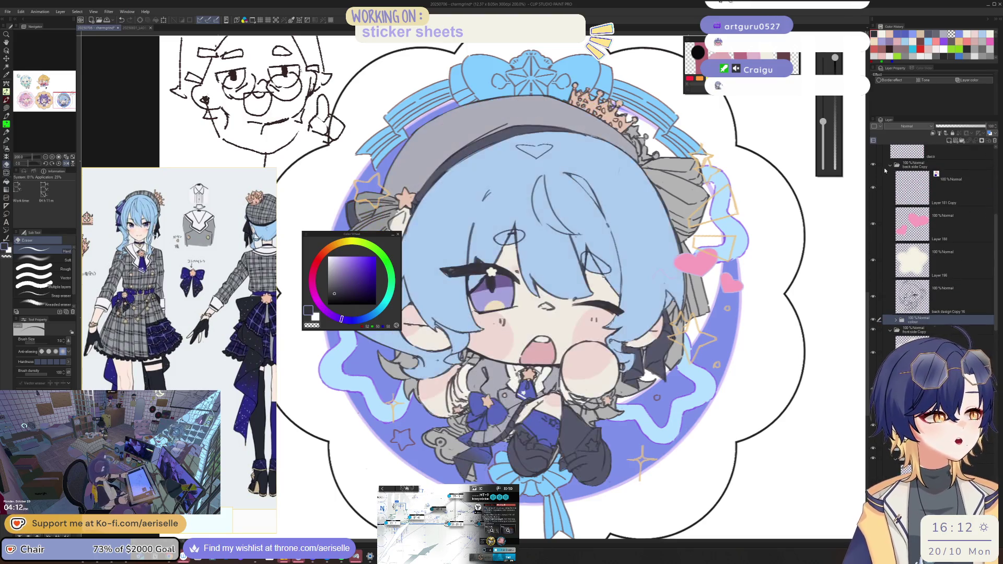
click(874, 167)
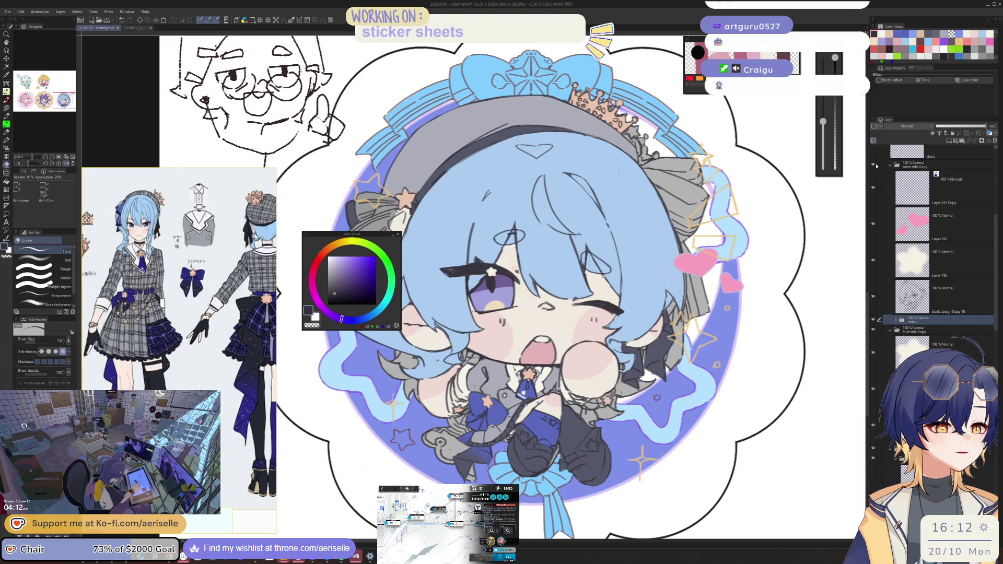
click(876, 165)
click(873, 165)
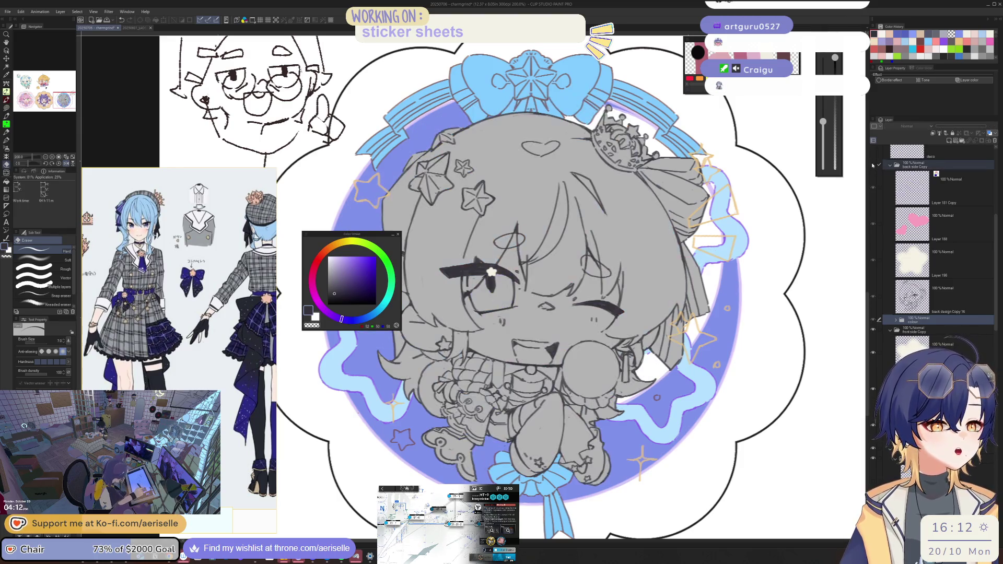
click(873, 165)
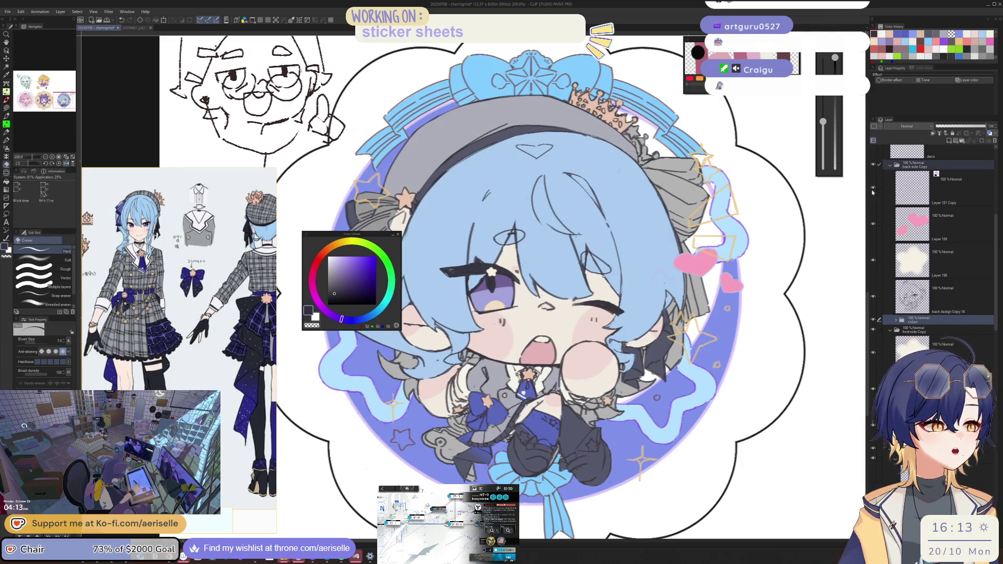
click(873, 320)
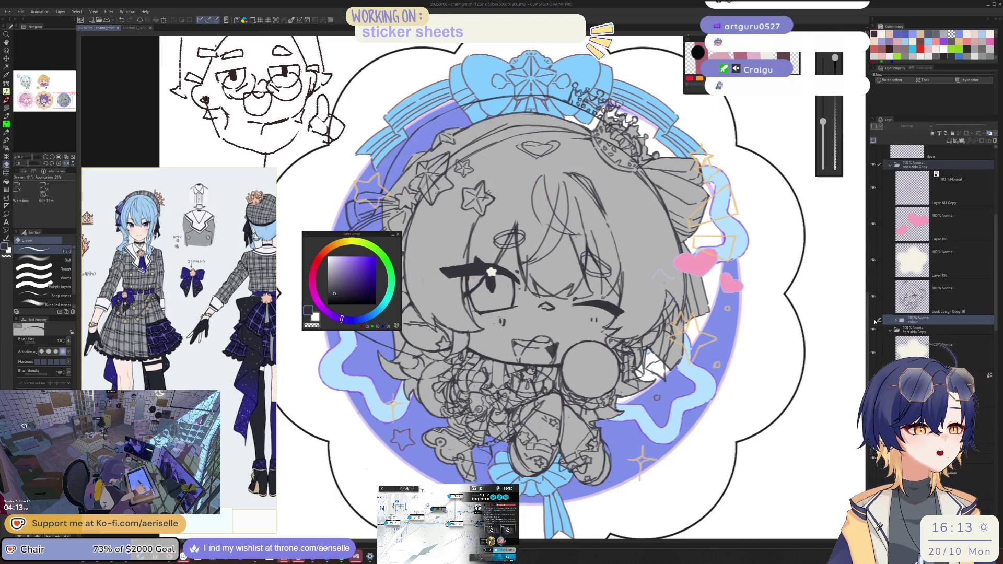
click(874, 320)
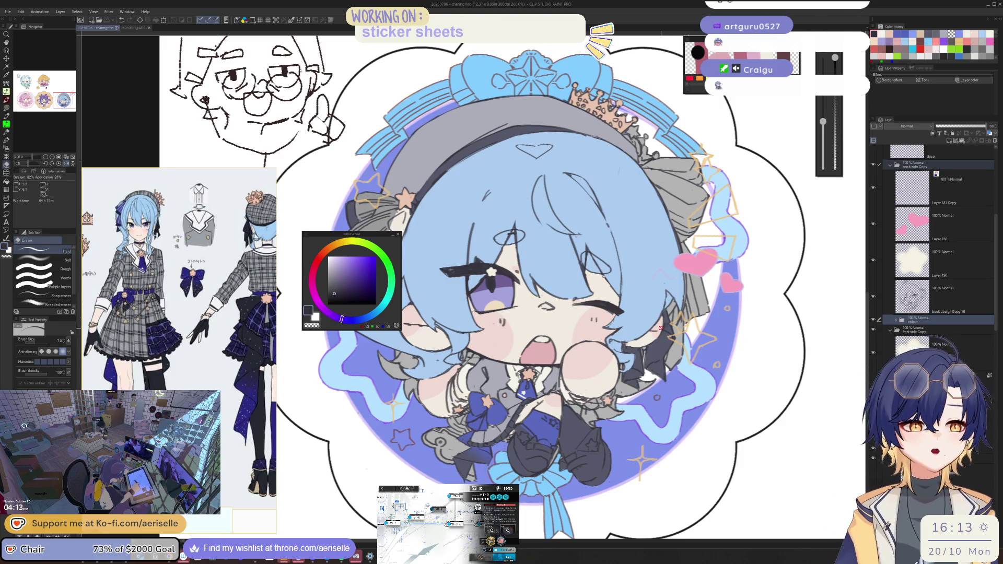
click(878, 322)
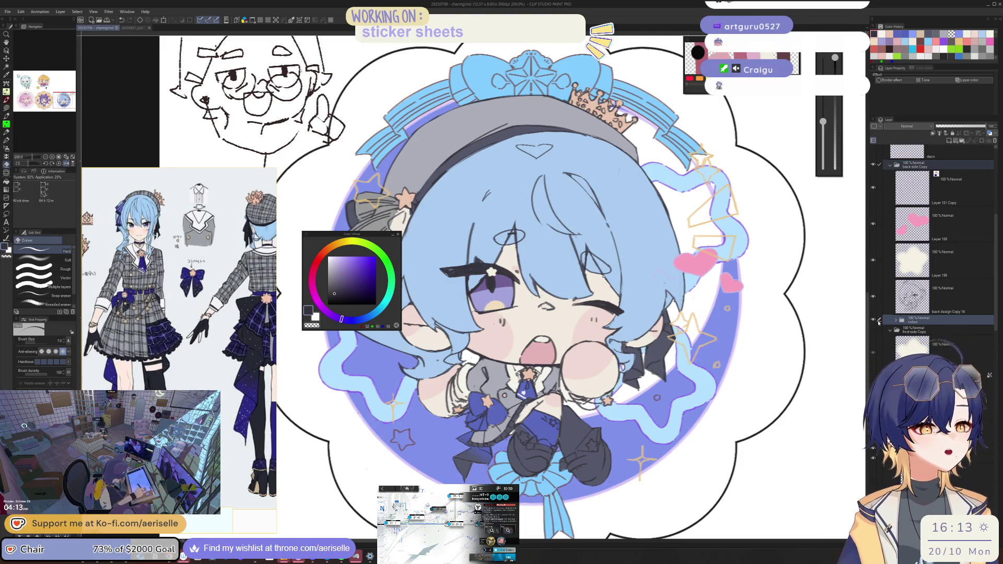
mouse_move(520, 445)
mouse_down()
mouse_move(470, 386)
mouse_move(449, 339)
mouse_up()
Step: Pick the star's peach colour and lasso-fill a peach strip along the stocking edge
scroll(439, 310, up, 5)
key(o)
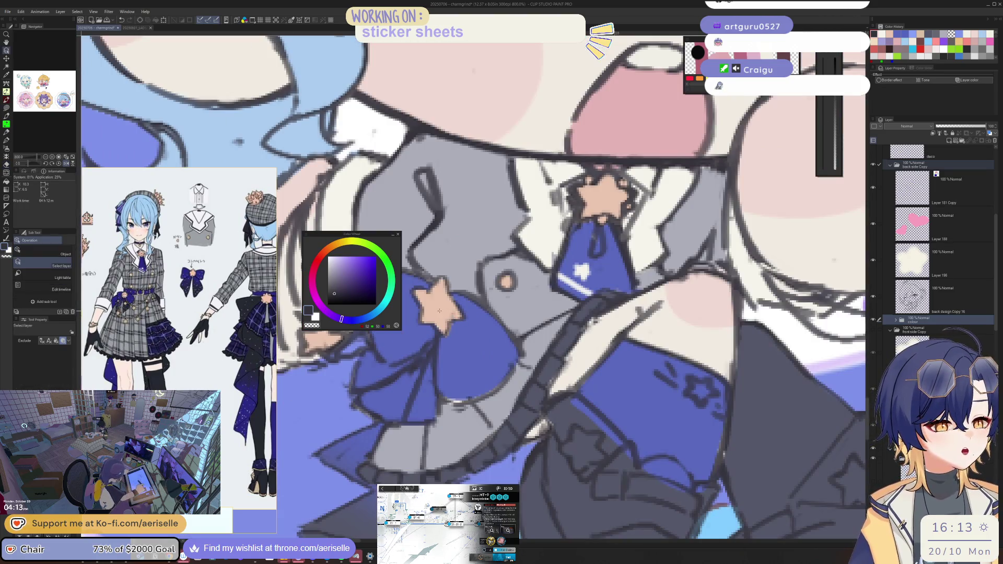
click(440, 310)
scroll(559, 331, down, 3)
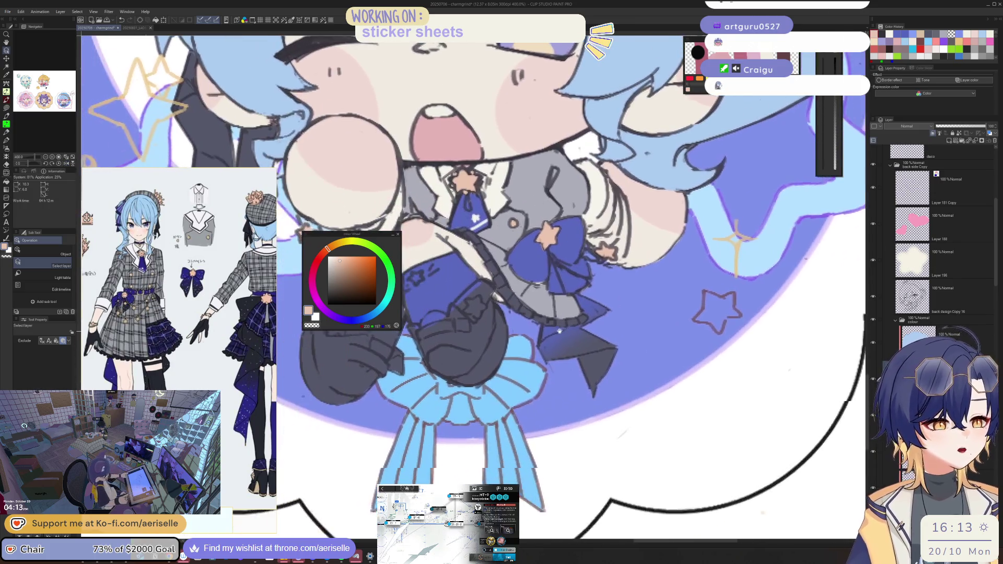
scroll(559, 331, up, 1)
scroll(499, 352, up, 2)
key(u)
mouse_move(496, 354)
mouse_down()
mouse_move(602, 344)
mouse_move(585, 276)
mouse_move(528, 342)
mouse_move(496, 359)
mouse_up()
mouse_move(561, 271)
mouse_down()
mouse_move(555, 339)
mouse_move(563, 258)
mouse_move(574, 302)
mouse_move(513, 317)
mouse_move(543, 328)
mouse_move(559, 310)
mouse_move(543, 290)
mouse_move(523, 295)
mouse_move(519, 308)
mouse_up()
key(h)
Step: Add short dark line touch-ups near the other stocking on the back design Copy 16 layer
mouse_move(588, 231)
mouse_down()
mouse_move(630, 289)
mouse_move(574, 345)
mouse_move(540, 410)
mouse_move(642, 376)
mouse_move(655, 297)
mouse_move(554, 233)
mouse_move(582, 295)
mouse_move(589, 365)
mouse_move(541, 421)
mouse_up()
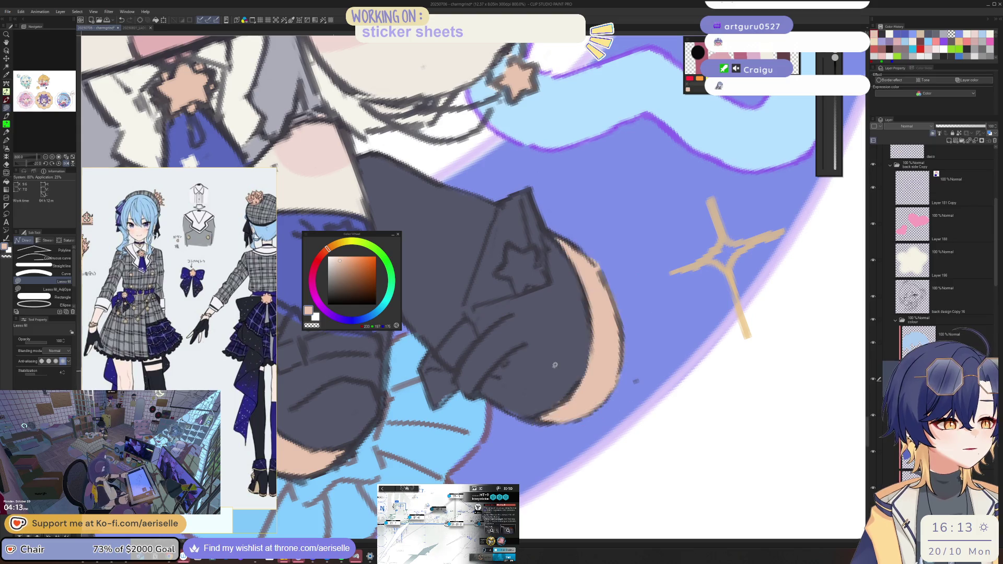
key(-)
key(-)
key(e)
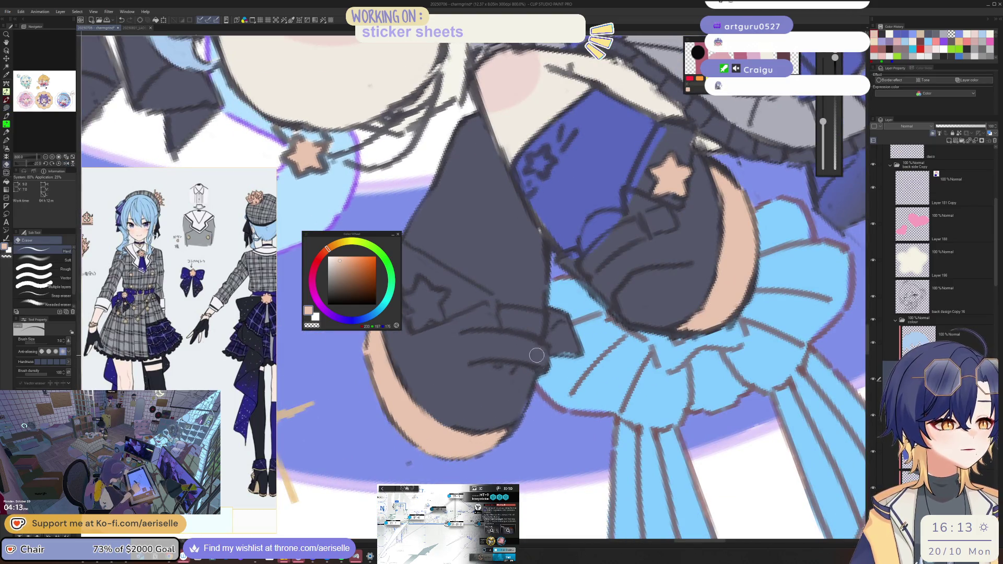
key(-)
key(-)
key(-)
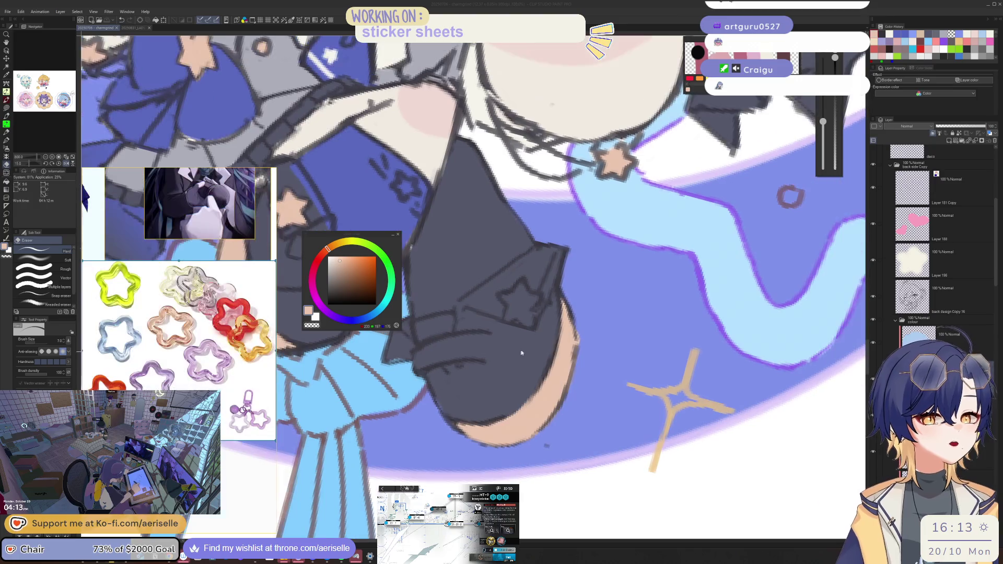
scroll(530, 332, down, 1)
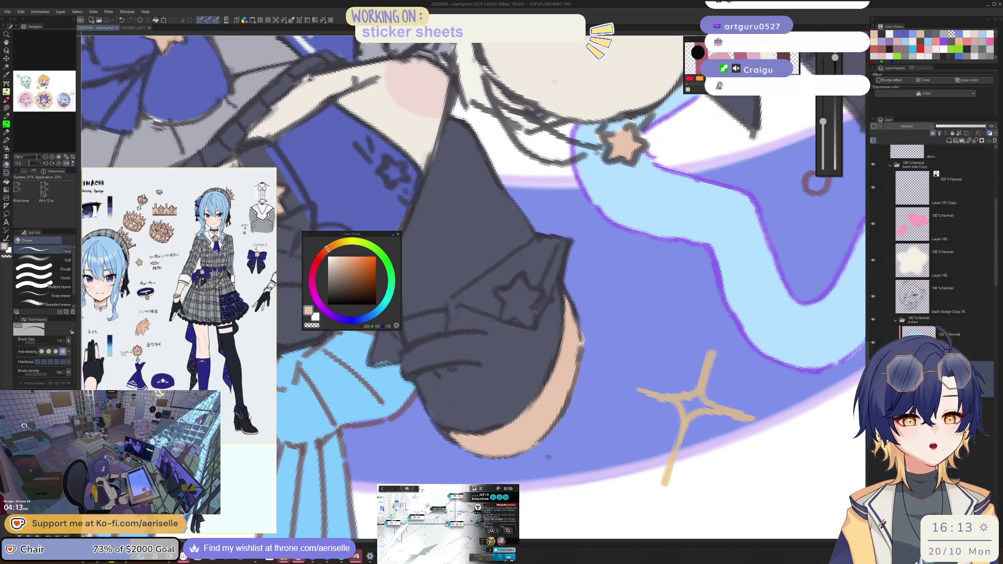
key(o)
scroll(540, 319, down, 5)
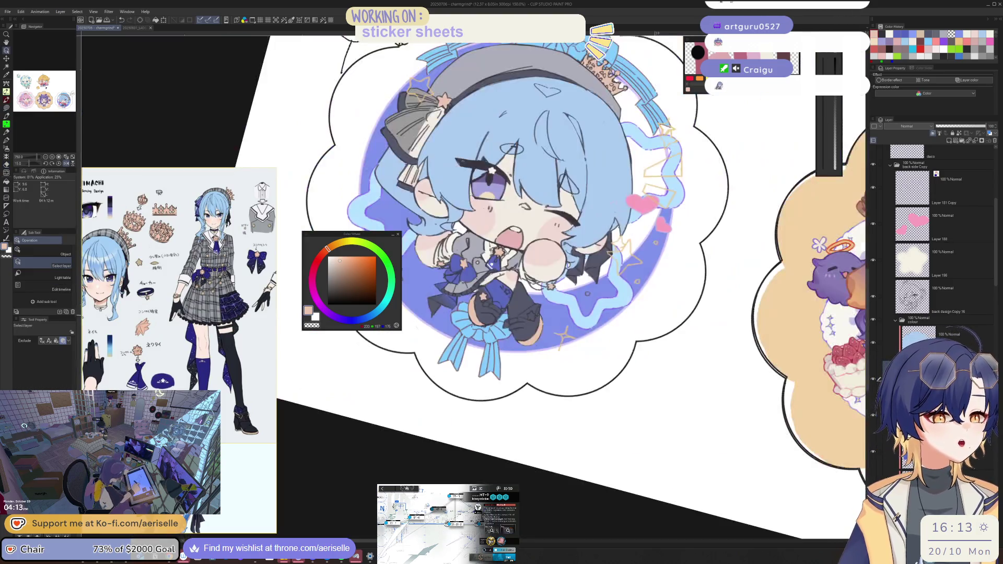
scroll(548, 326, up, 5)
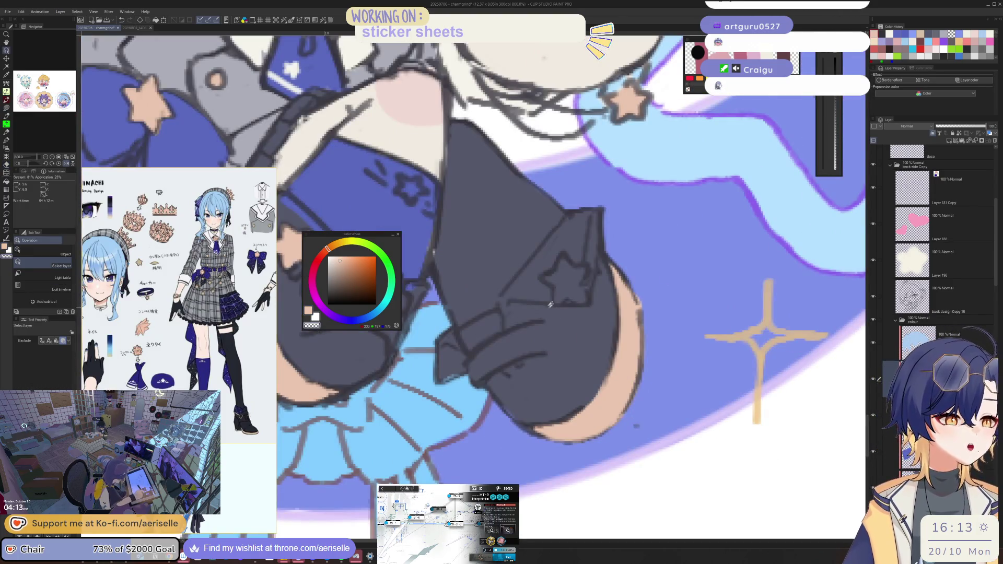
key(p)
ctrl+shift+click(548, 326)
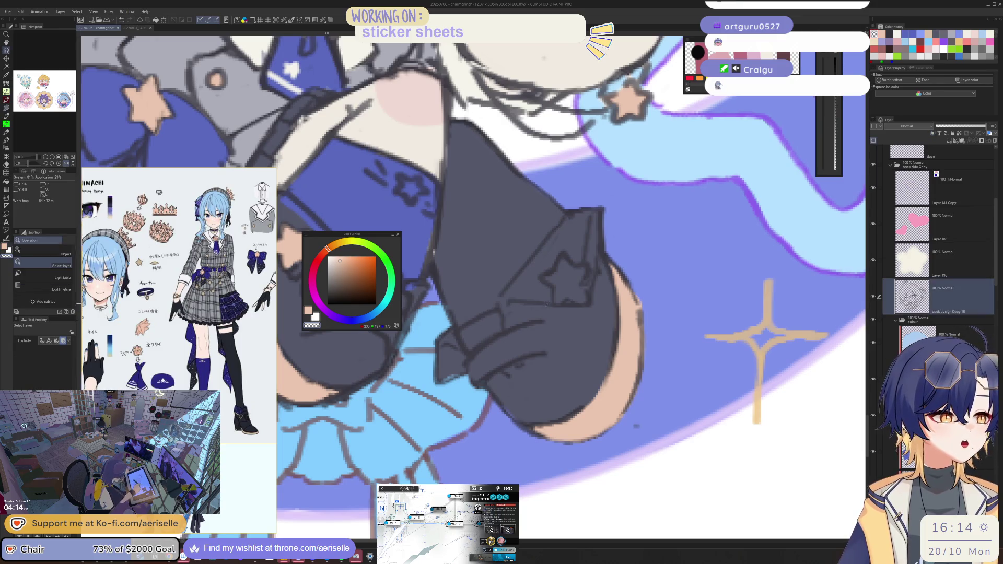
alt+click(547, 308)
mouse_move(547, 317)
mouse_down()
mouse_move(551, 351)
mouse_move(577, 314)
mouse_move(553, 344)
mouse_move(581, 320)
mouse_move(581, 338)
mouse_up()
scroll(574, 324, down, 5)
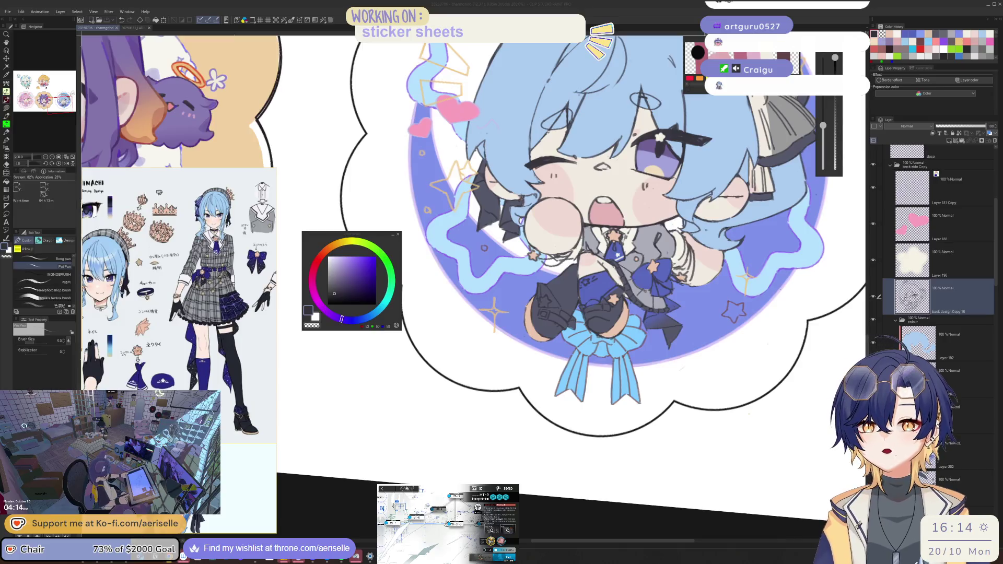
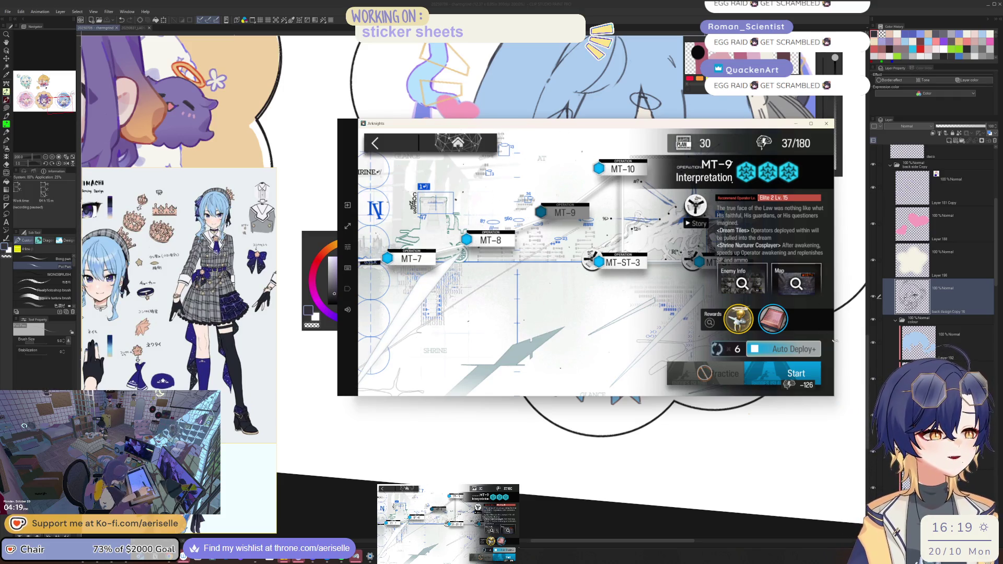
Step: Decline the Arknights sanity restore at 37/180, close the MT-9 stage panel and return to Clip Studio
click(796, 373)
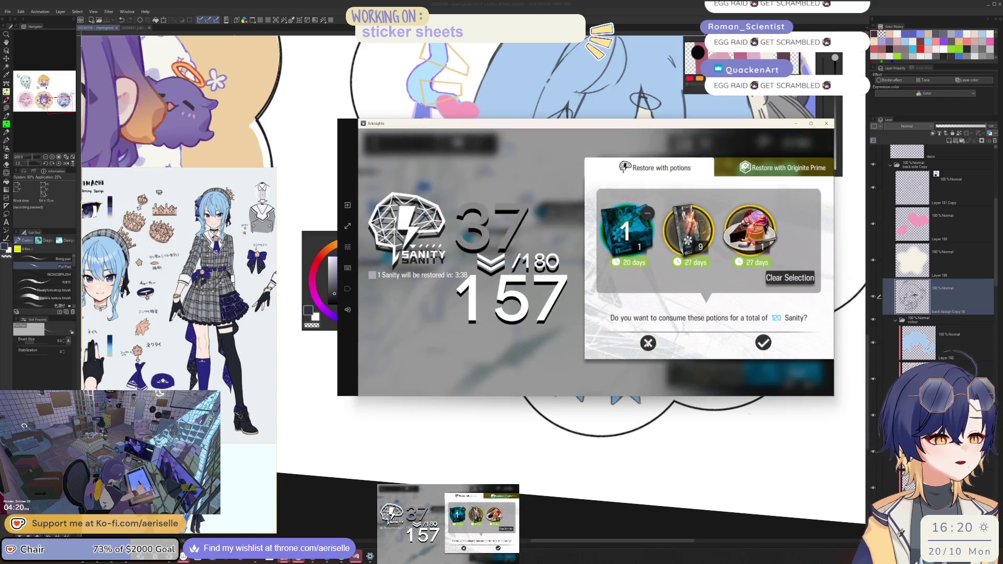
click(648, 343)
click(398, 155)
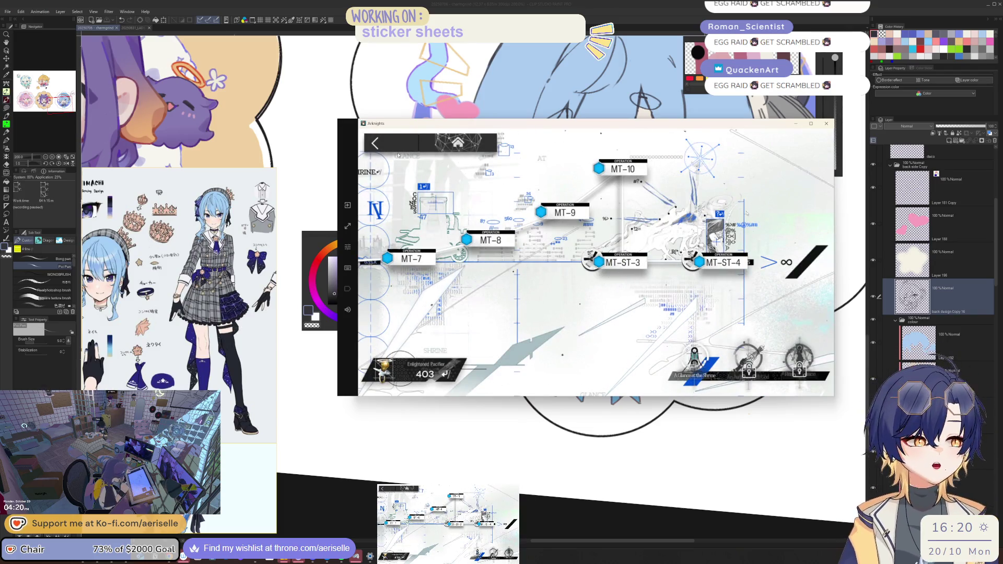
click(188, 6)
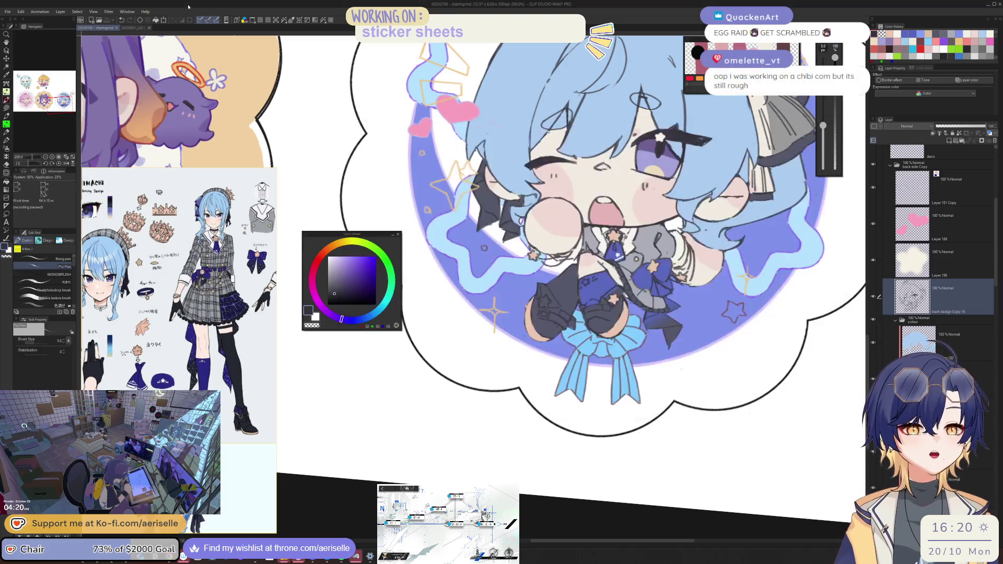
Step: Centre the blue sticker, flip the view to check it, and hide the back side Copy folder's colouring
scroll(552, 400, down, 3)
drag(553, 400, 891, 303)
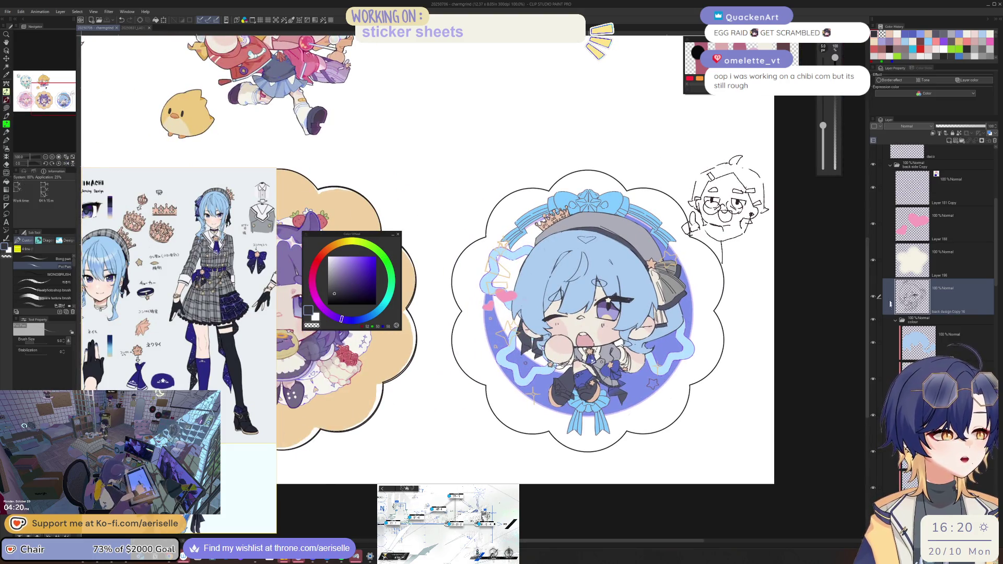
click(890, 166)
key(h)
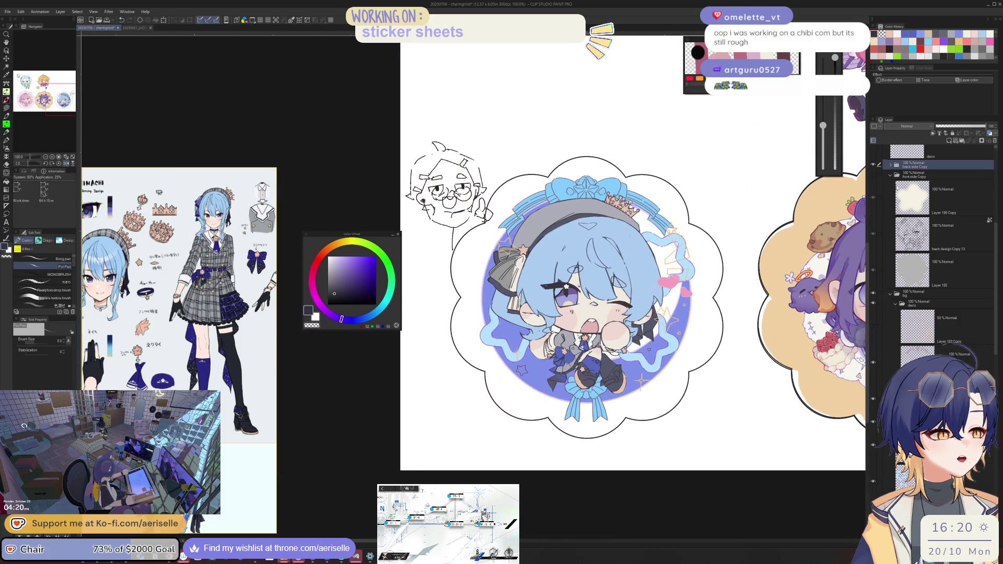
drag(575, 313, 558, 375)
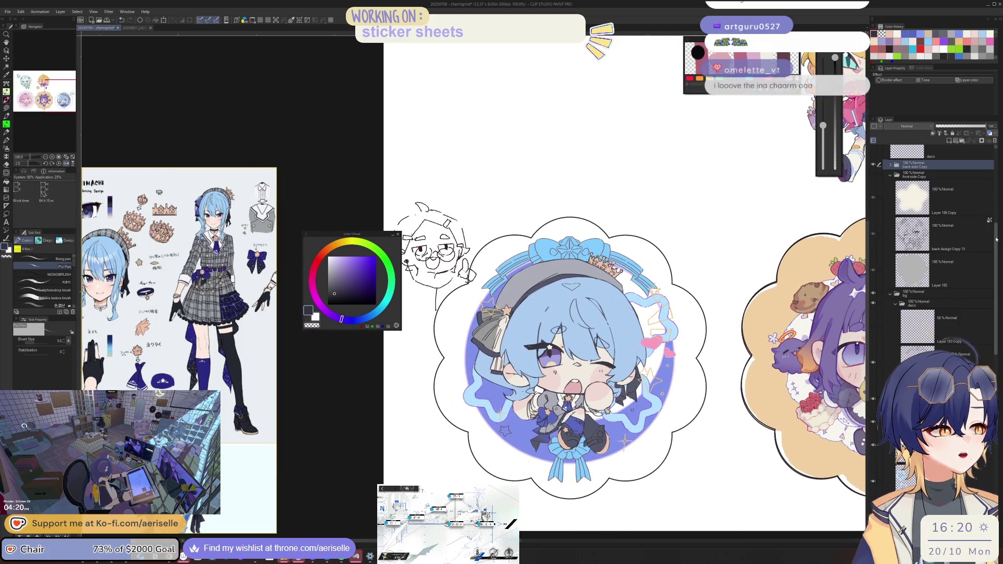
scroll(873, 254, up, 3)
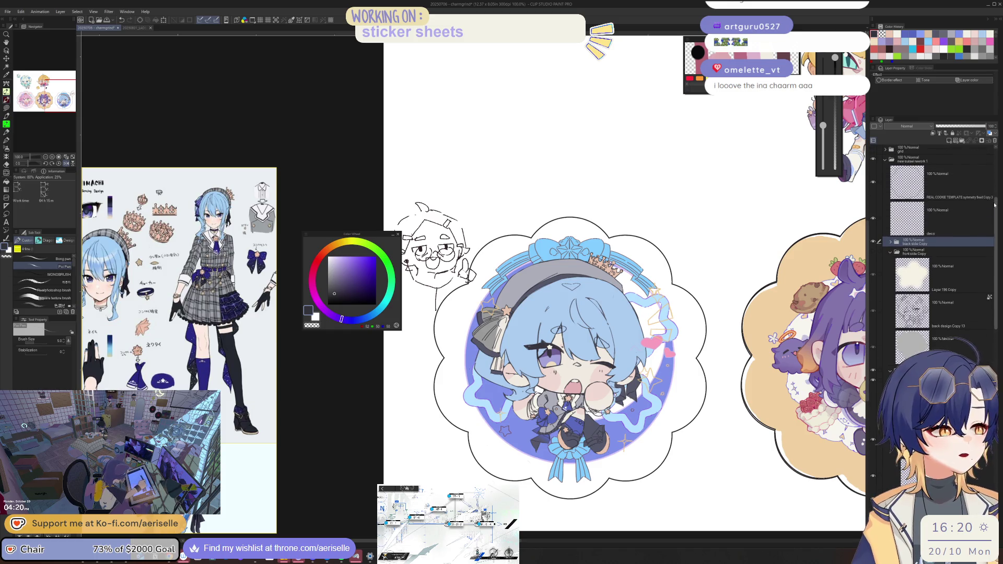
key(h)
drag(575, 398, 790, 352)
click(873, 241)
Step: Select the Ina sticker's layer and toggle the cookie layer's visibility to compare
scroll(659, 316, up, 1)
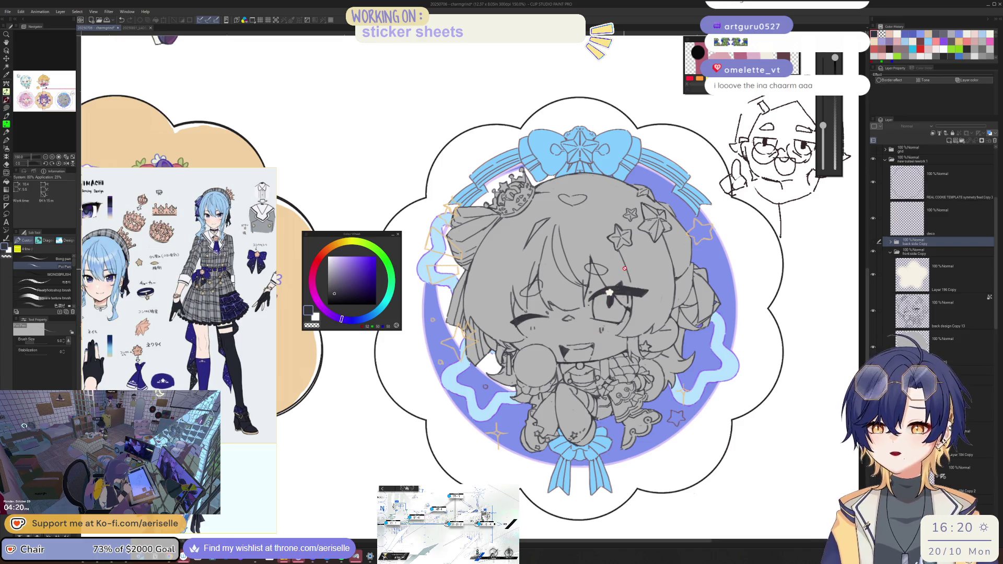
scroll(535, 343, left, 10)
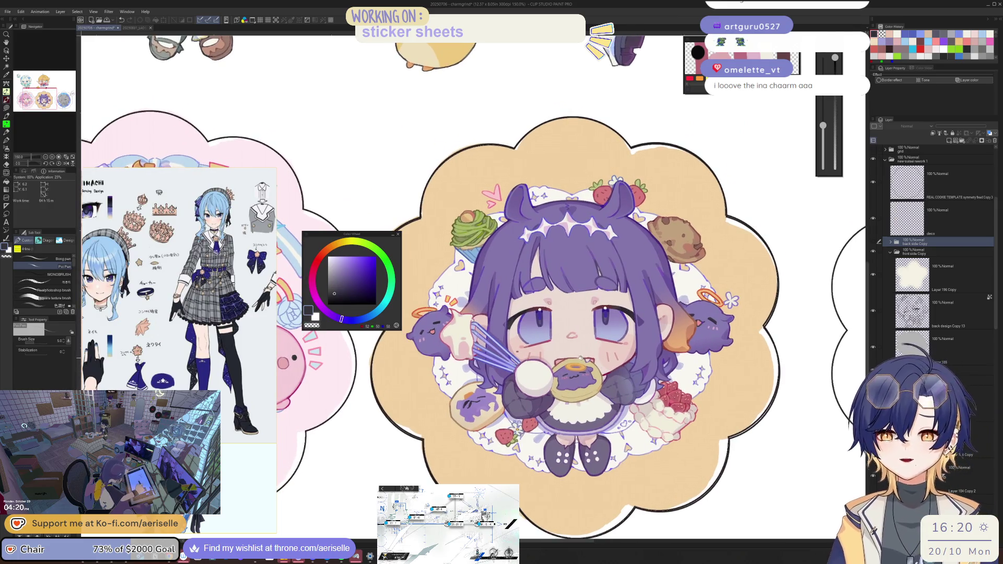
scroll(596, 355, up, 1)
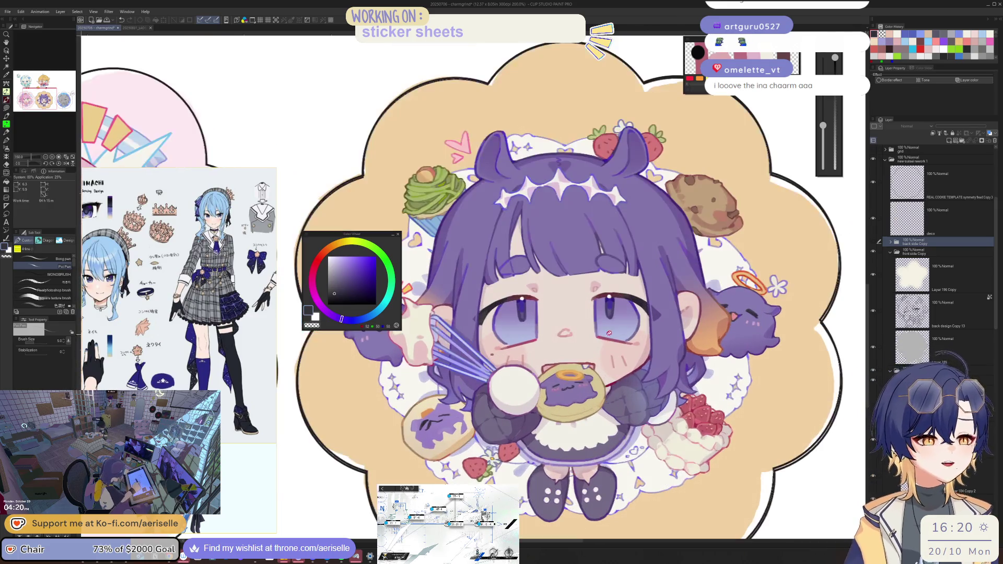
scroll(542, 362, down, 2)
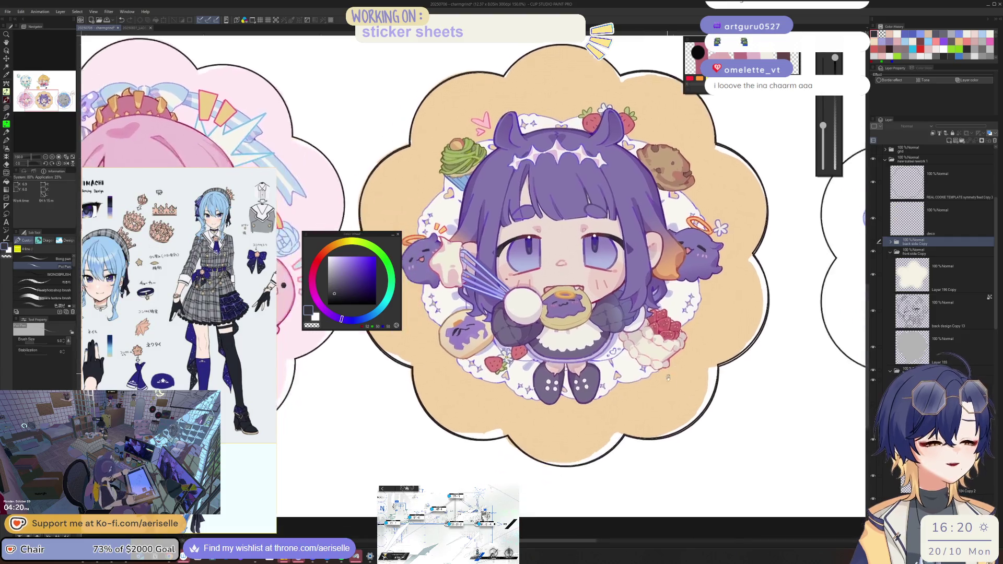
key(u)
ctrl+shift+click(542, 362)
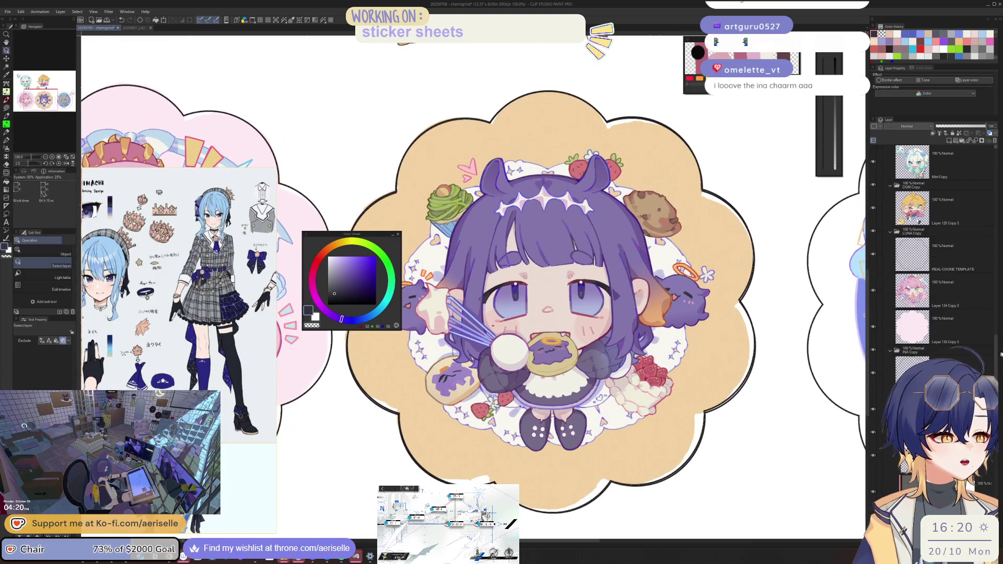
scroll(995, 354, down, 3)
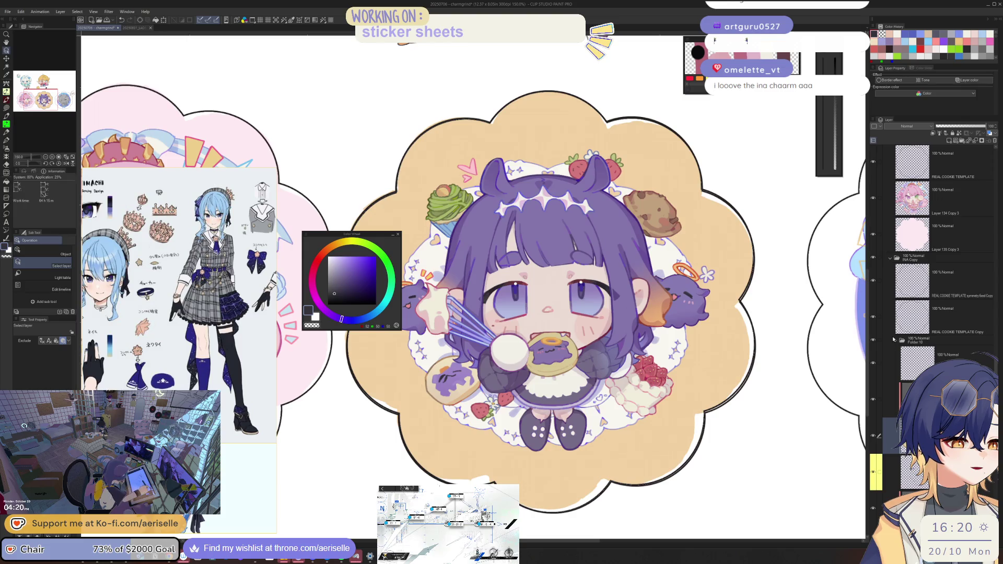
scroll(893, 338, up, 3)
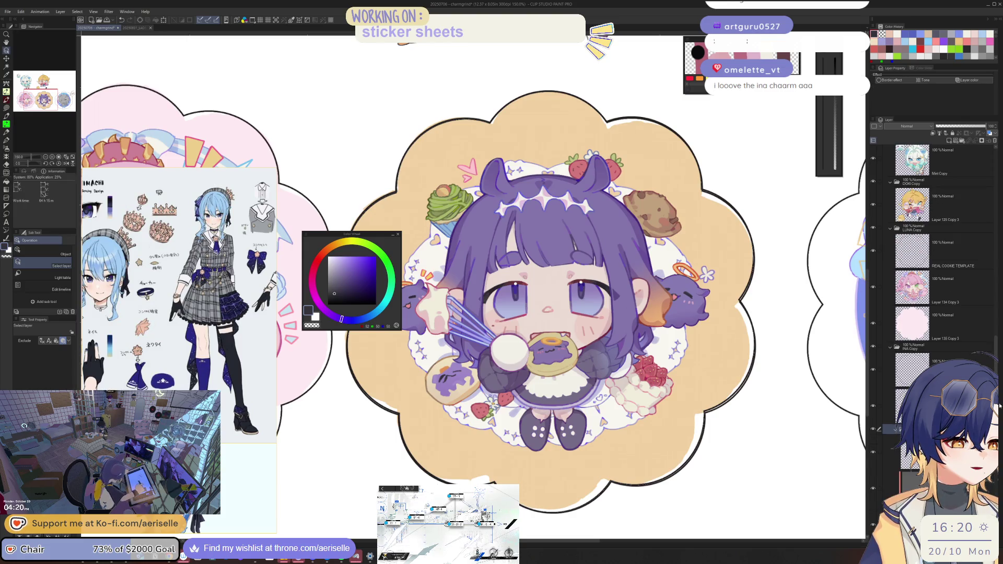
scroll(879, 326, down, 5)
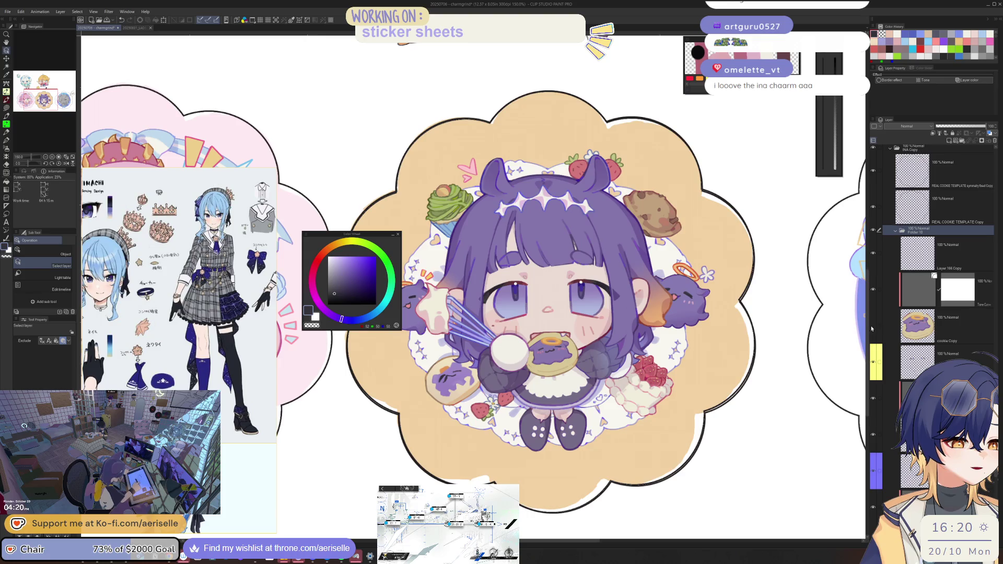
click(872, 326)
click(874, 327)
click(873, 327)
click(873, 327)
Step: Centre the grey blue-haired sticker, then bring up the shared chibi image mid-screen in the browser
drag(697, 391, 718, 422)
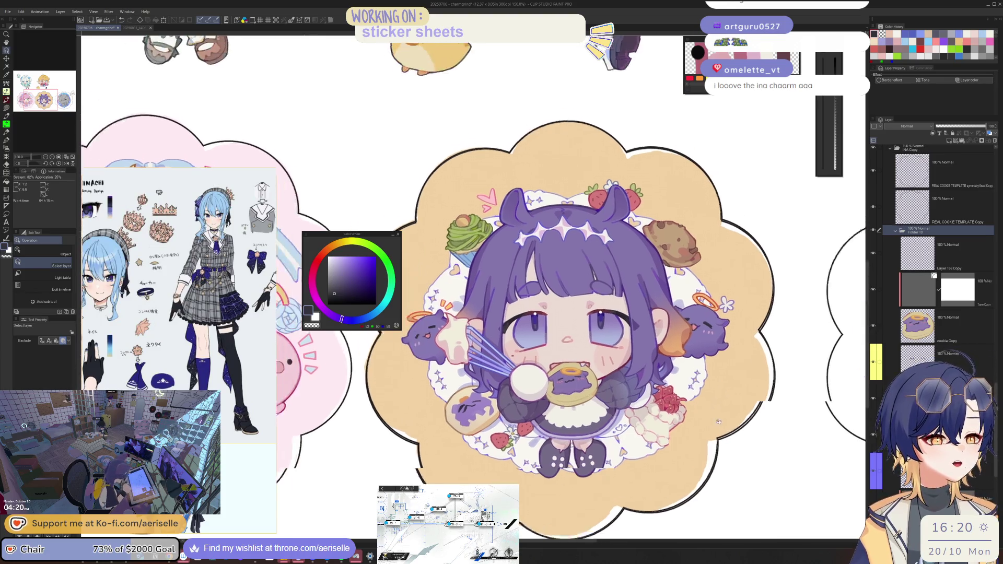
scroll(713, 409, up, 1)
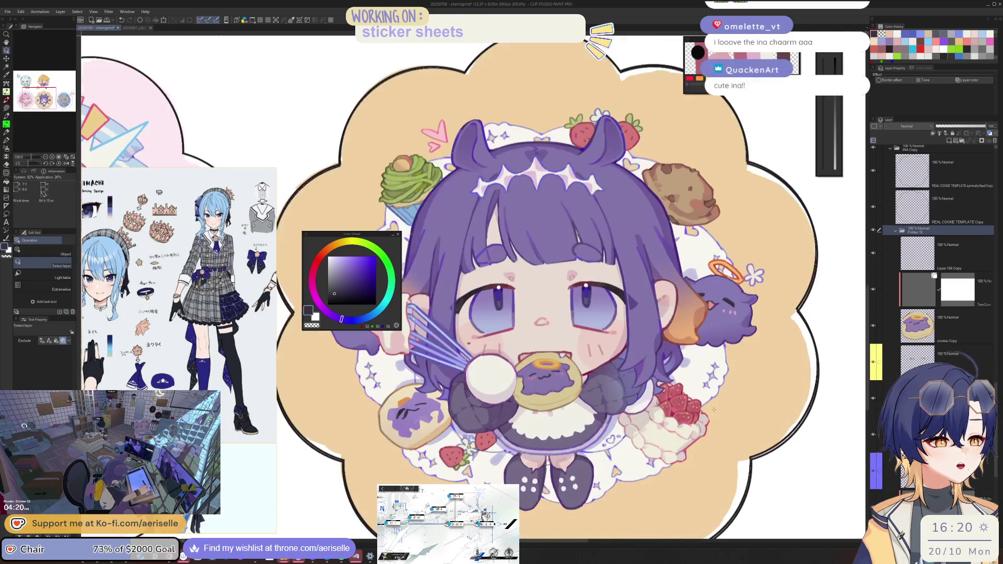
scroll(714, 410, down, 1)
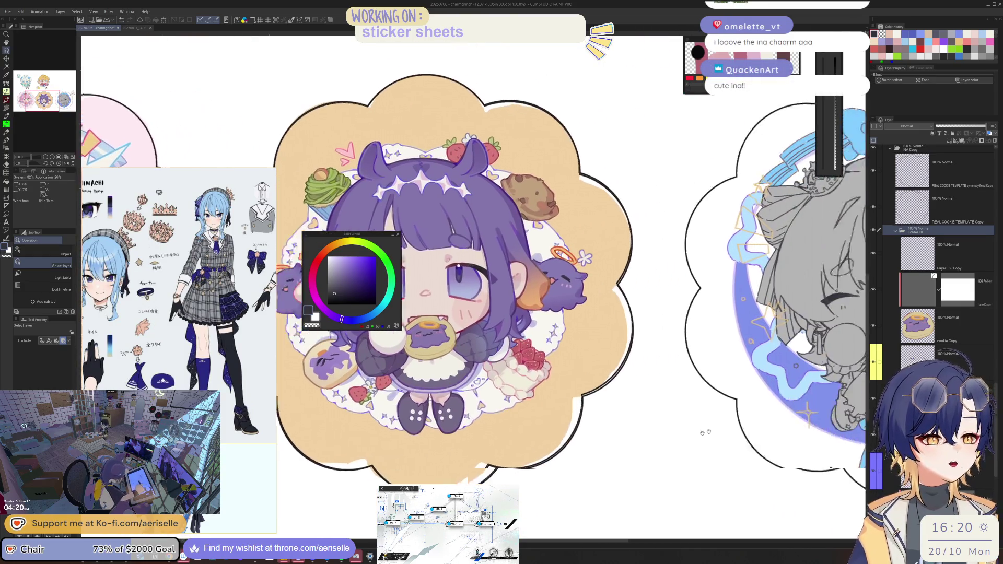
drag(702, 432, 685, 442)
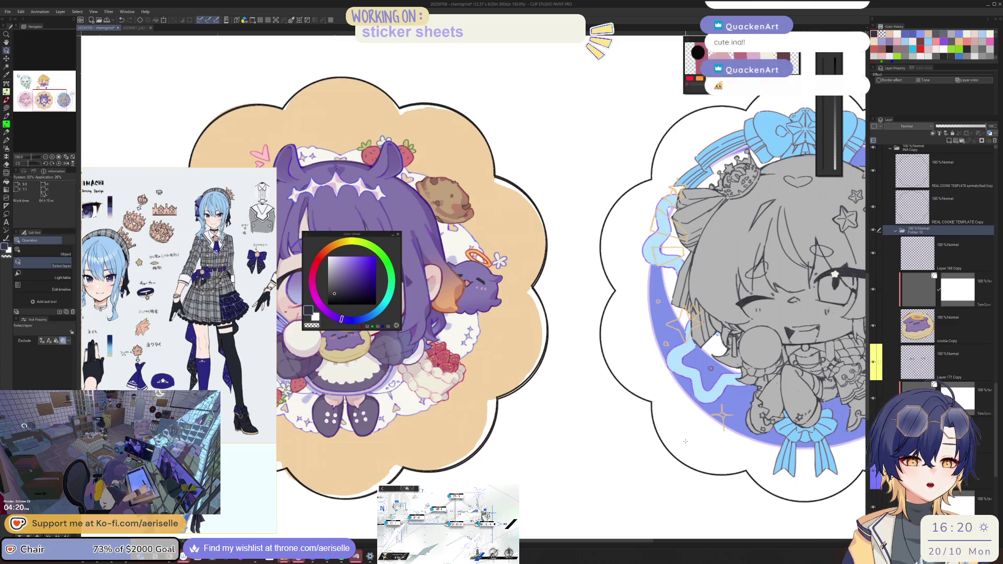
mouse_move(537, 344)
mouse_down()
mouse_move(653, 345)
mouse_move(443, 326)
mouse_move(258, 326)
mouse_up()
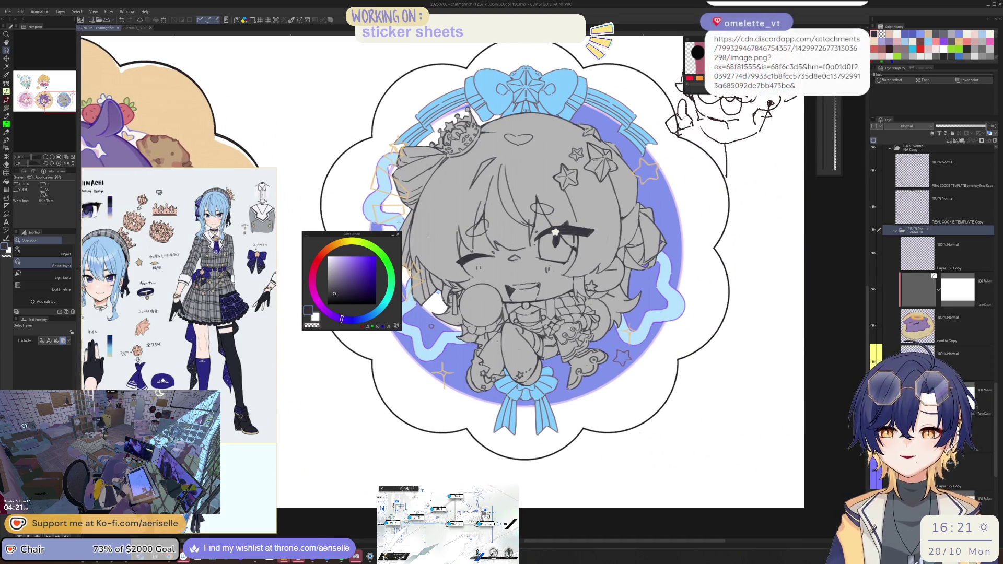
mouse_move(257, 326)
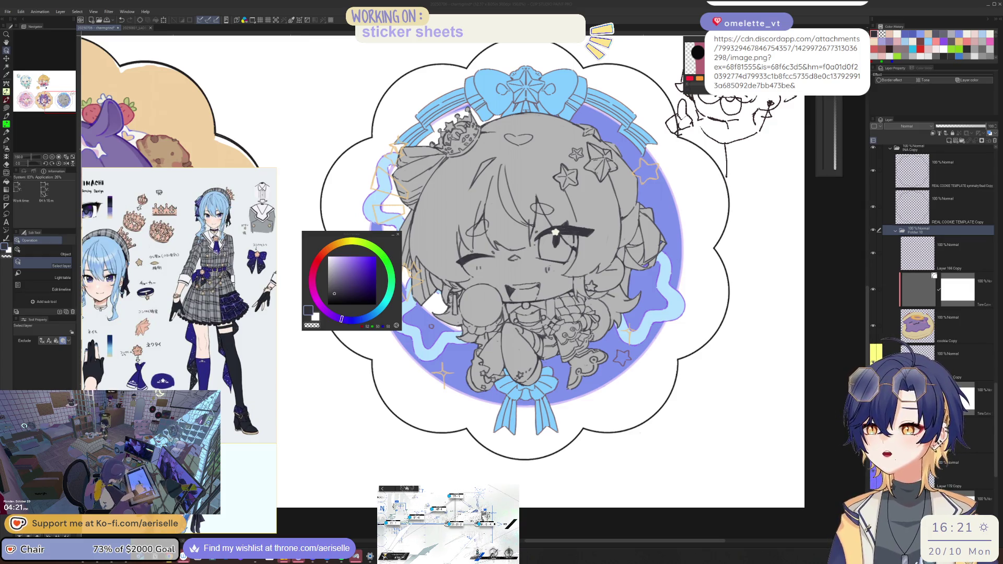
key(alt+Tab)
mouse_move(8, 177)
mouse_down()
mouse_move(334, 189)
mouse_move(710, 118)
mouse_up()
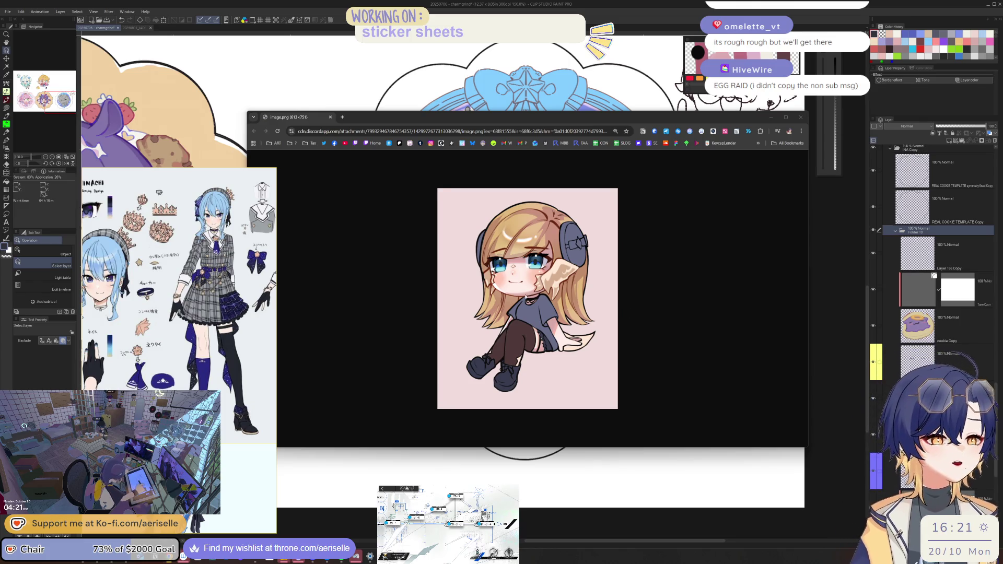
Step: Zoom into the shared blonde chibi image down to her legs, then enlarge and shift the Chrome window left
scroll(526, 297, up, 4)
scroll(570, 289, down, 1)
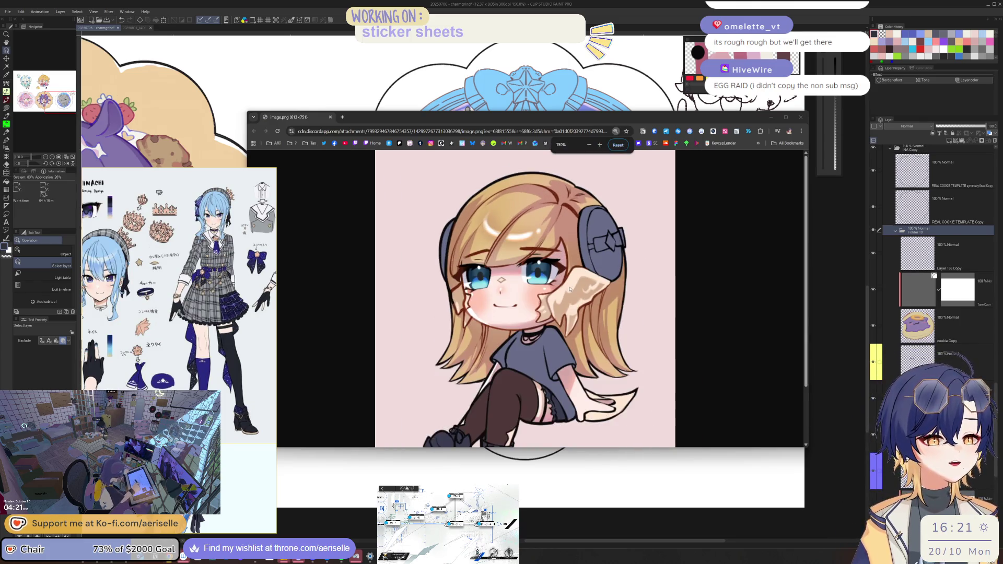
scroll(570, 289, down, 2)
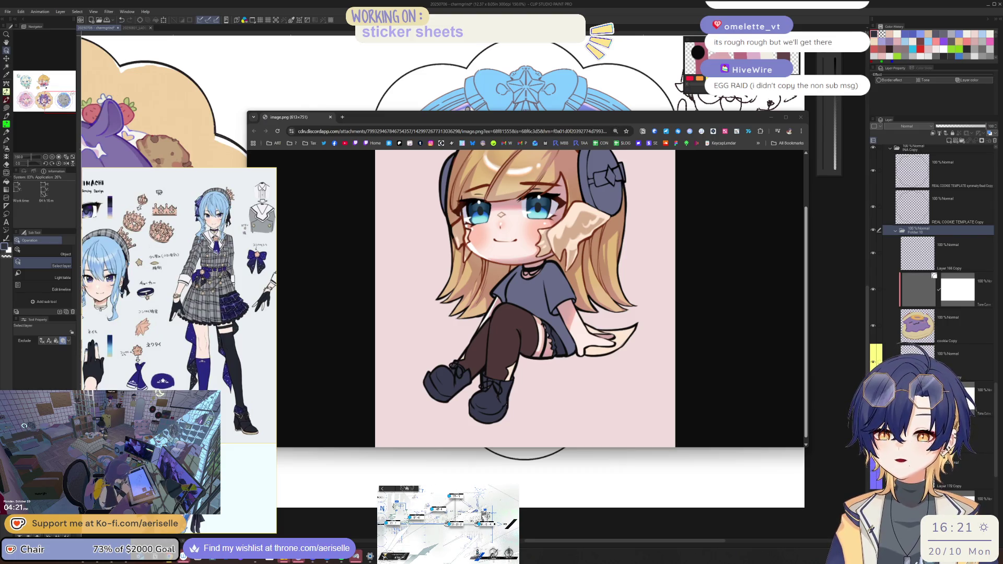
scroll(673, 347, up, 2)
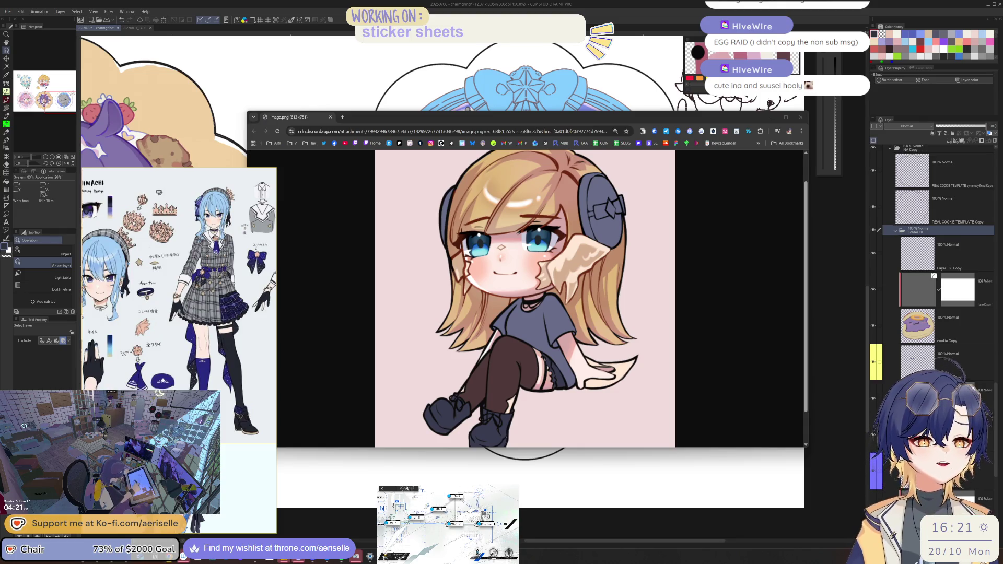
mouse_move(807, 448)
mouse_down()
mouse_move(789, 515)
mouse_move(742, 514)
mouse_up()
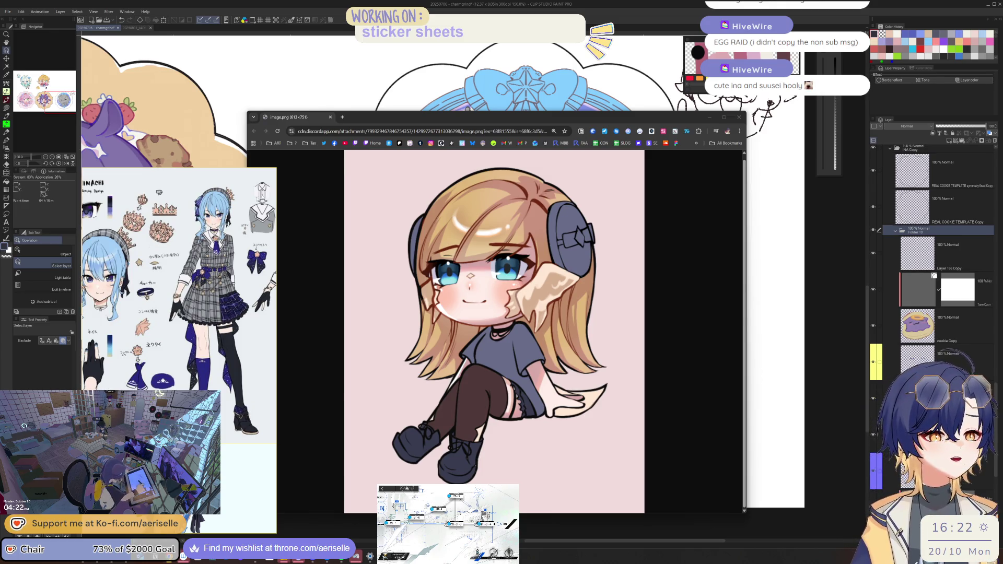
mouse_move(547, 122)
mouse_down()
mouse_move(489, 133)
mouse_move(379, 118)
mouse_move(0, 118)
mouse_up()
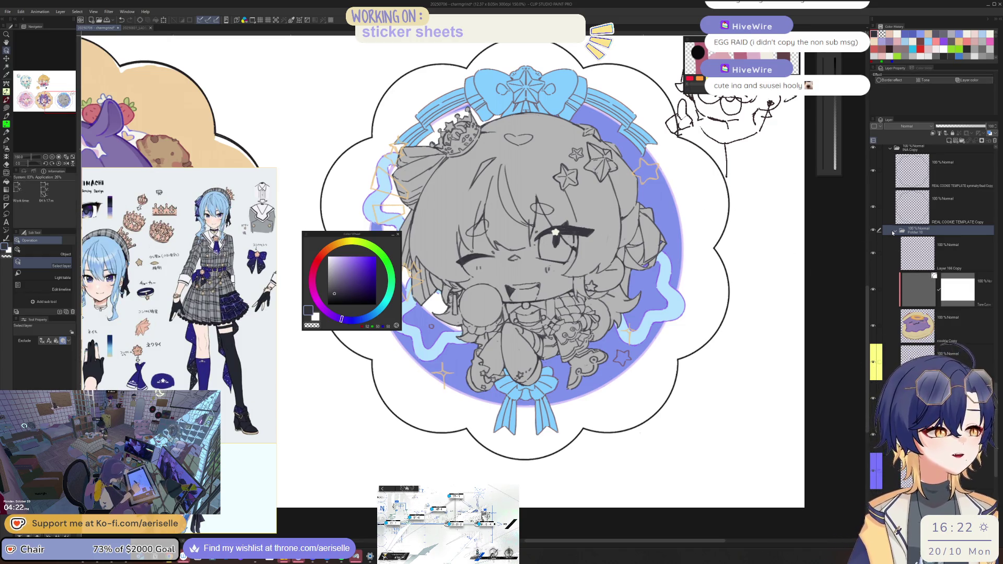
Step: Zoom out from 400% across the sticker sheet and move the Color Wheel panel to the top right
scroll(964, 243, up, 5)
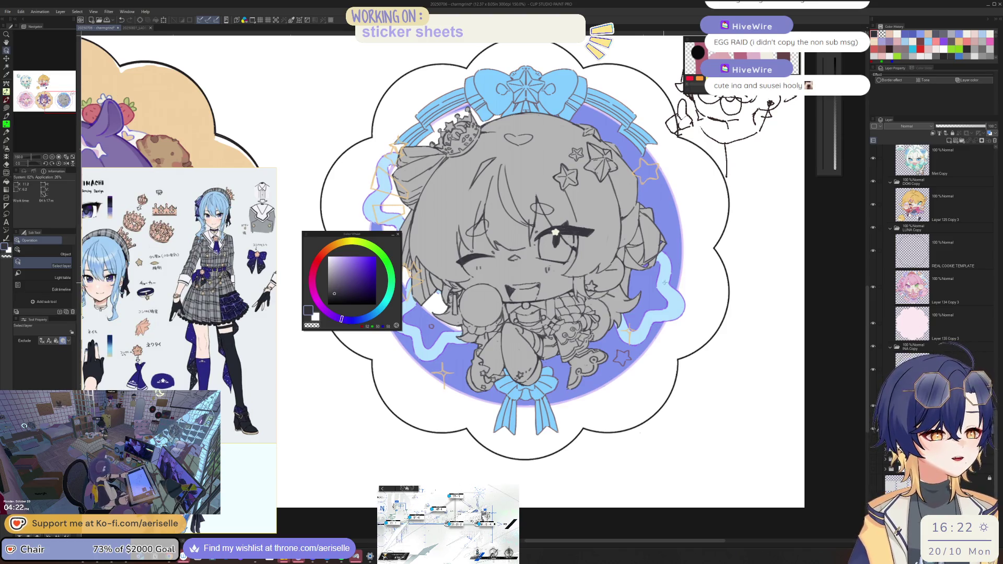
scroll(522, 250, down, 3)
scroll(726, 120, up, 6)
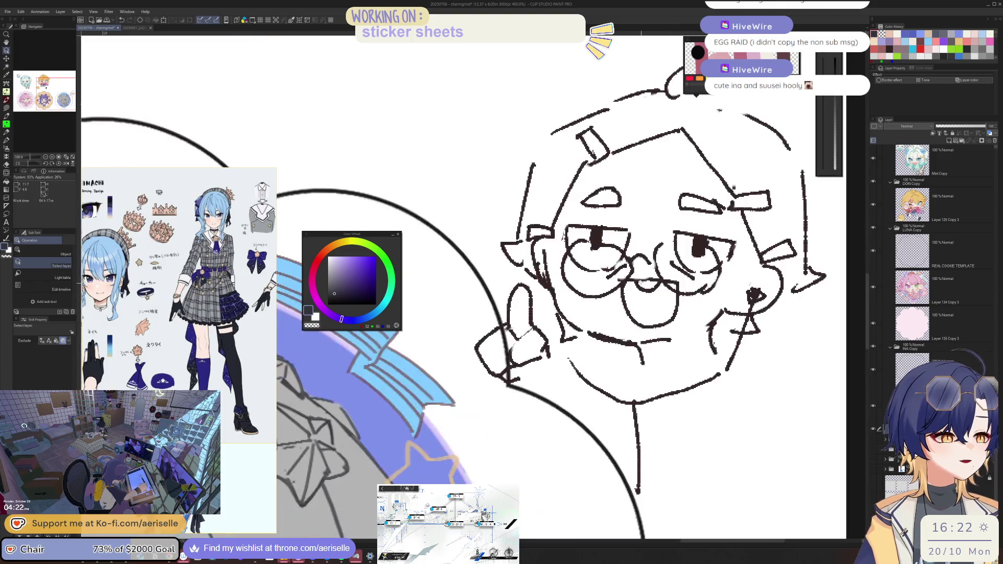
scroll(653, 262, down, 4)
scroll(653, 261, up, 4)
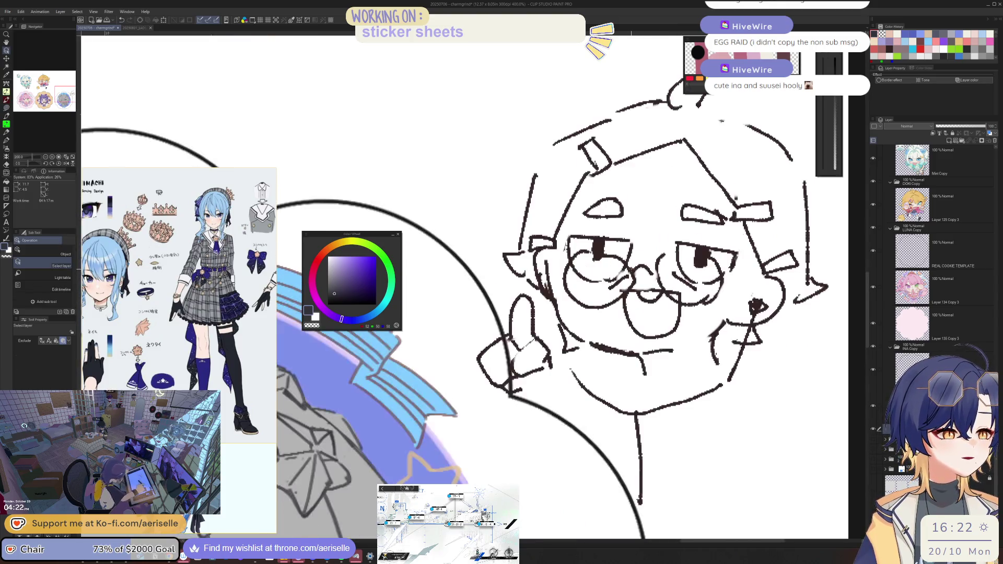
scroll(653, 261, down, 6)
drag(470, 261, 535, 293)
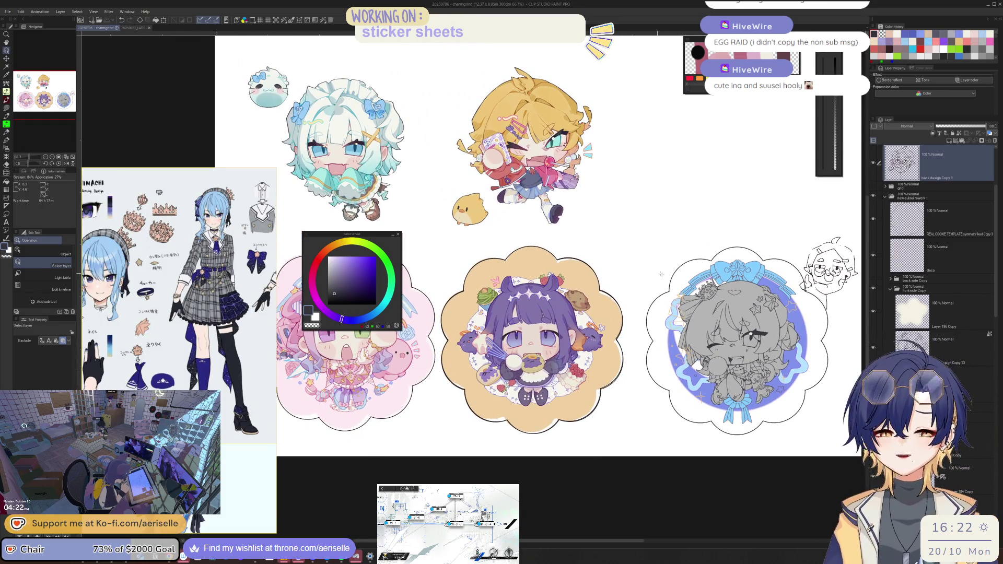
mouse_move(364, 232)
mouse_down()
mouse_move(786, 154)
mouse_move(779, 126)
mouse_up()
mouse_move(627, 313)
mouse_down()
mouse_move(525, 296)
mouse_move(512, 251)
mouse_up()
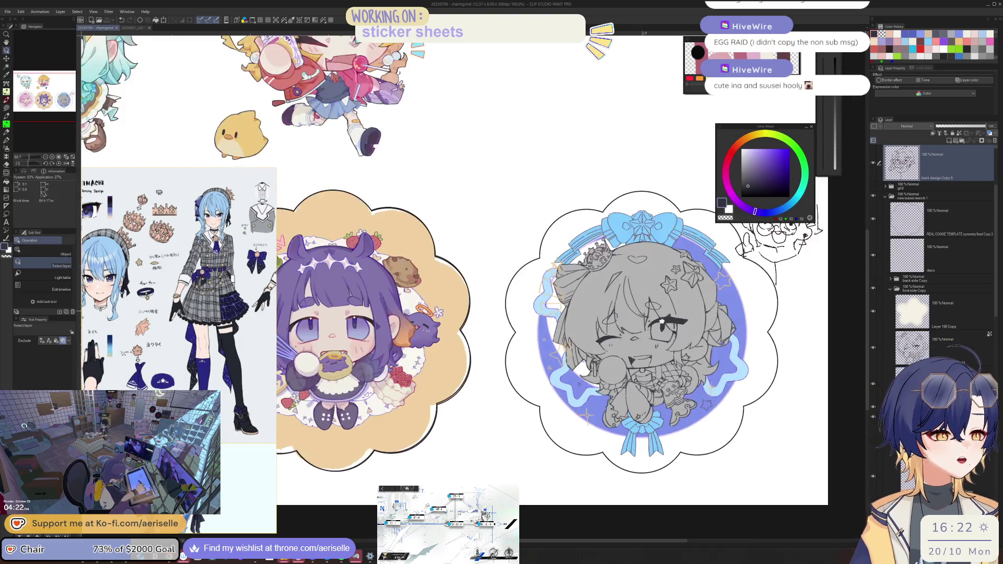
Step: Centre the view on the grey blue-circled sketch sticker and the purple-haired sticker
scroll(587, 419, up, 2)
drag(588, 420, 340, 460)
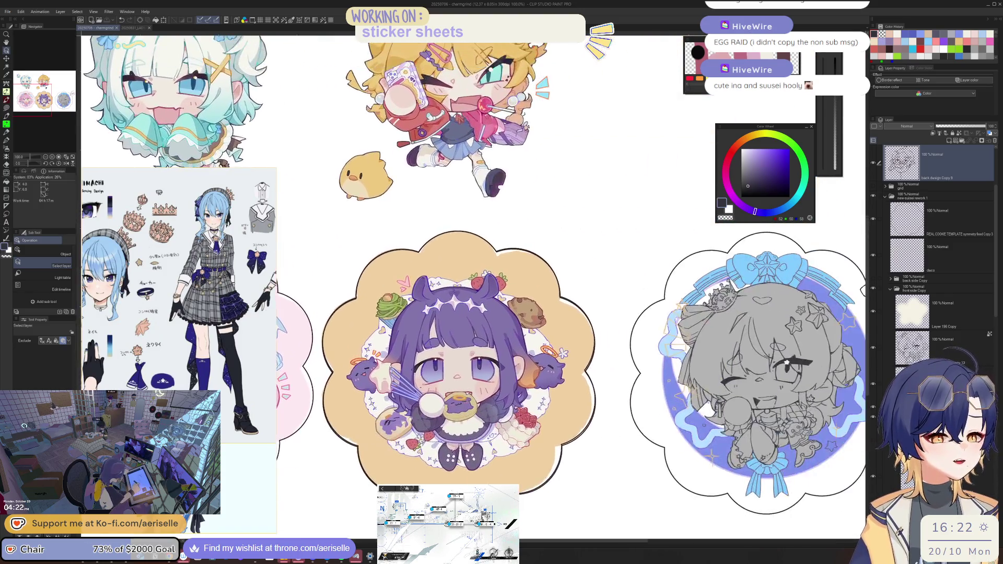
scroll(470, 366, up, 2)
scroll(652, 279, down, 2)
scroll(651, 279, down, 2)
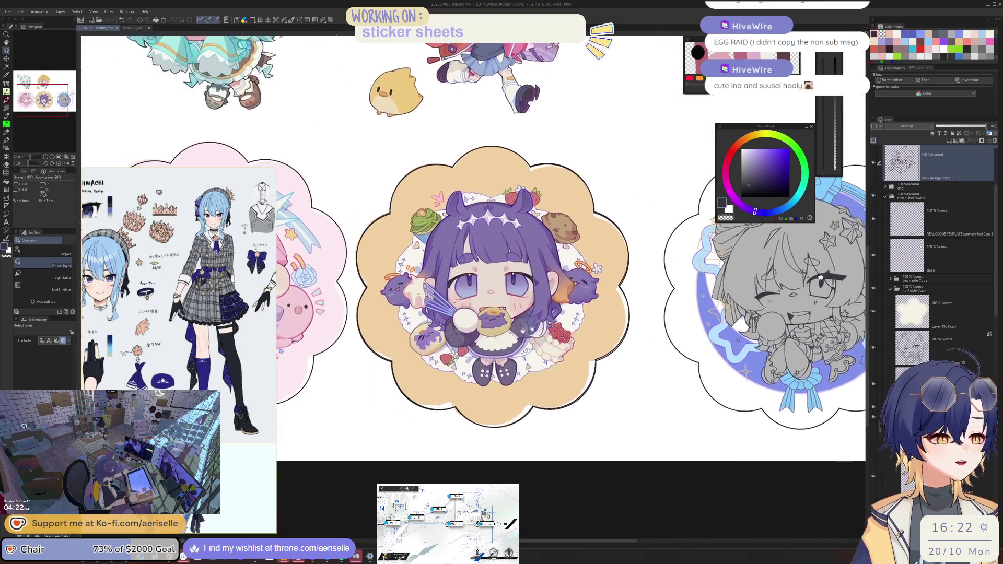
scroll(587, 359, up, 3)
scroll(575, 314, right, 3)
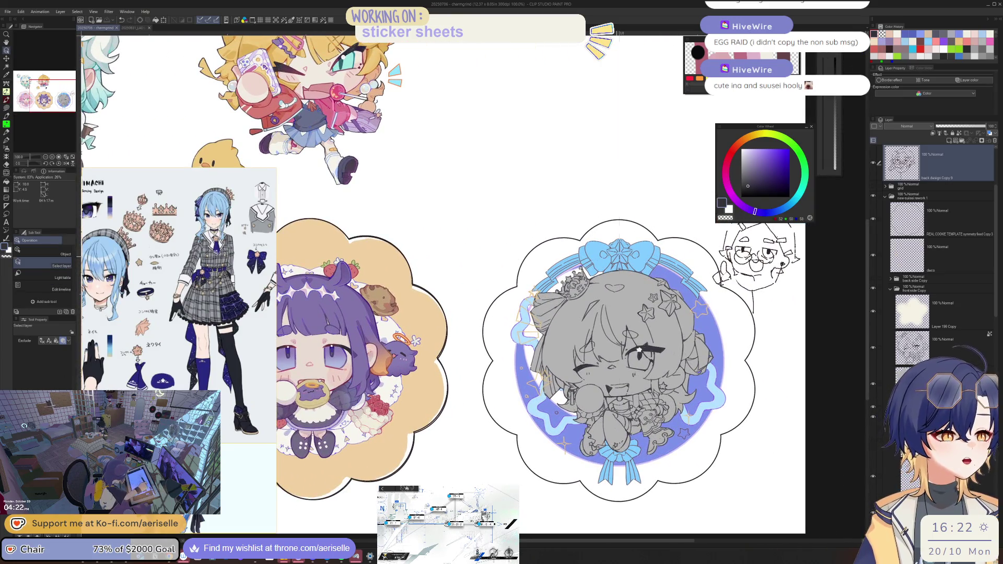
Step: Lasso the chibi's head and move the bow and frame layers down slightly
key(m)
mouse_move(600, 230)
mouse_down()
mouse_move(690, 245)
mouse_move(643, 345)
mouse_move(528, 292)
mouse_up()
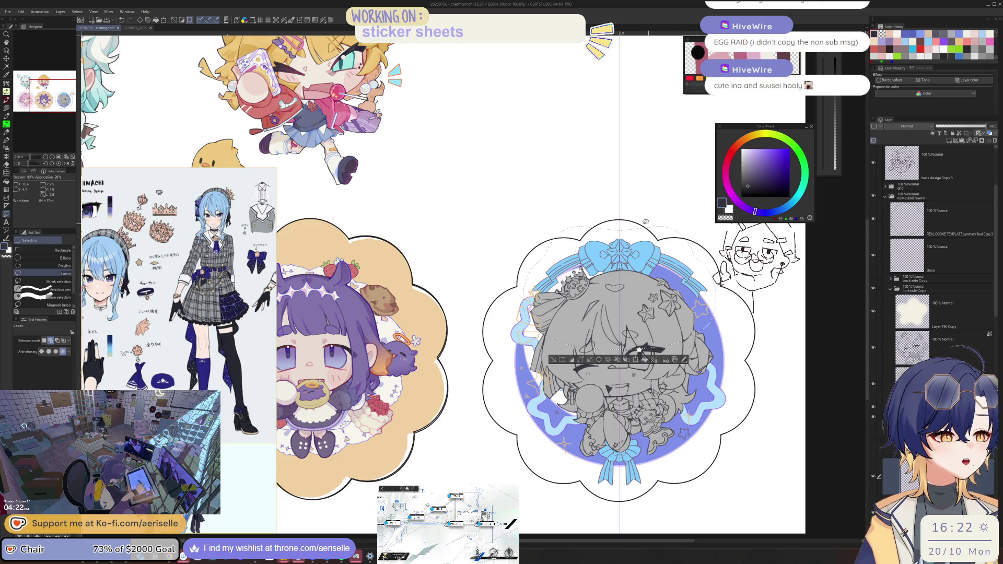
key(k)
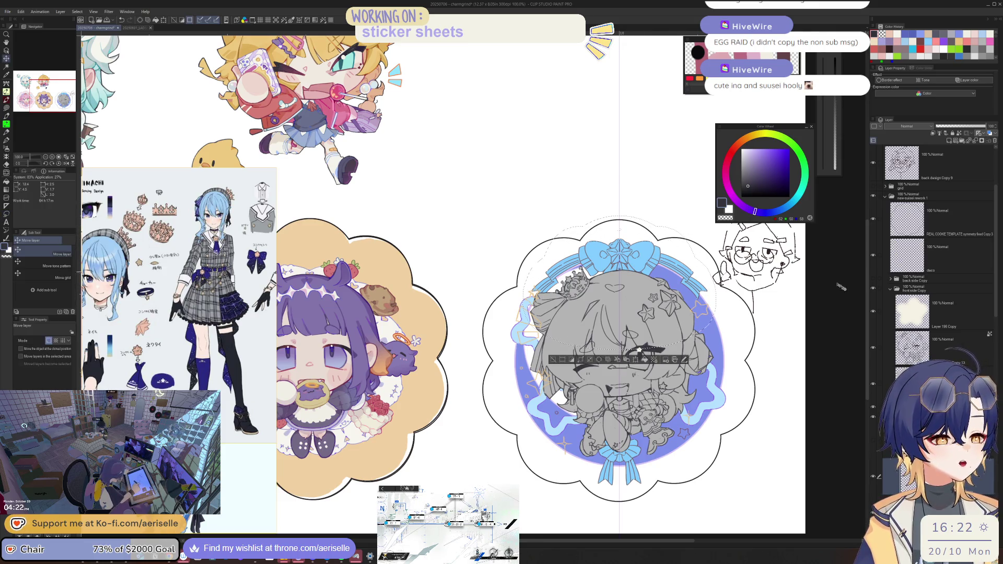
scroll(991, 307, down, 3)
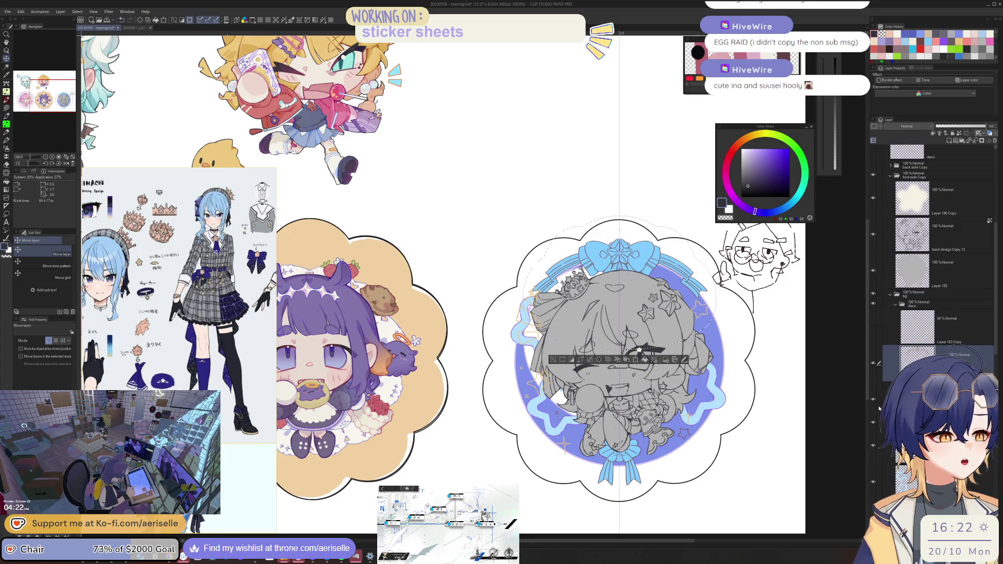
click(880, 399)
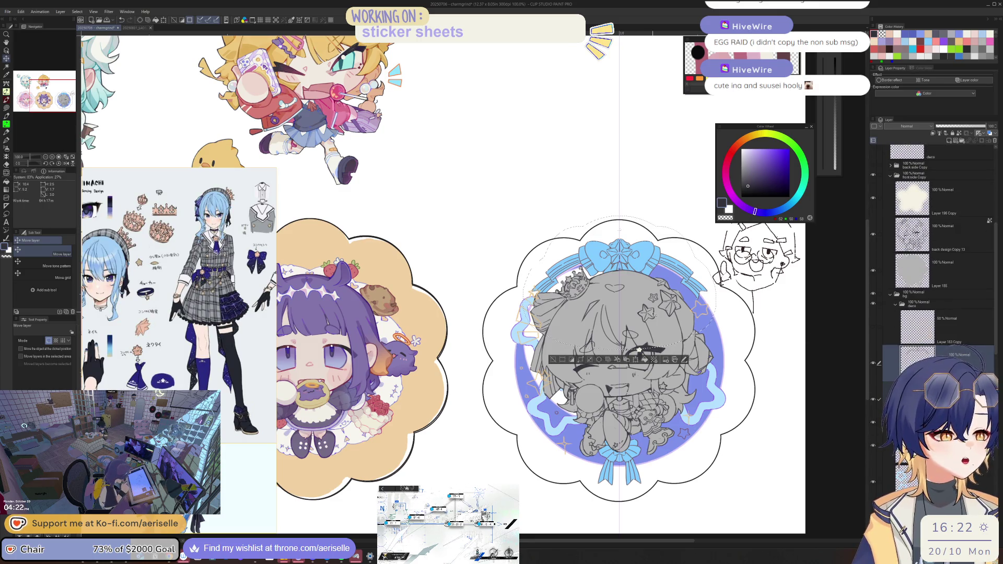
drag(652, 316, 652, 324)
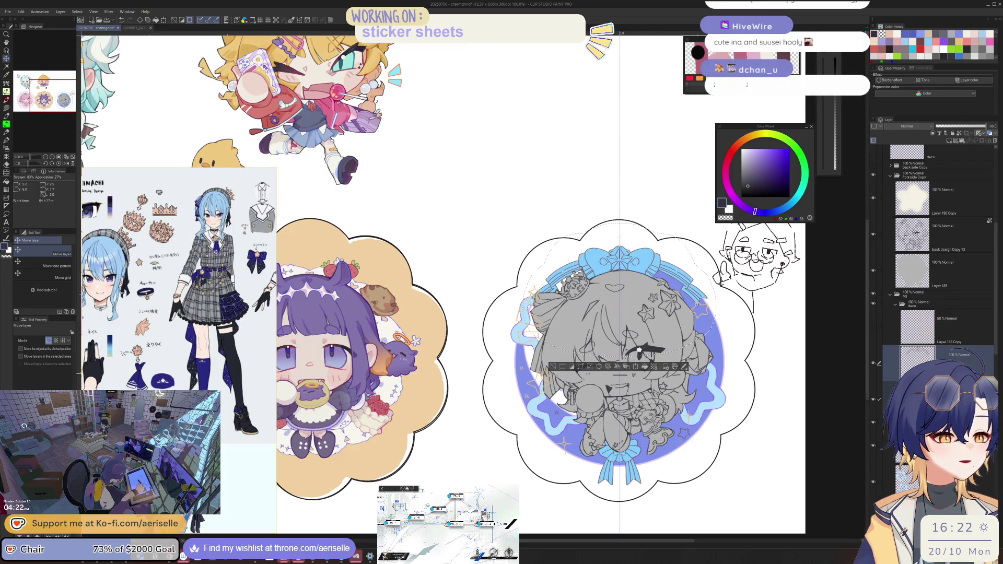
click(663, 365)
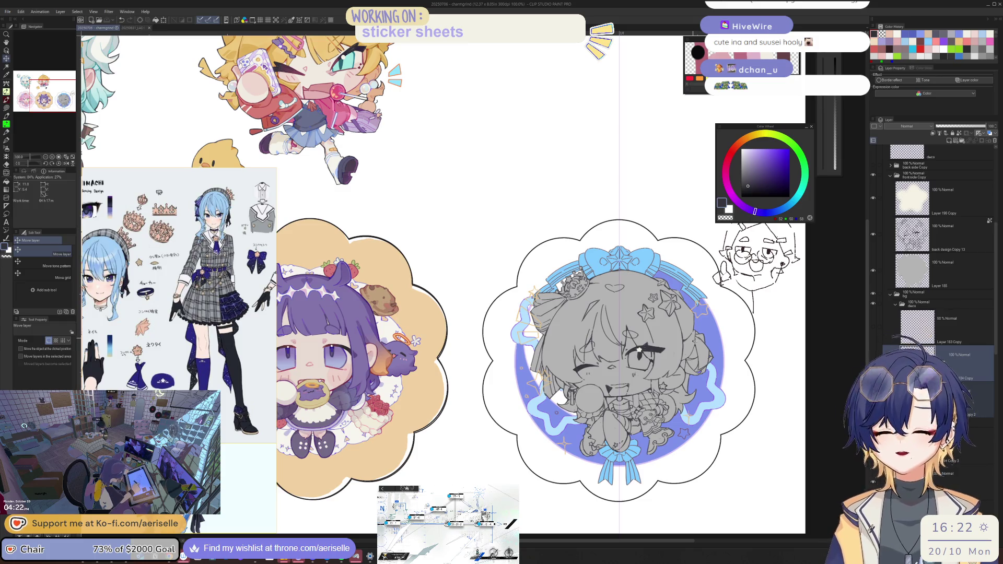
Step: Zoom in and turn on the coloured chibi layer over the grey sketch
scroll(665, 357, up, 2)
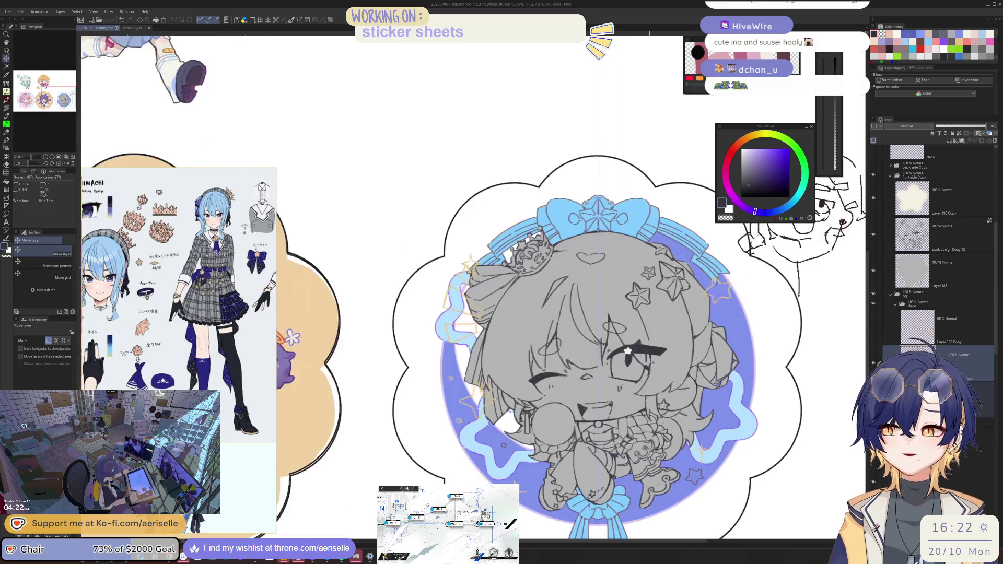
scroll(680, 418, up, 2)
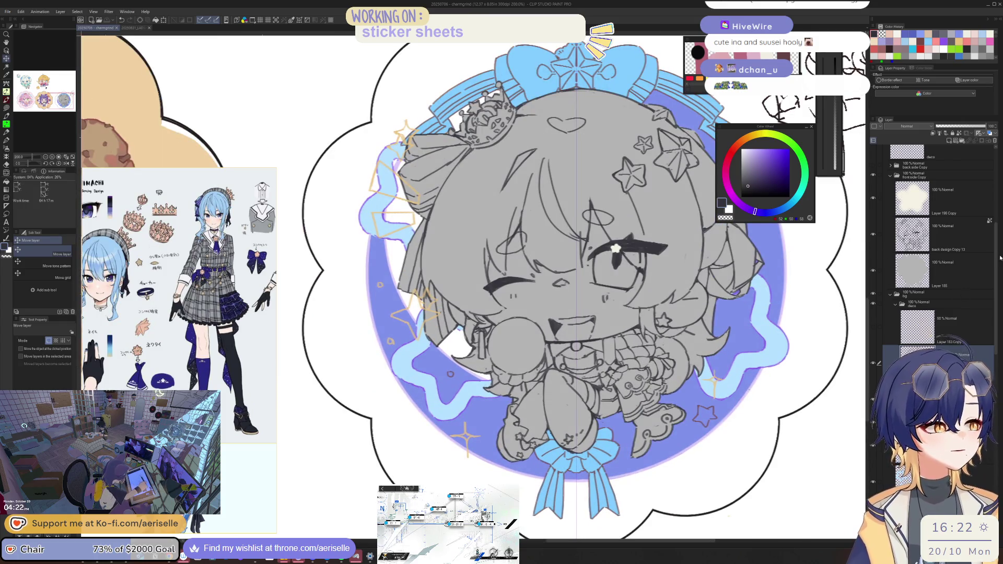
scroll(1000, 257, up, 2)
click(874, 218)
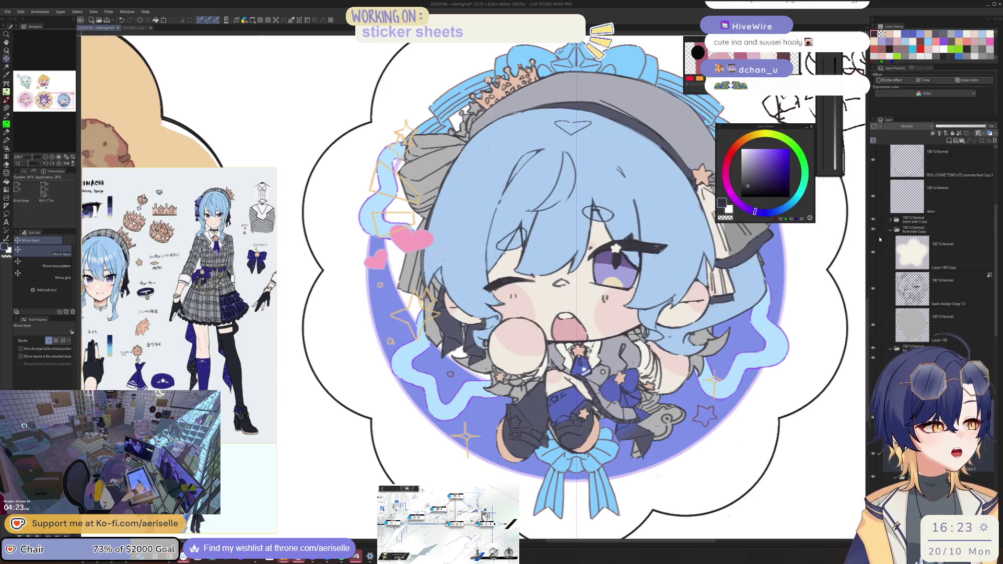
key(o)
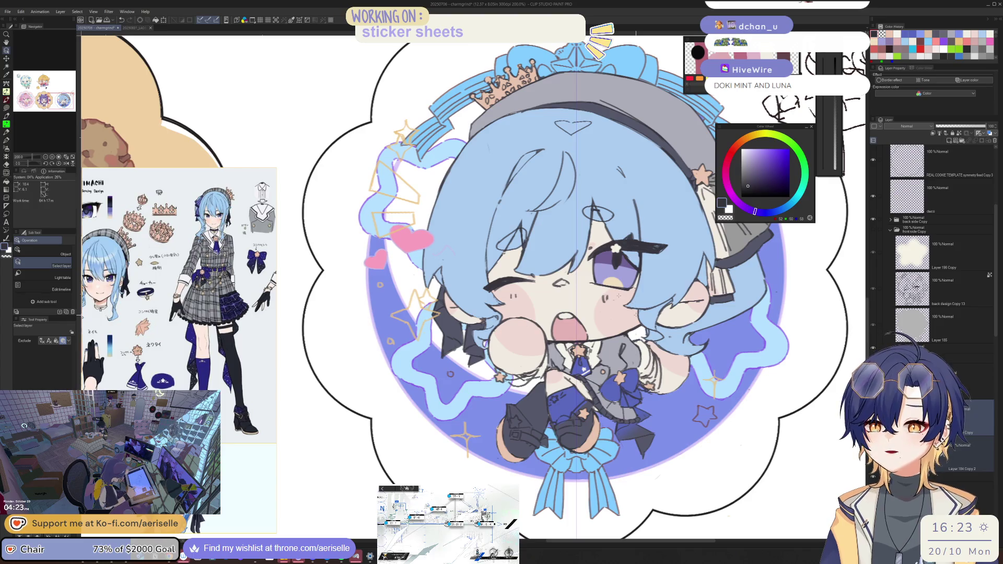
Step: Look over the whole sticker sheet and pan to the mint-haired and blonde chibis in the top row
scroll(619, 295, down, 5)
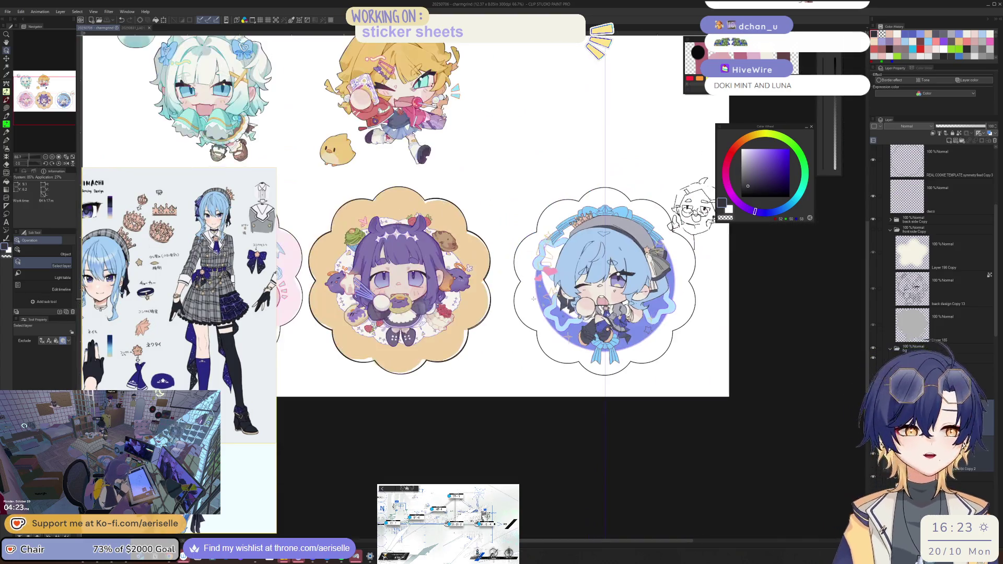
scroll(551, 416, up, 5)
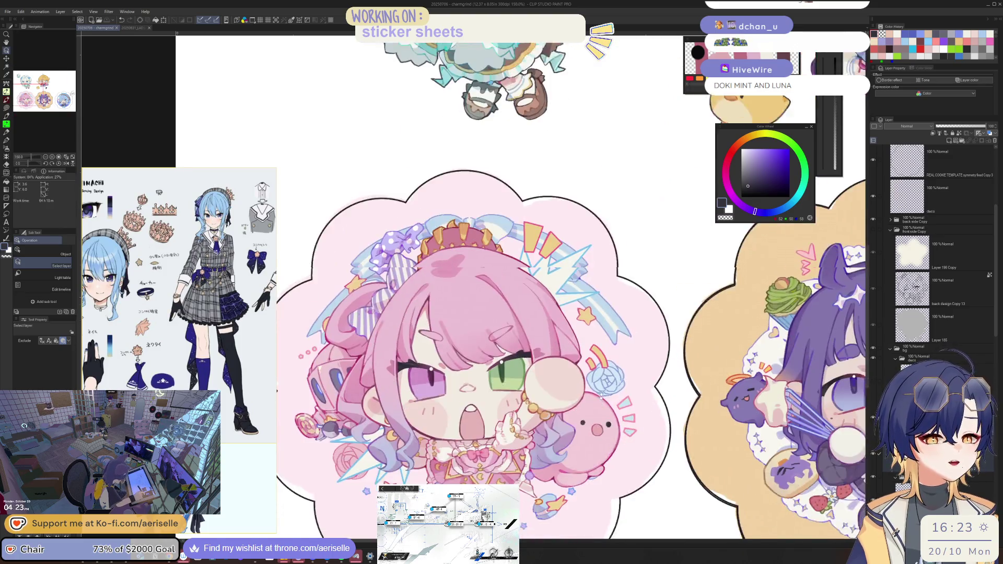
mouse_move(580, 90)
mouse_down()
mouse_move(564, 410)
mouse_move(512, 420)
mouse_move(345, 413)
mouse_move(470, 365)
mouse_move(562, 346)
mouse_up()
scroll(561, 345, down, 4)
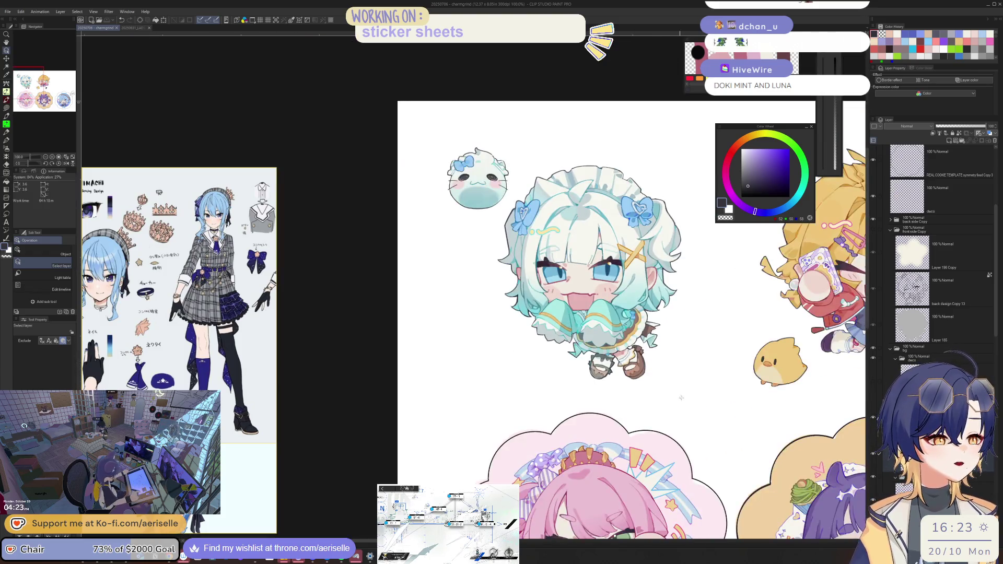
scroll(586, 383, up, 1)
scroll(585, 383, right, 3)
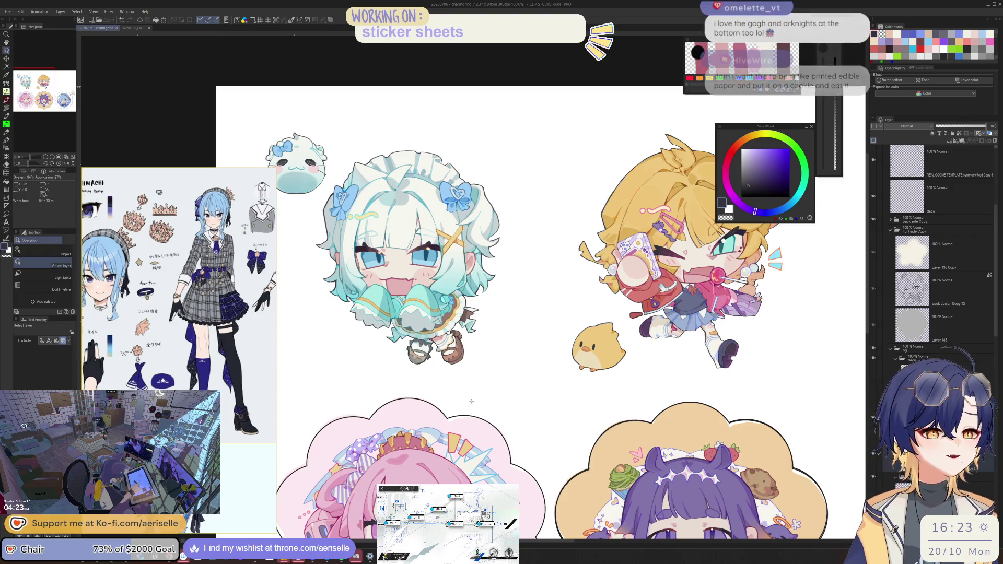
mouse_move(540, 425)
mouse_down()
mouse_move(523, 390)
mouse_move(493, 403)
mouse_move(467, 335)
mouse_up()
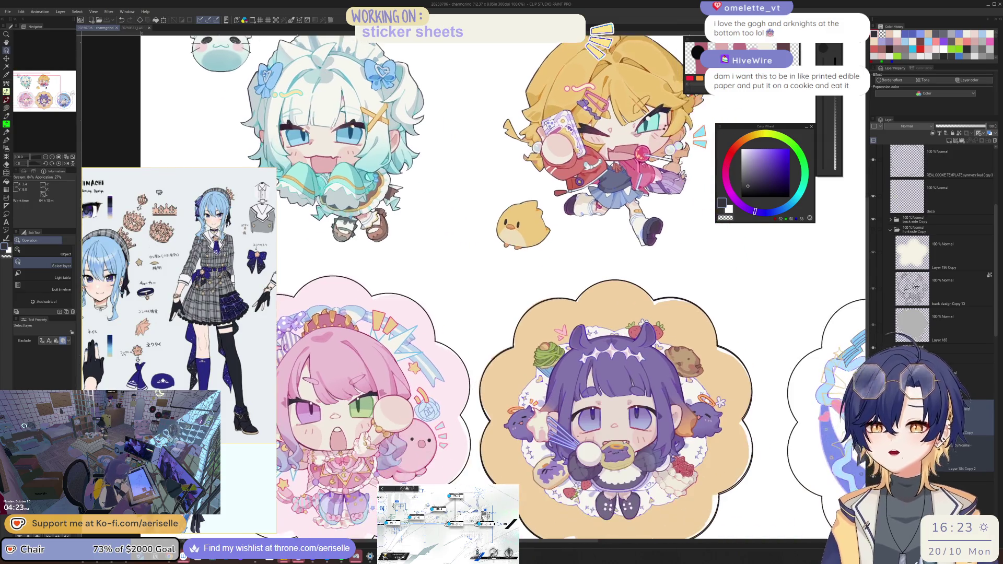
key(alt+Tab)
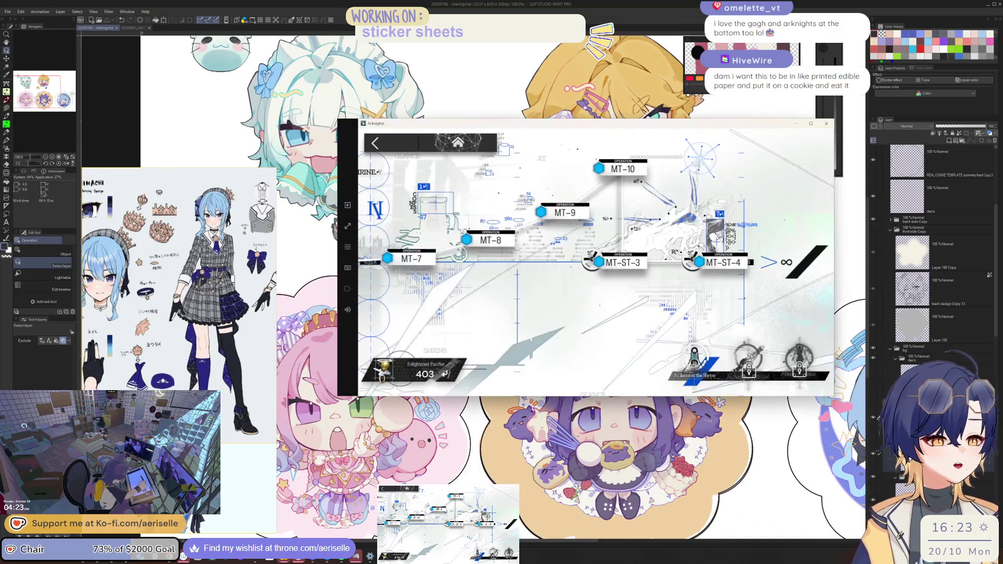
Step: Browse Arknights' Sweet Dream Hall shop and its Module Data Block offer, then recentre the blue sticker
click(407, 149)
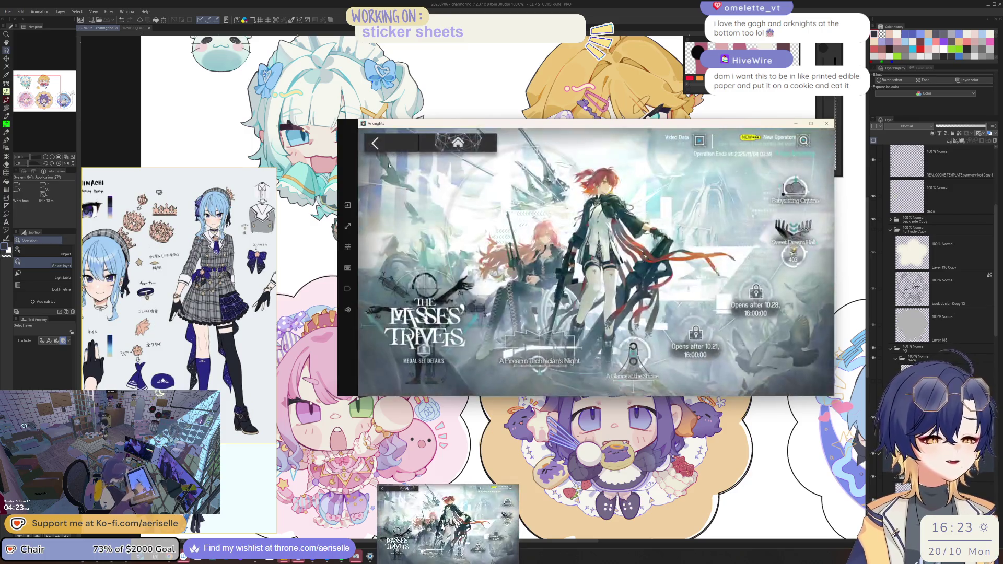
click(792, 246)
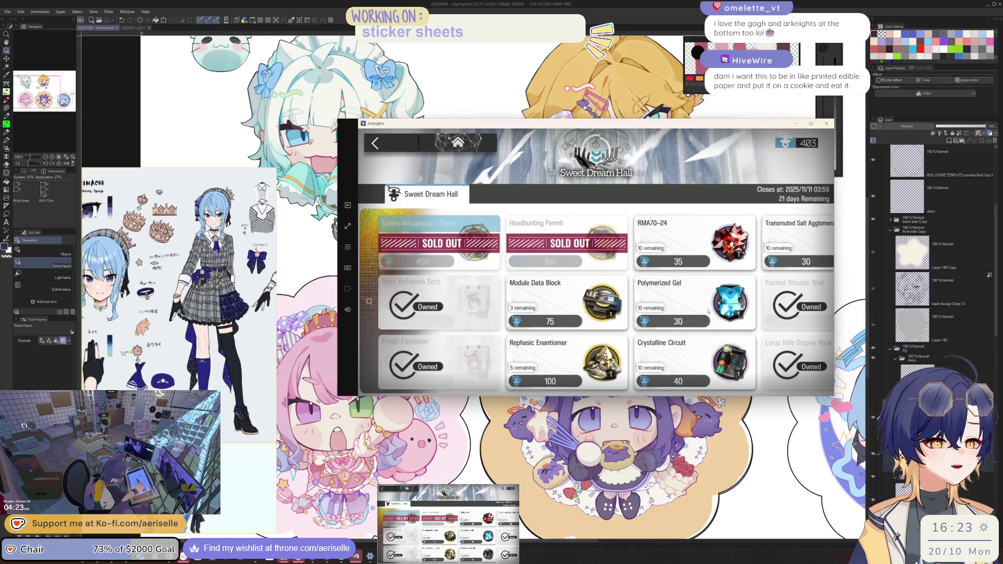
drag(680, 303, 536, 328)
click(536, 328)
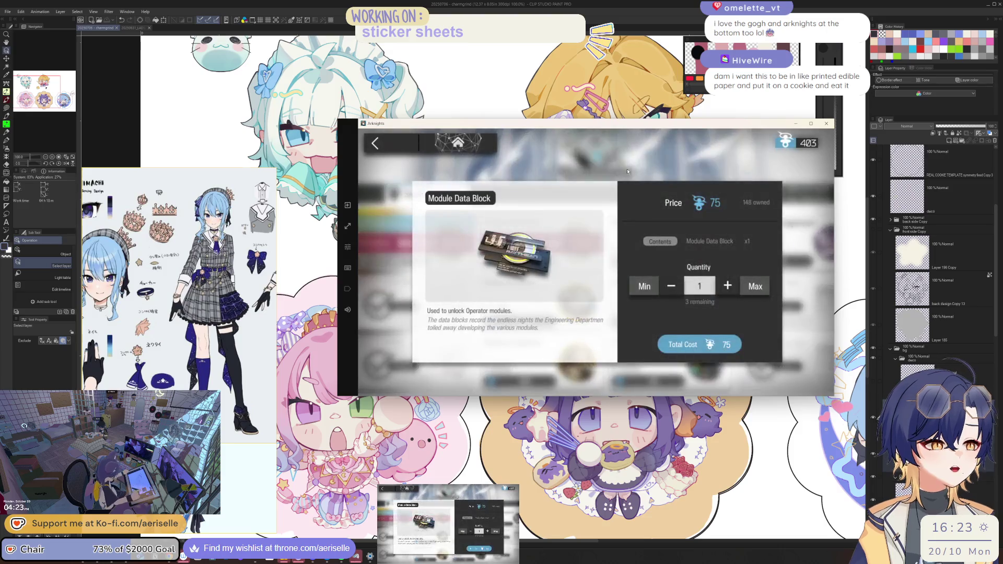
click(822, 384)
mouse_move(993, 460)
mouse_down()
mouse_move(976, 430)
mouse_move(880, 408)
mouse_move(779, 352)
mouse_move(675, 334)
mouse_up()
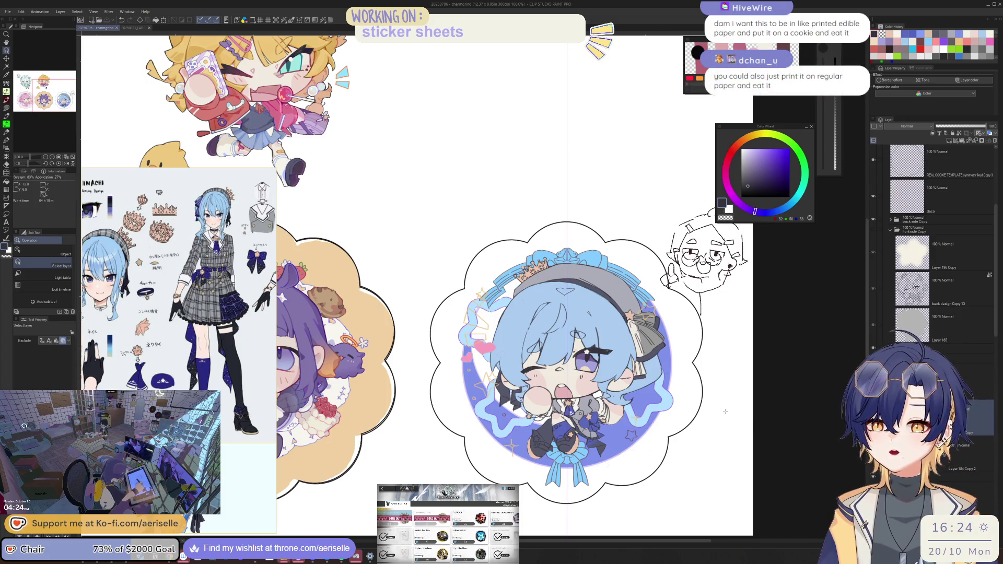
Step: Zoom in on the blue-haired chibi, select her layer, and eyedrop the skirt's blue
key(ctrl+plus)
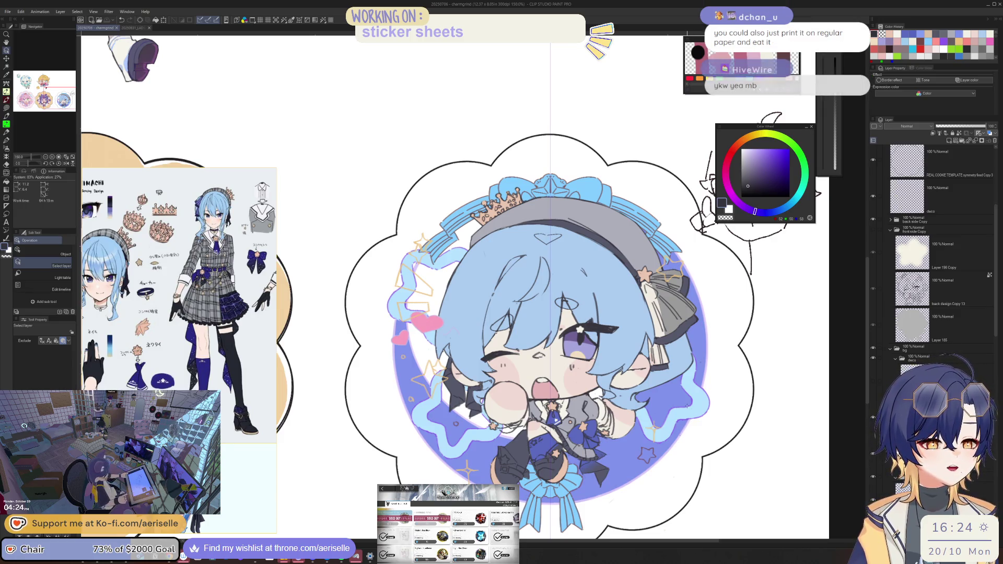
scroll(541, 501, up, 5)
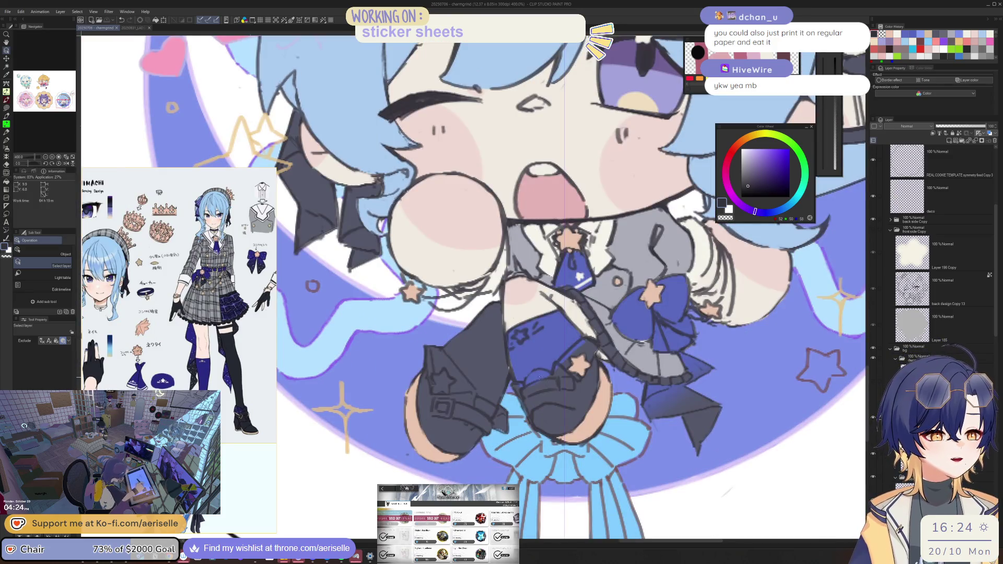
click(538, 378)
key(e)
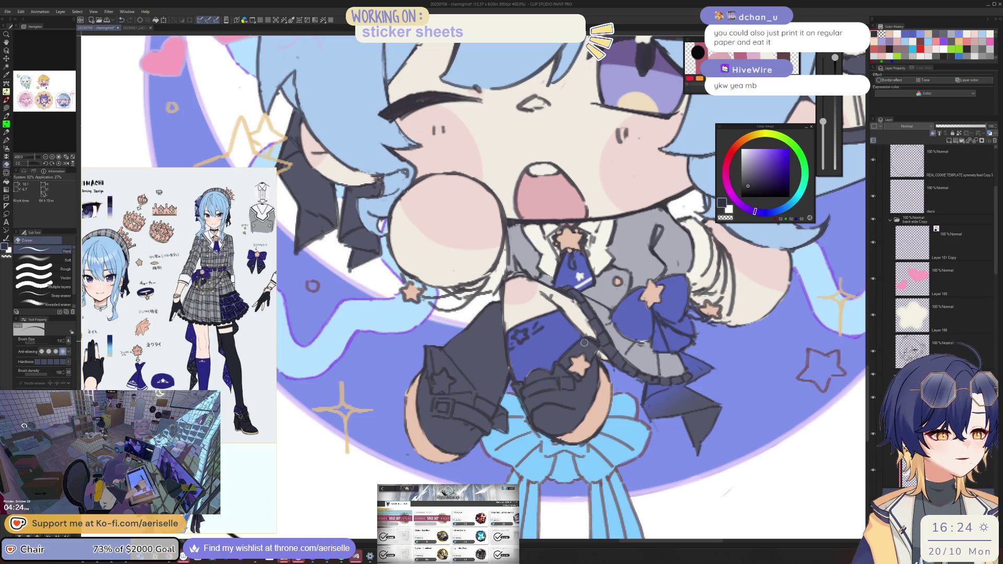
key(o)
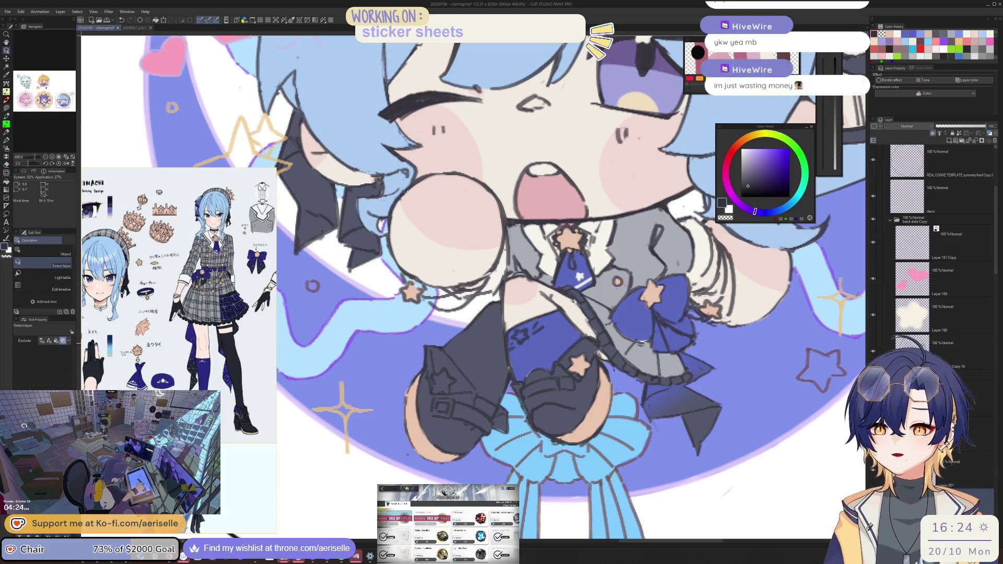
scroll(543, 373, up, 2)
alt+click(480, 342)
Step: Lasso-fill an area on the boot with the blue, mirroring the canvas to check proportions
key(u)
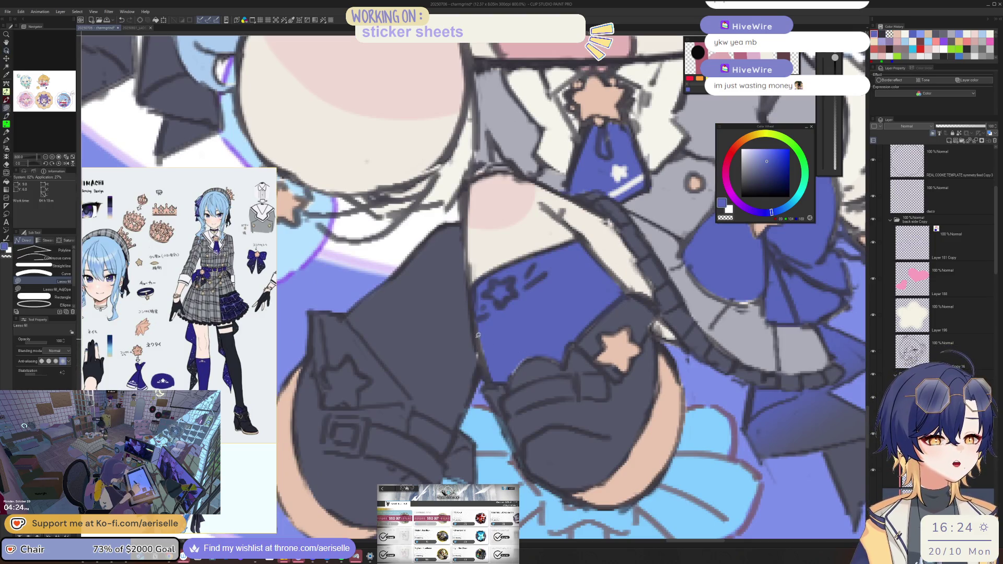
drag(510, 374, 528, 357)
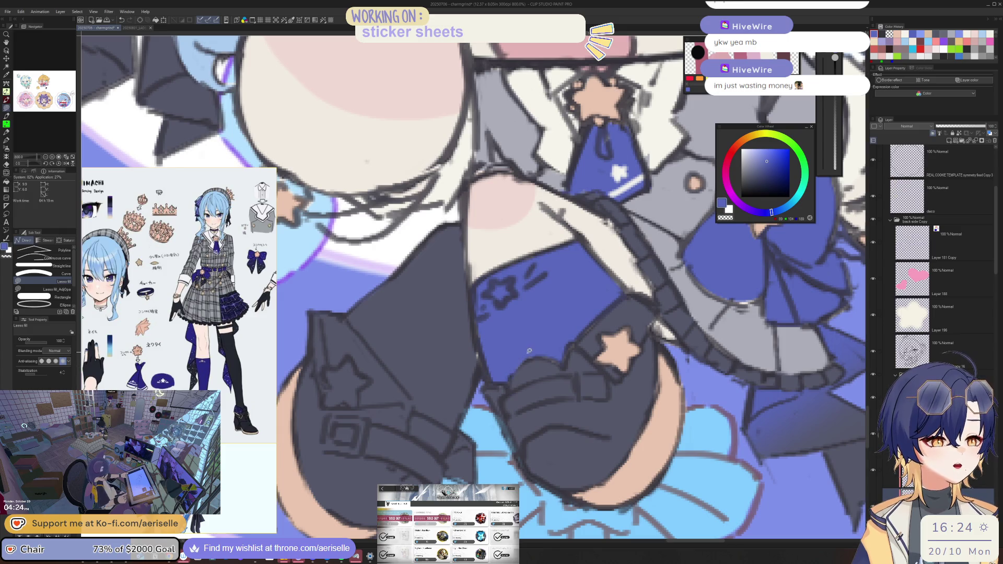
key(e)
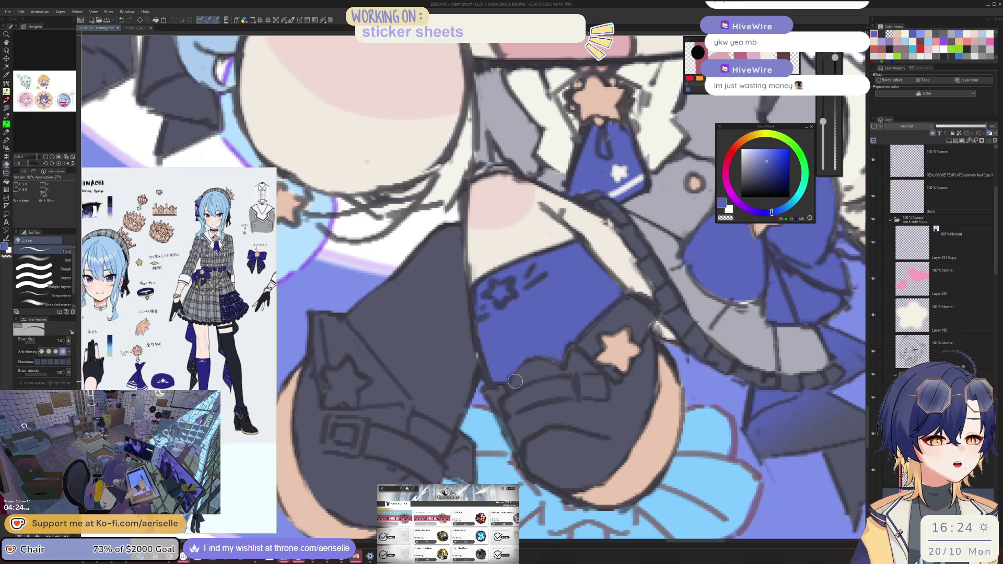
key(h)
scroll(552, 355, down, 5)
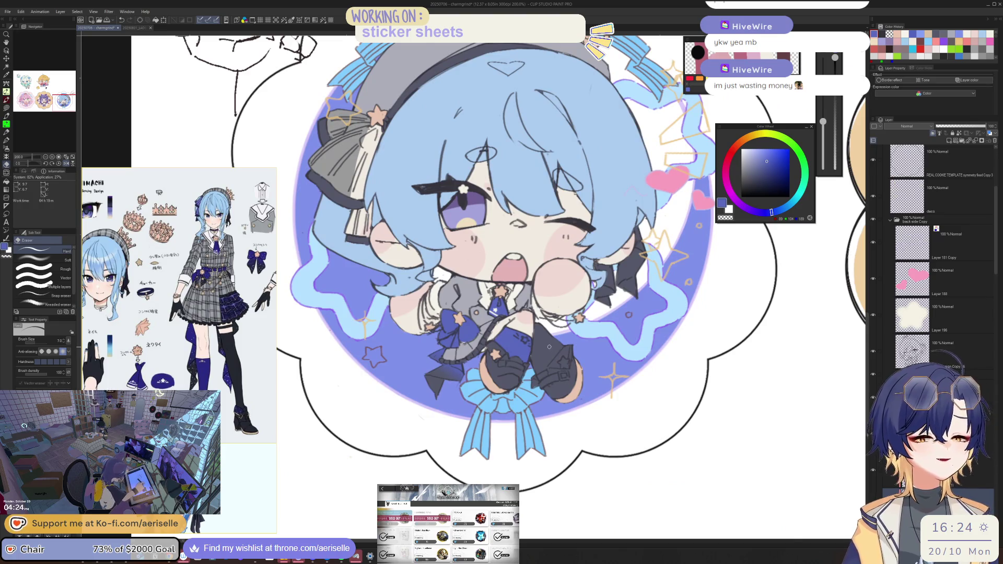
scroll(549, 347, up, 2)
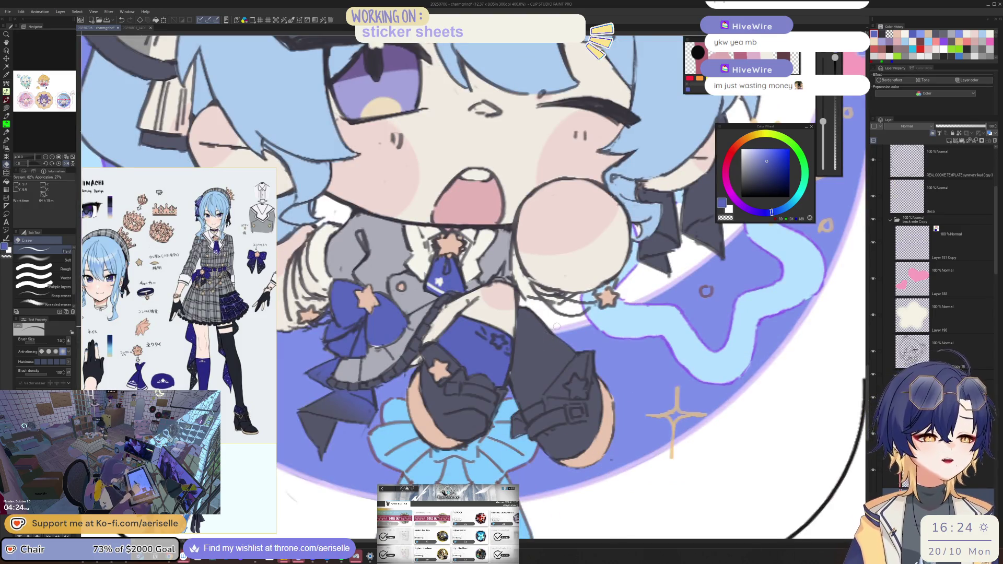
key(h)
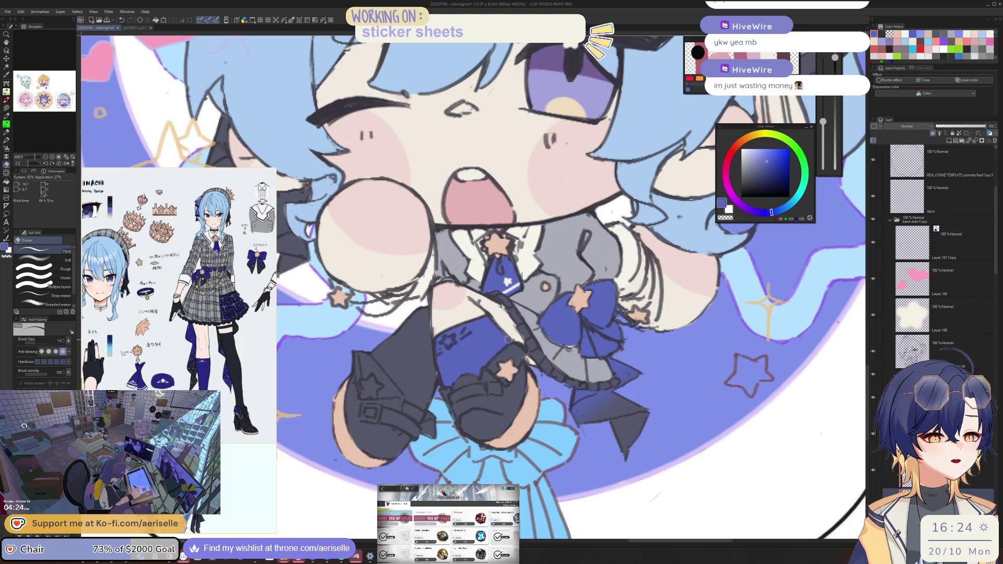
key(h)
key(g)
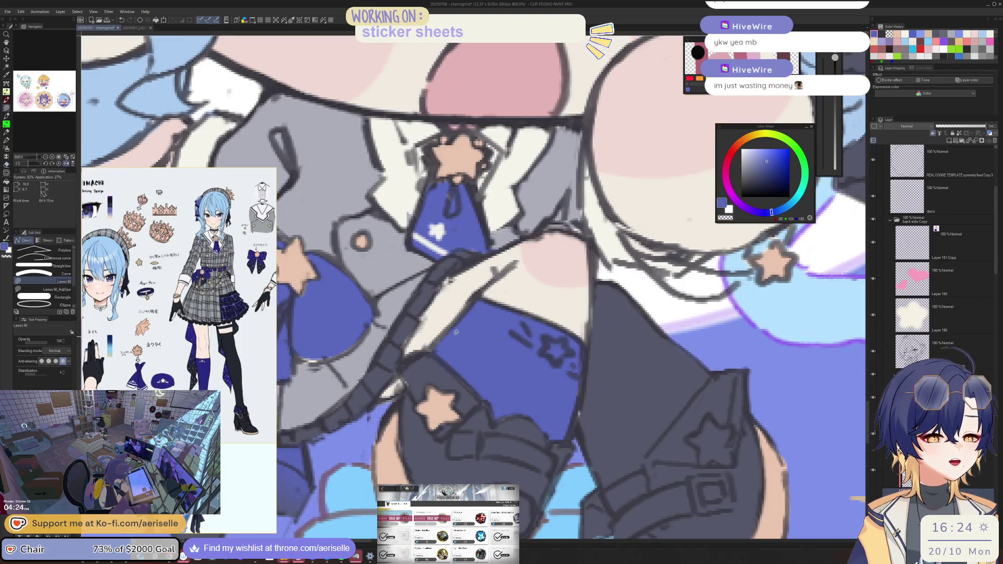
key(ctrl+0)
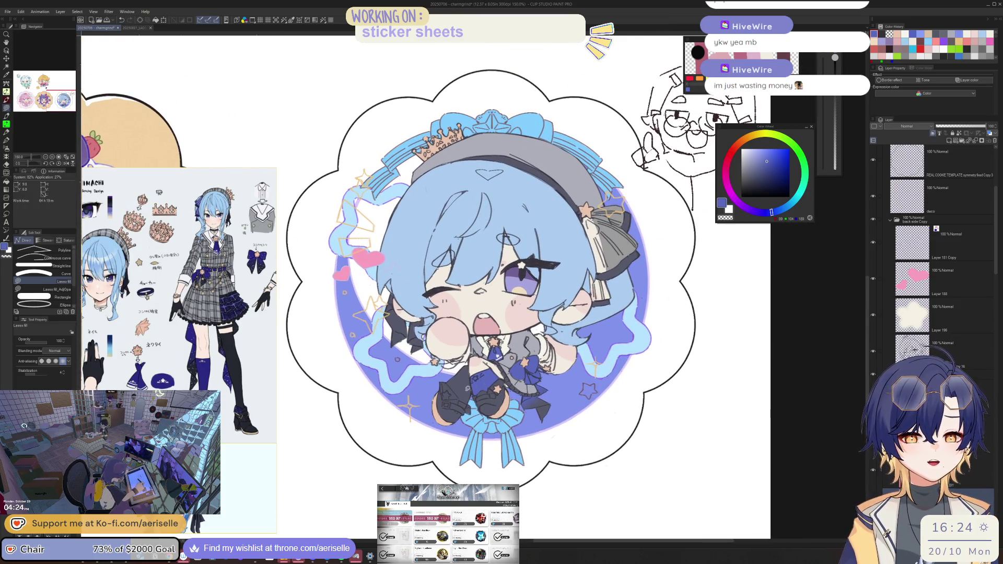
Step: Fill the area around the star on the boot cuff with blue, rotating and mirroring to check
scroll(483, 390, up, 3)
scroll(491, 382, up, 3)
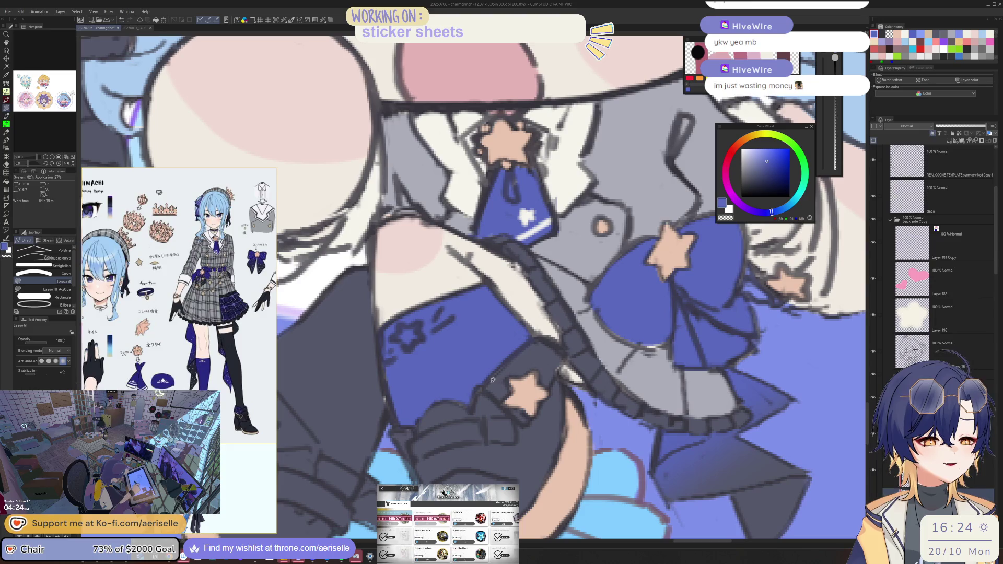
drag(531, 407, 562, 350)
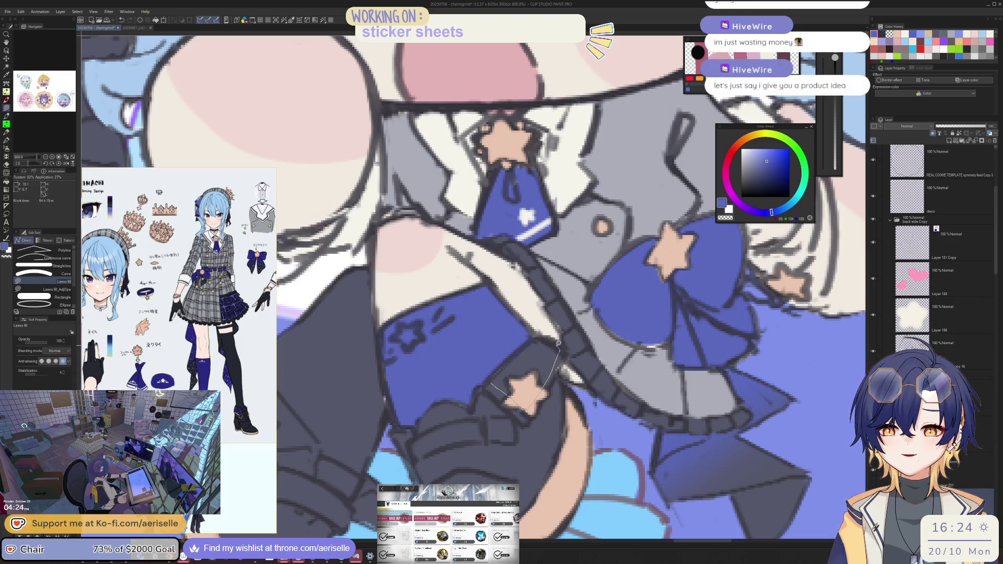
mouse_move(555, 338)
mouse_down()
mouse_move(535, 339)
mouse_move(496, 371)
mouse_move(492, 391)
mouse_up()
key(e)
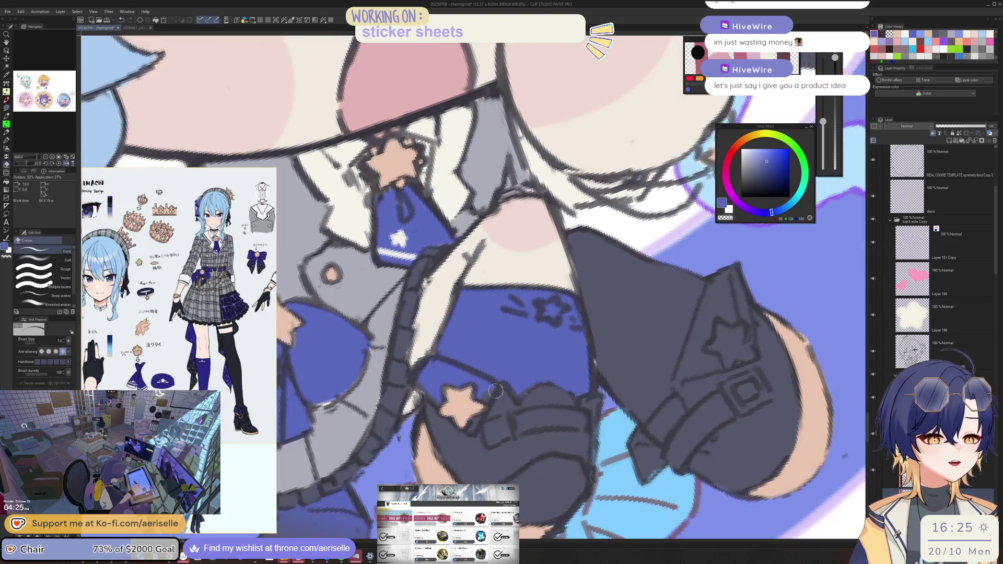
key(h)
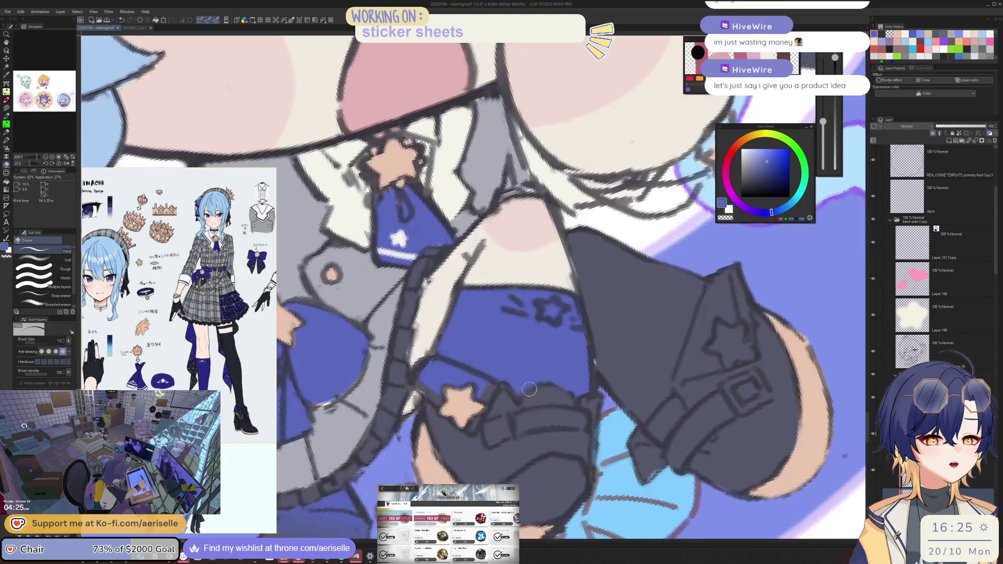
scroll(527, 389, down, 5)
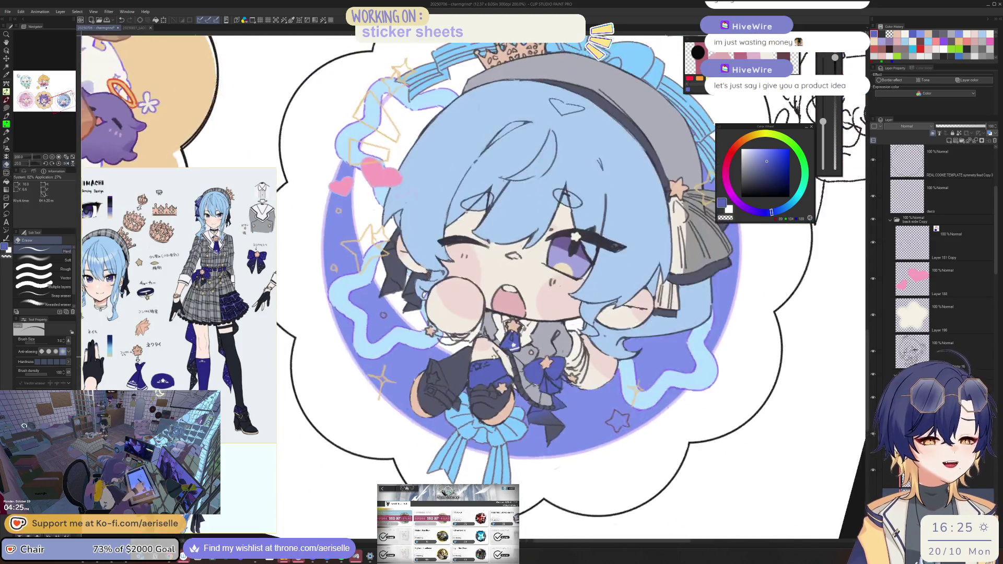
scroll(485, 369, up, 5)
Step: Fill the triangular boot-cuff patch with blue and reset the view to the upright sticker
key(u)
drag(470, 376, 483, 402)
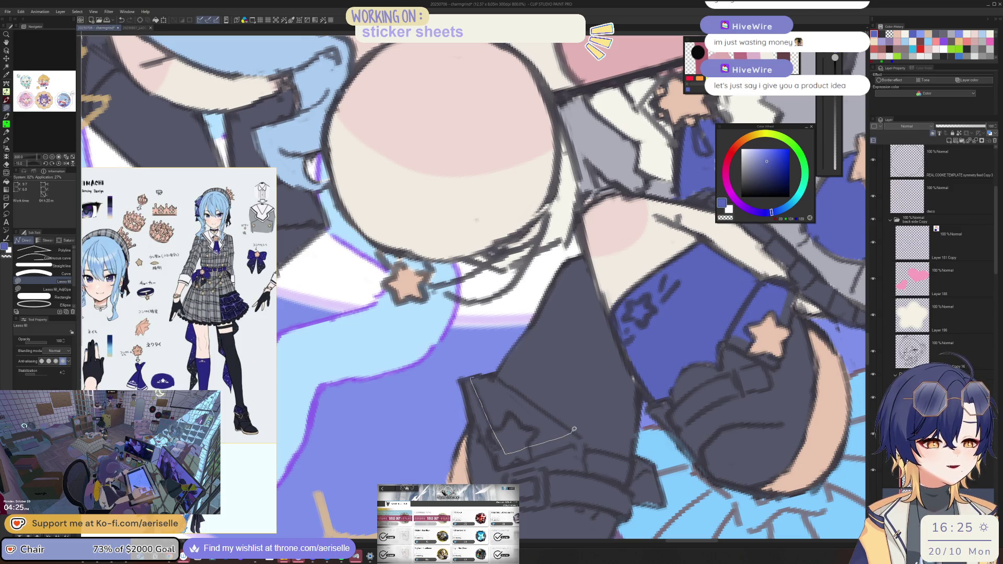
mouse_move(564, 425)
mouse_down()
mouse_move(492, 381)
mouse_move(531, 440)
mouse_move(571, 430)
mouse_move(557, 417)
mouse_up()
scroll(633, 413, down, 3)
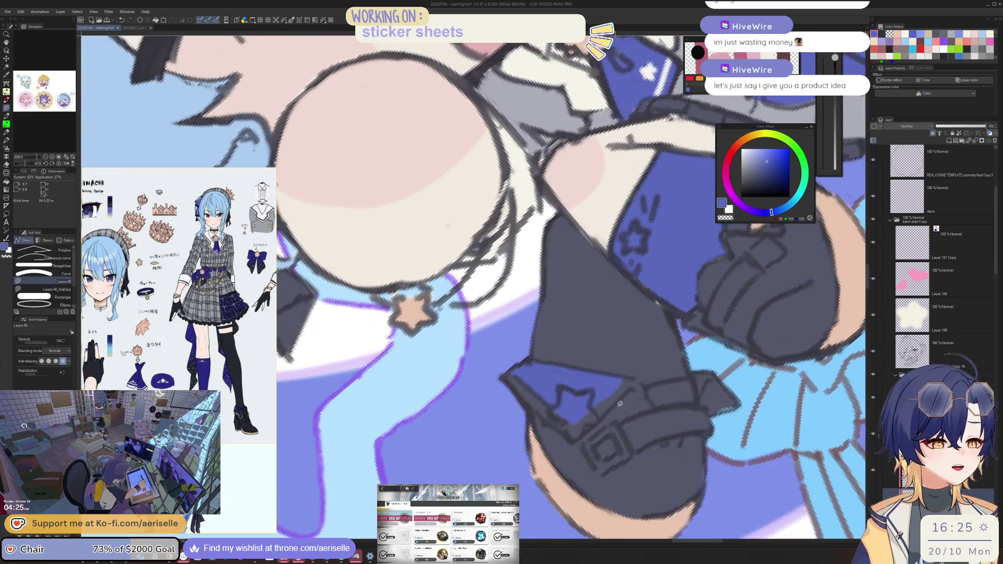
key(e)
scroll(606, 400, down, 2)
key(ctrl+0)
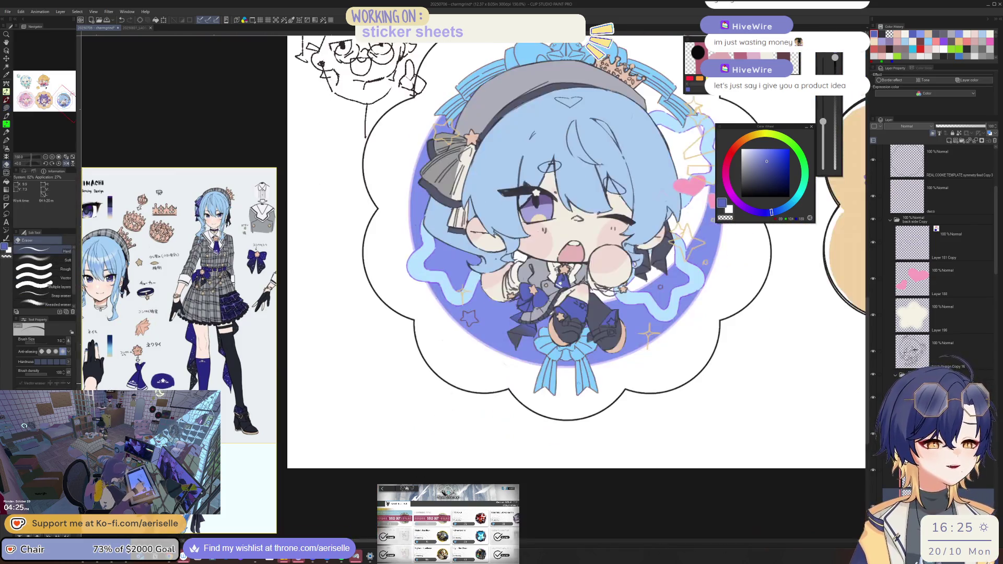
scroll(515, 379, down, 3)
drag(515, 379, 571, 431)
scroll(533, 355, up, 4)
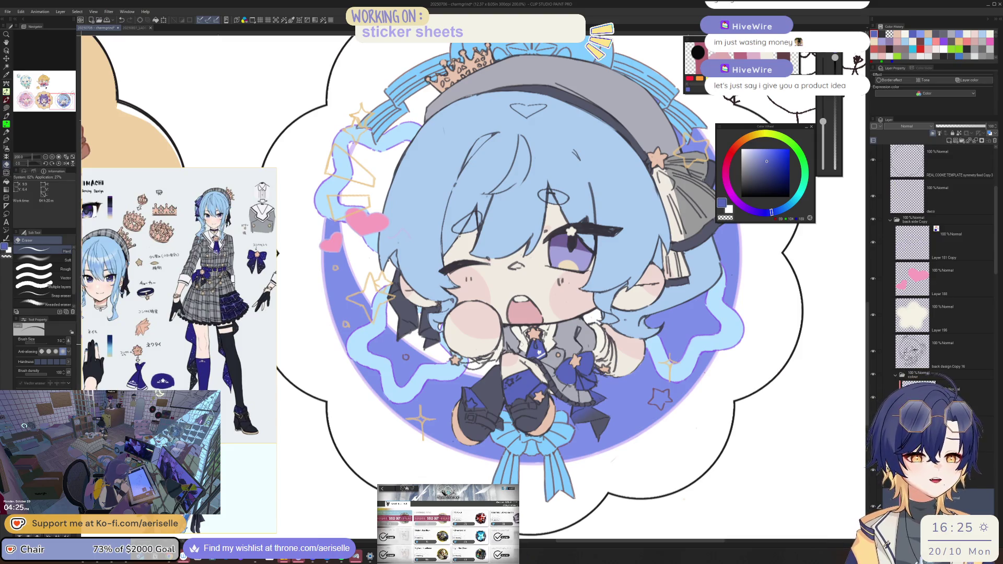
scroll(522, 272, down, 2)
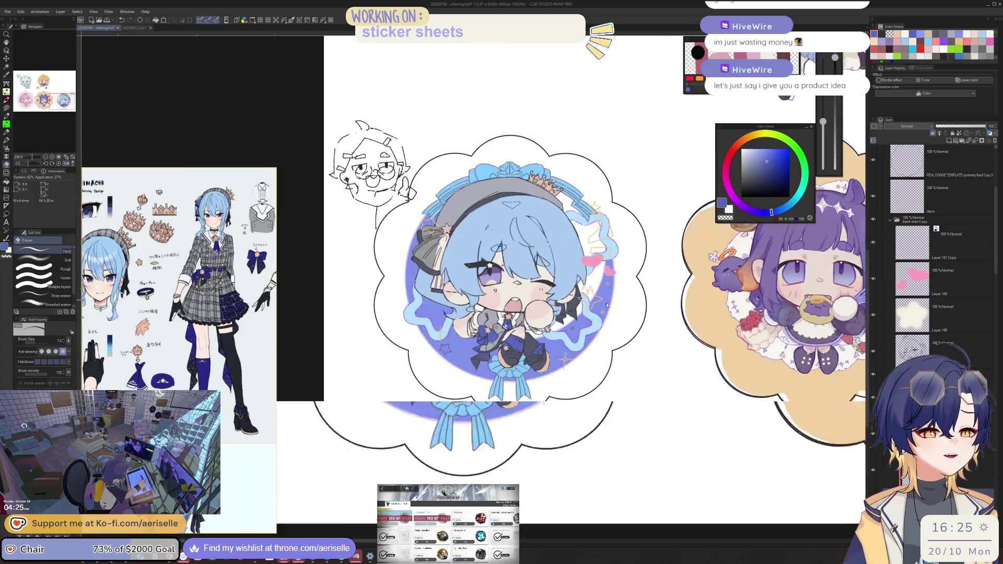
Step: Zoom in on the chibi's leg and sample the peach skin colour
scroll(571, 372, left, 10)
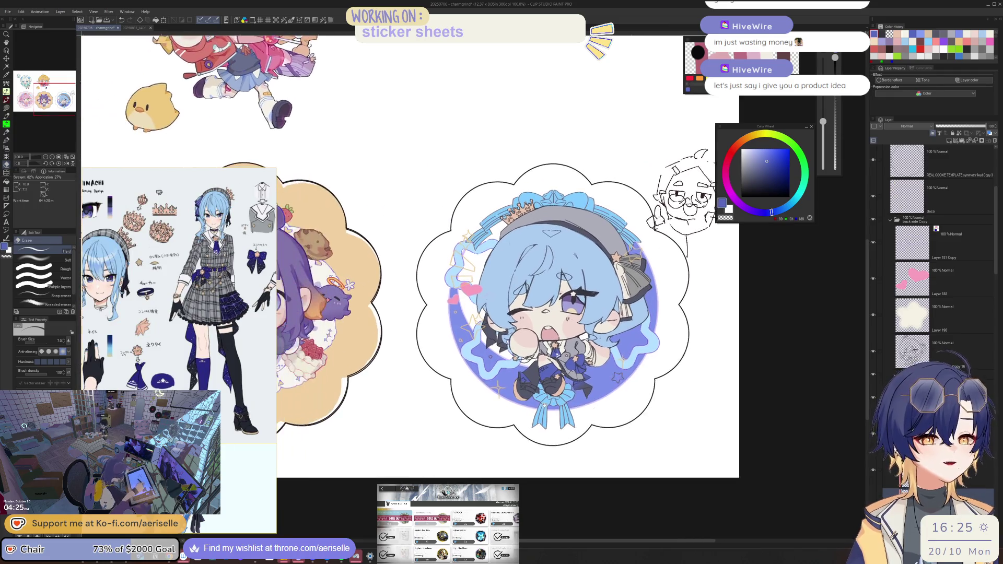
scroll(512, 367, left, 5)
scroll(494, 368, up, 2)
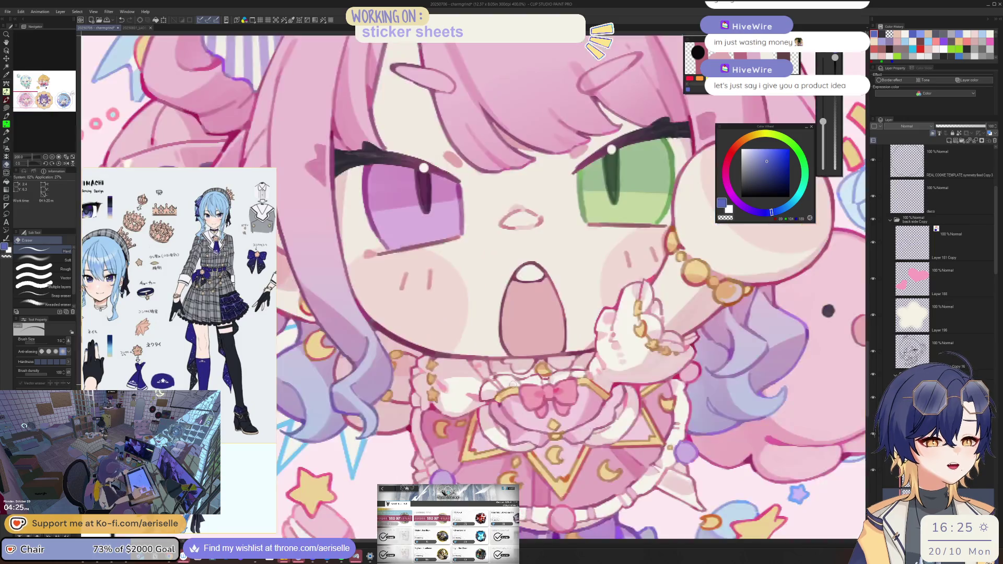
scroll(493, 367, down, 2)
scroll(575, 354, right, 5)
scroll(574, 354, right, 5)
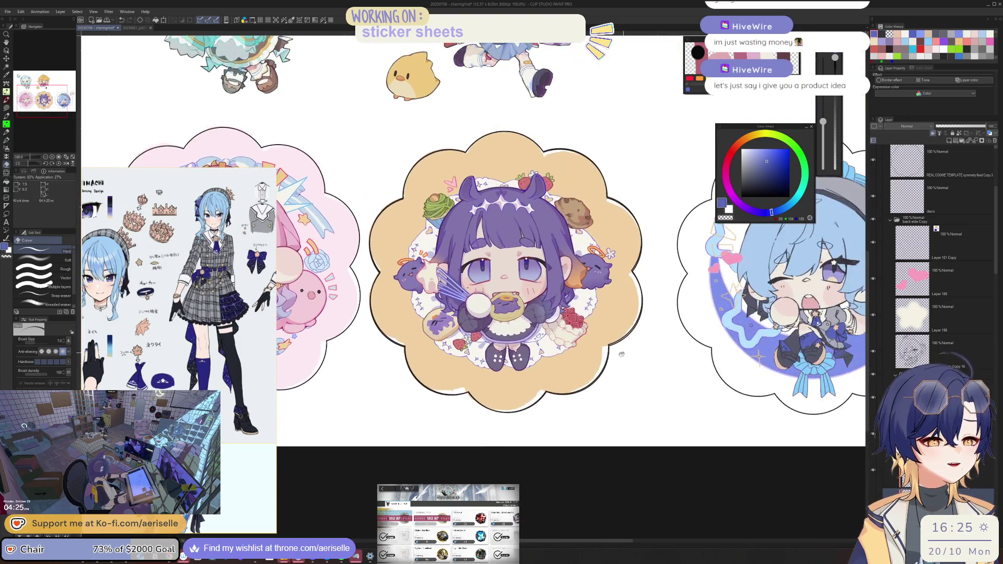
scroll(522, 377, up, 2)
scroll(470, 407, right, 4)
scroll(454, 420, left, 7)
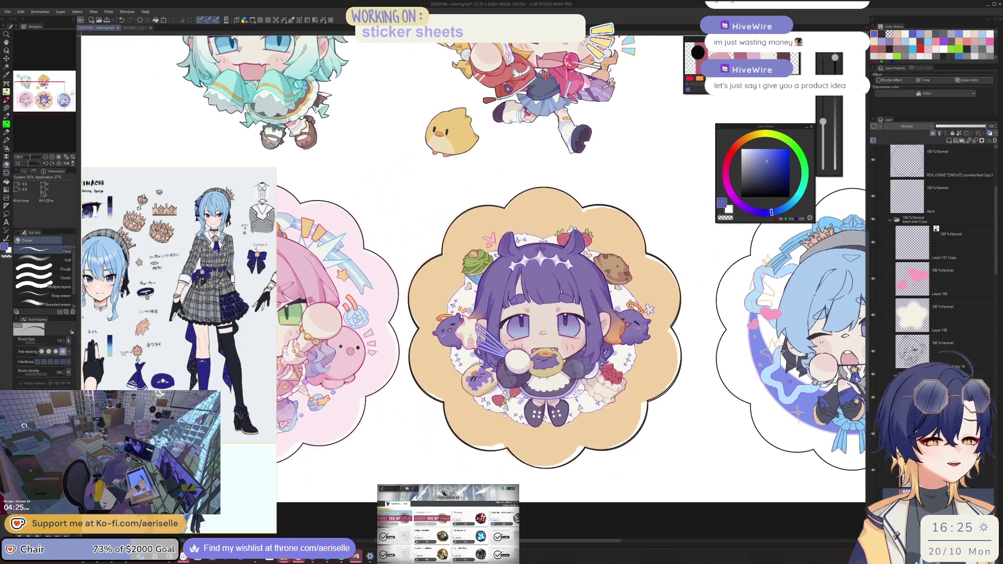
scroll(632, 454, right, 9)
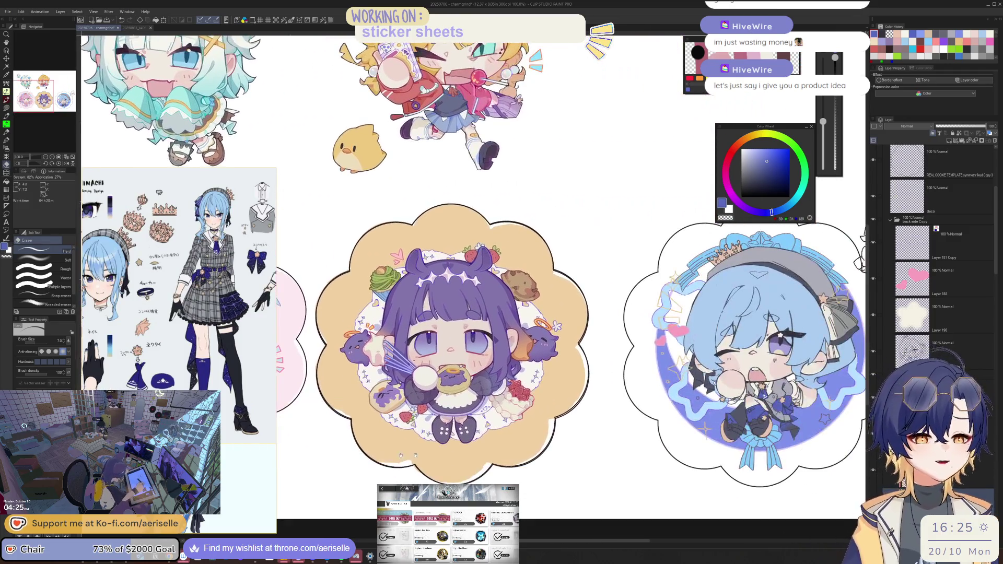
scroll(517, 324, up, 5)
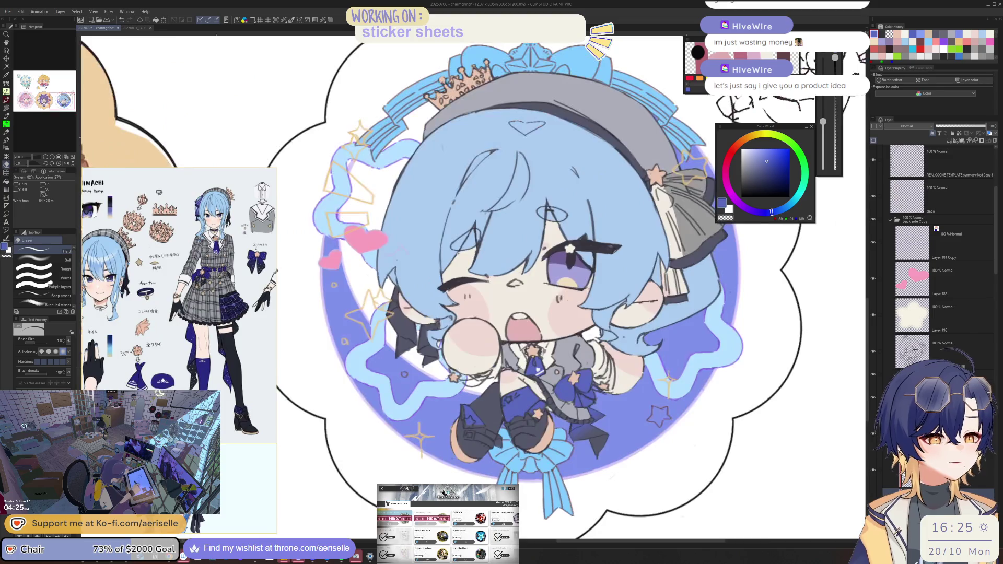
scroll(517, 293, down, 3)
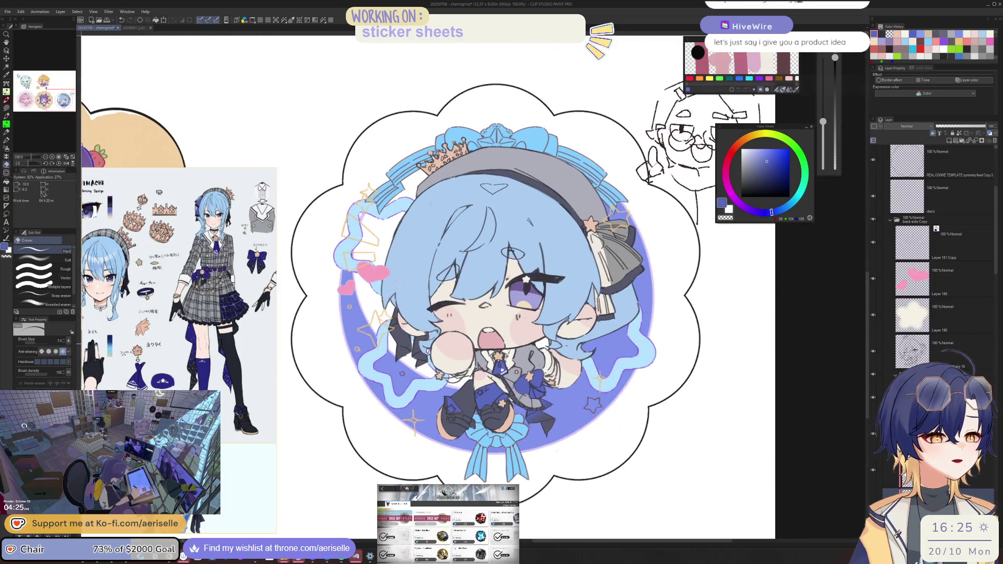
scroll(592, 344, up, 4)
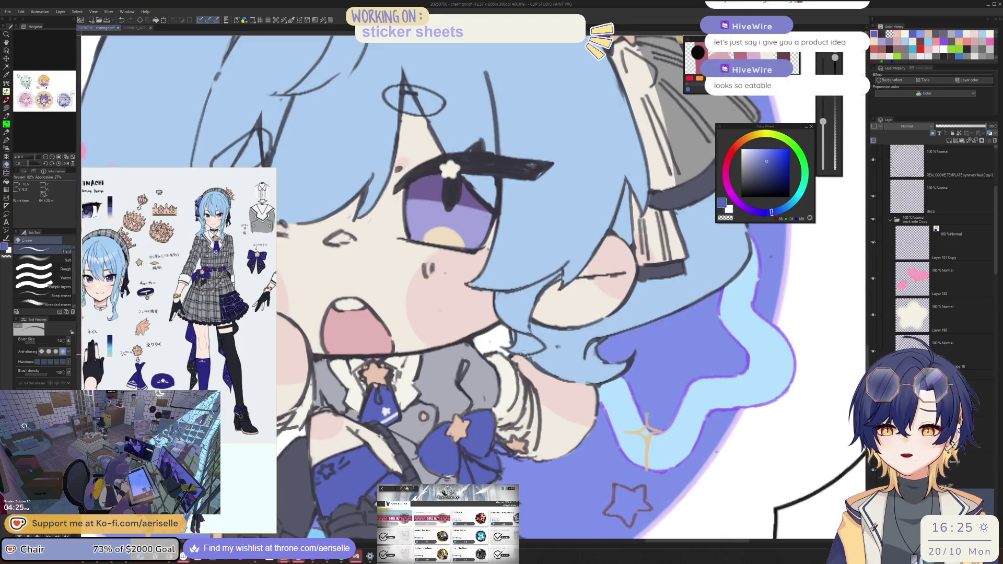
scroll(592, 344, down, 3)
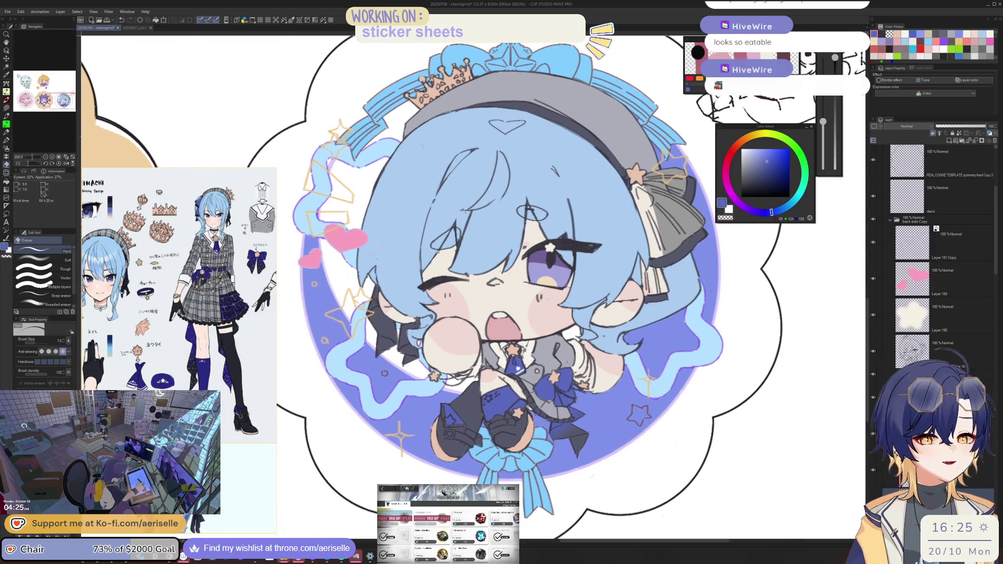
scroll(520, 437, up, 3)
key(o)
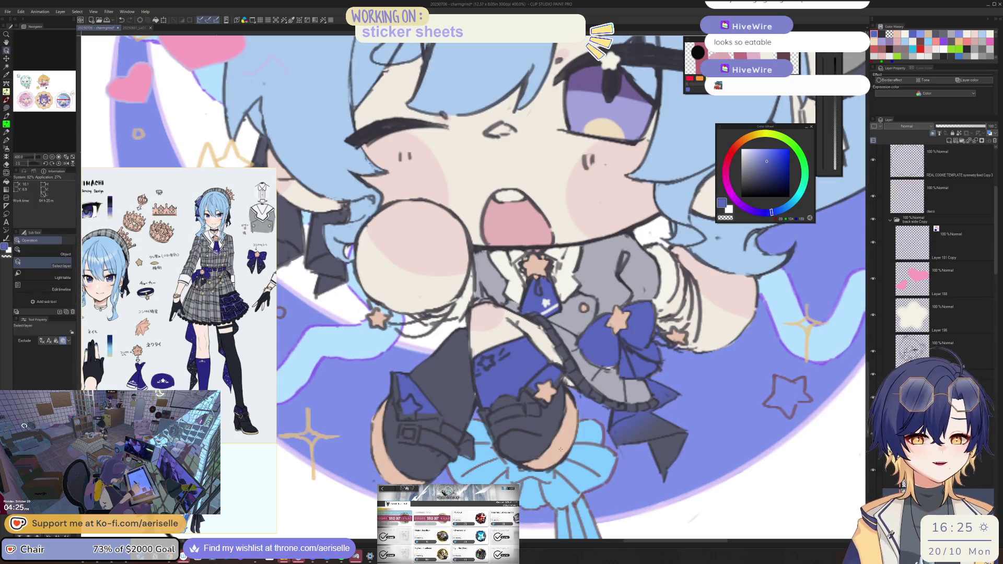
alt+click(559, 445)
scroll(528, 402, up, 3)
Step: Lasso-fill the leg buckle with tan and return to the Eraser
key(u)
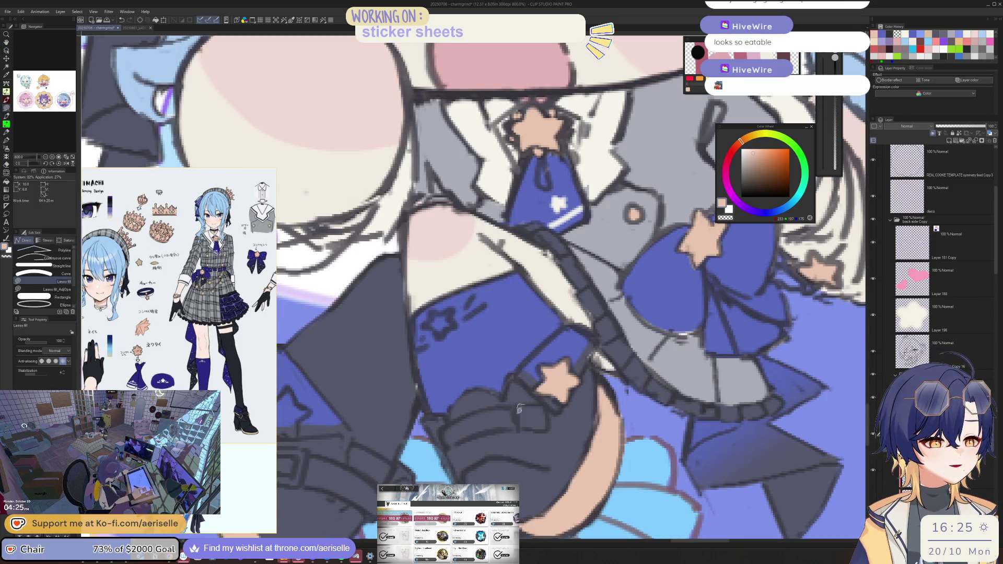
key(e)
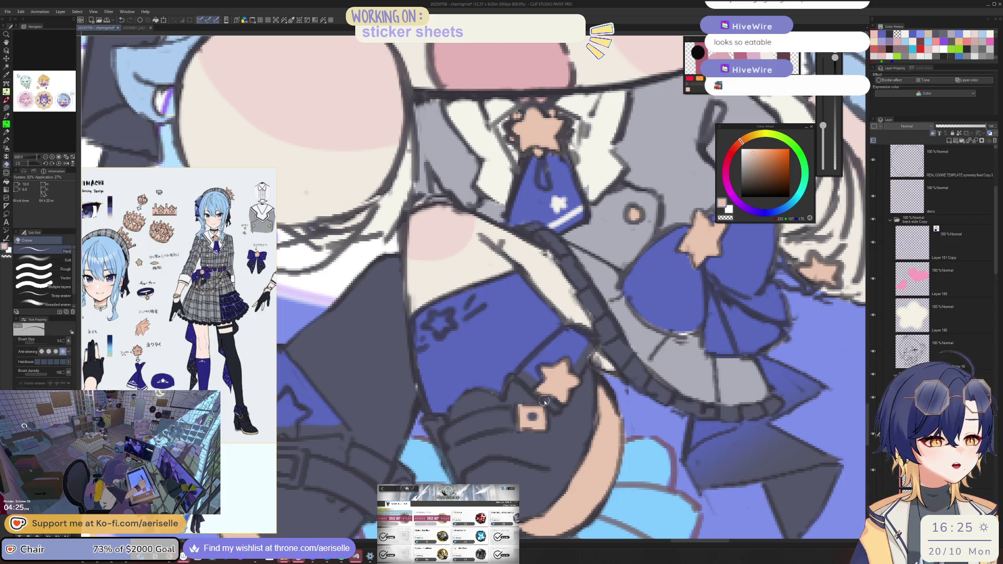
scroll(544, 401, down, 5)
scroll(529, 390, up, 5)
key(u)
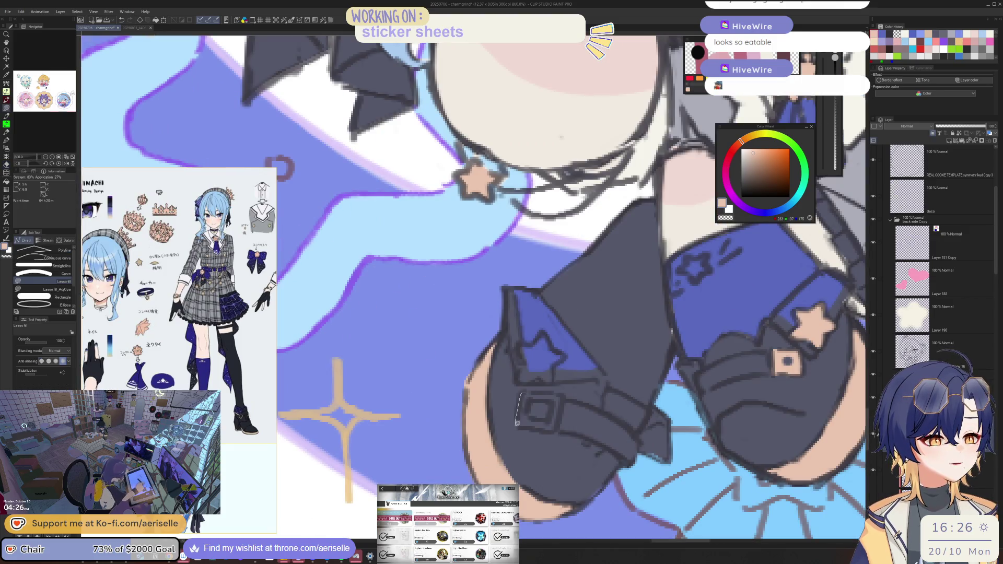
drag(539, 387, 538, 390)
key(e)
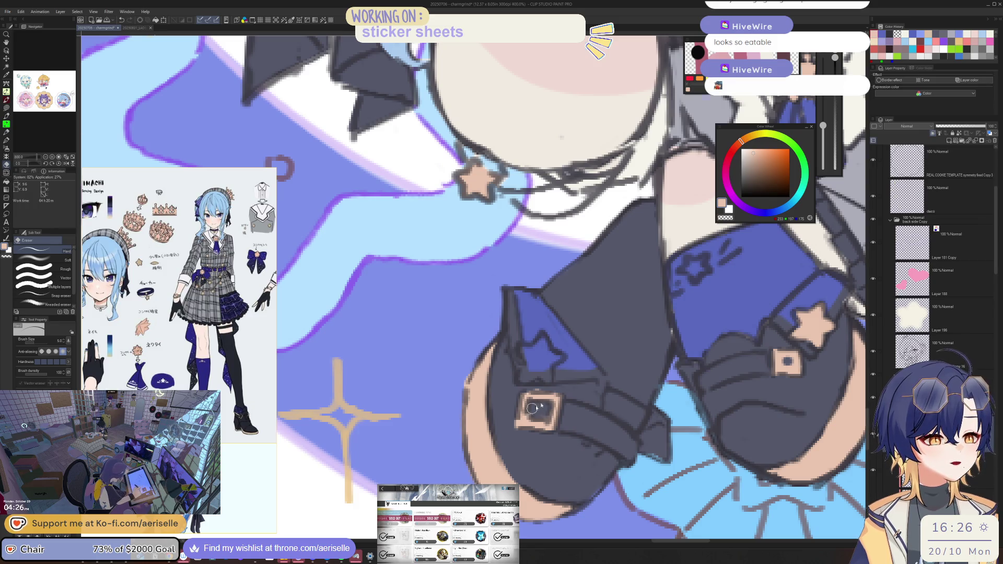
Step: Switch to the Rafayel sketch document
scroll(538, 408, down, 4)
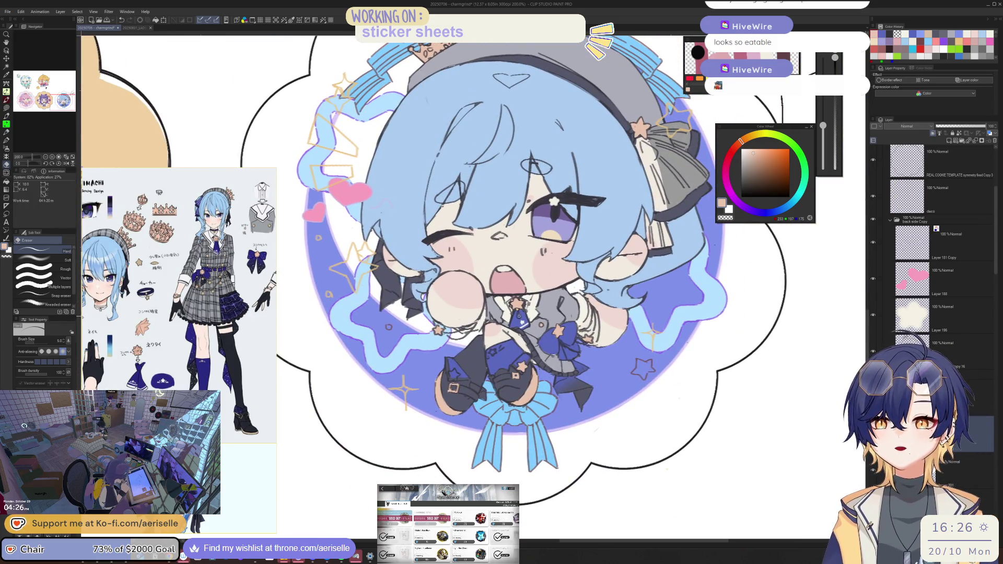
scroll(509, 380, up, 4)
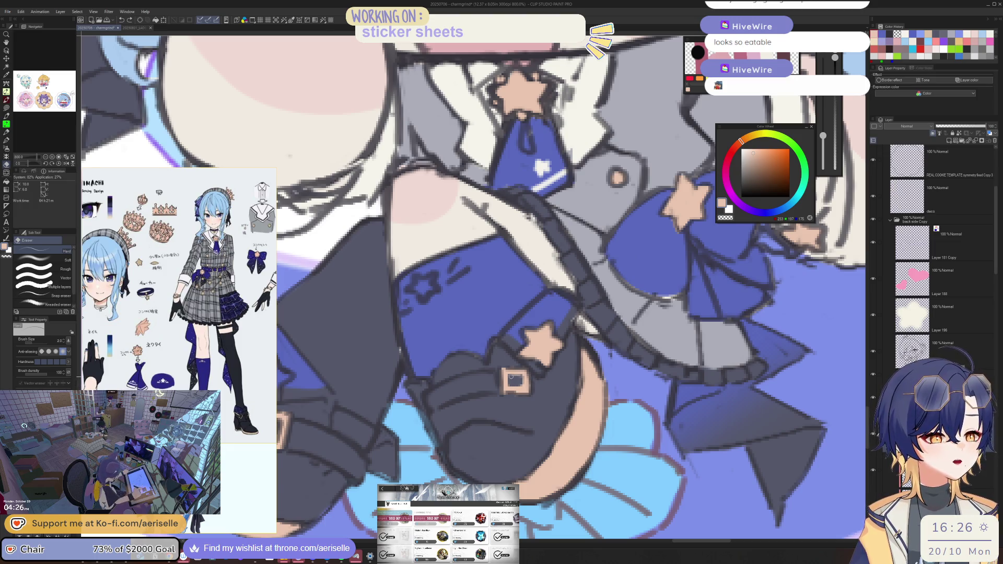
scroll(520, 380, down, 4)
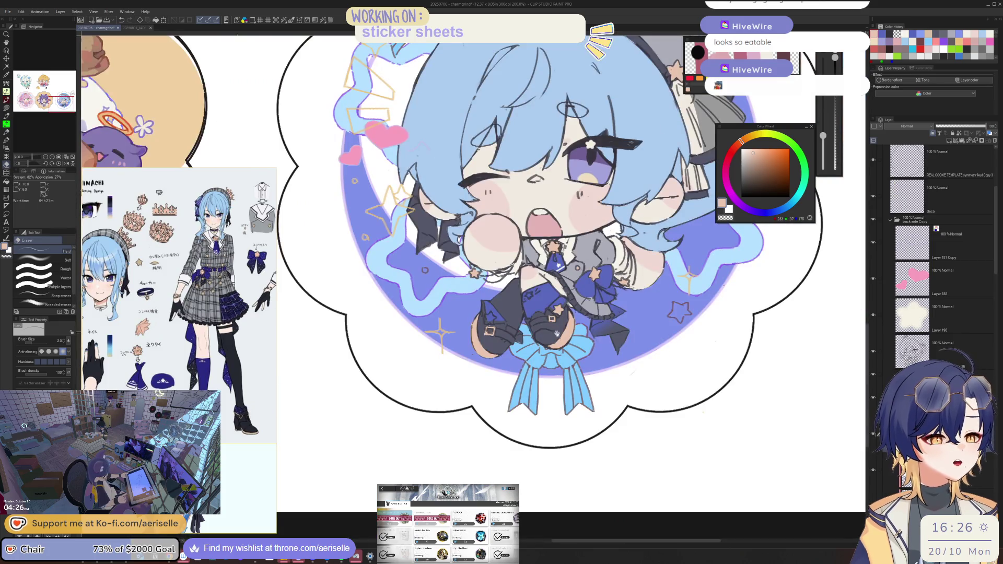
drag(522, 262, 532, 316)
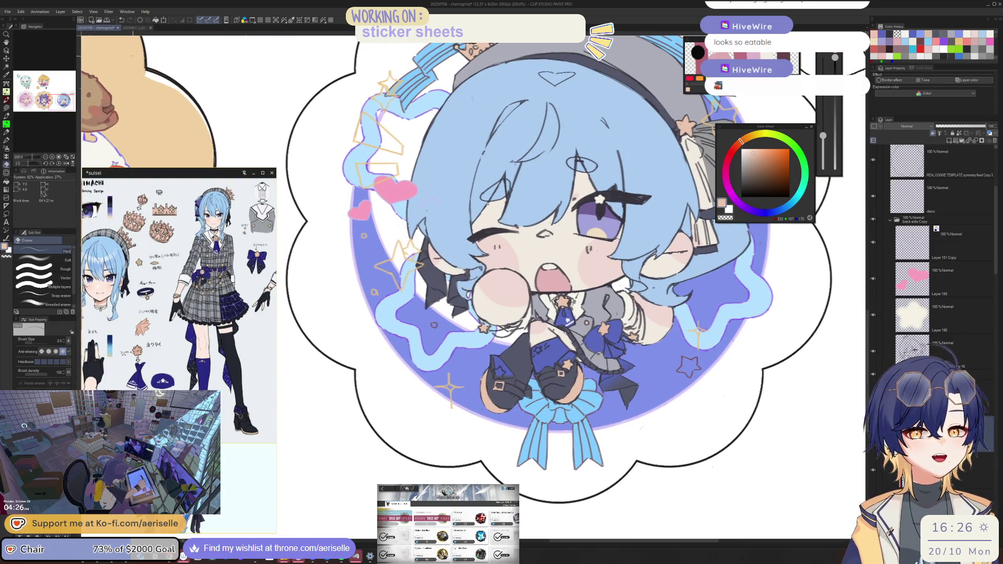
click(136, 28)
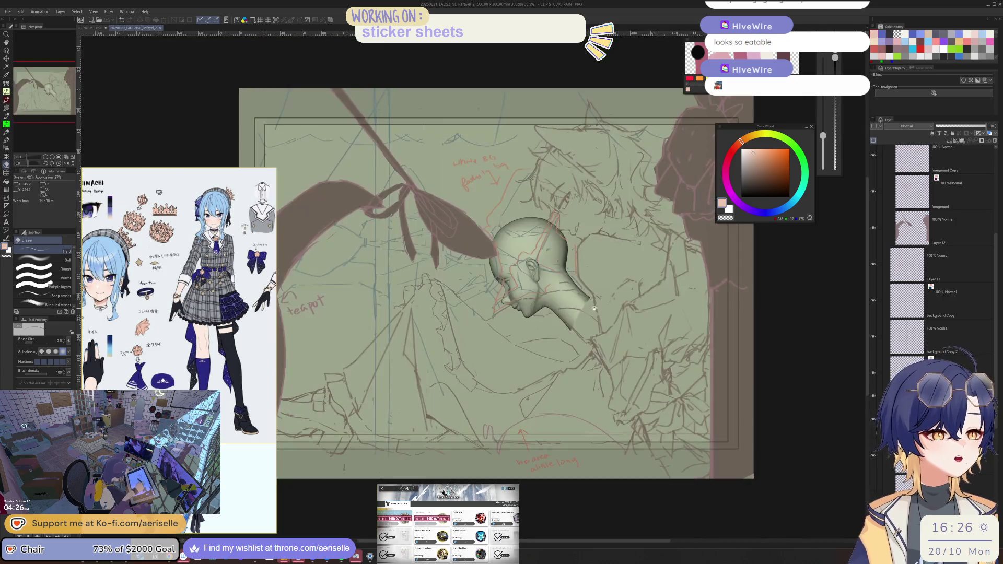
Step: Hide the 3D head model and drag the Color Wheel off the sketch
key(Delete)
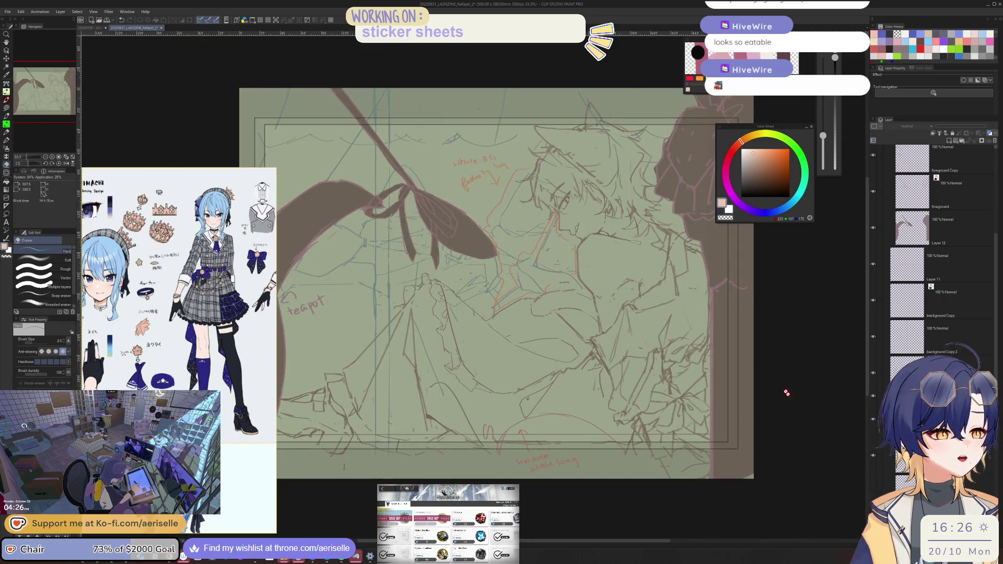
scroll(632, 251, up, 5)
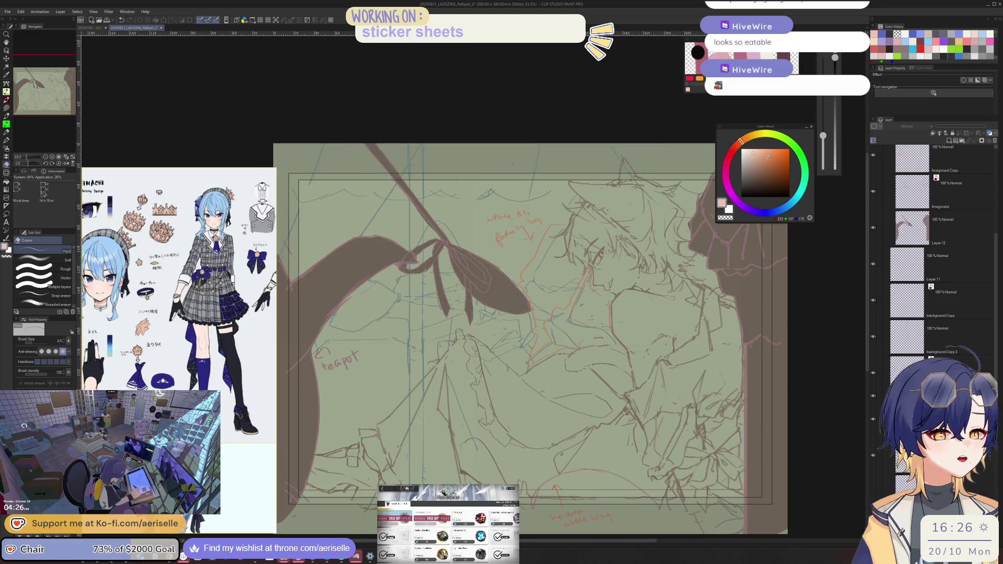
drag(774, 128, 813, 186)
scroll(713, 288, down, 3)
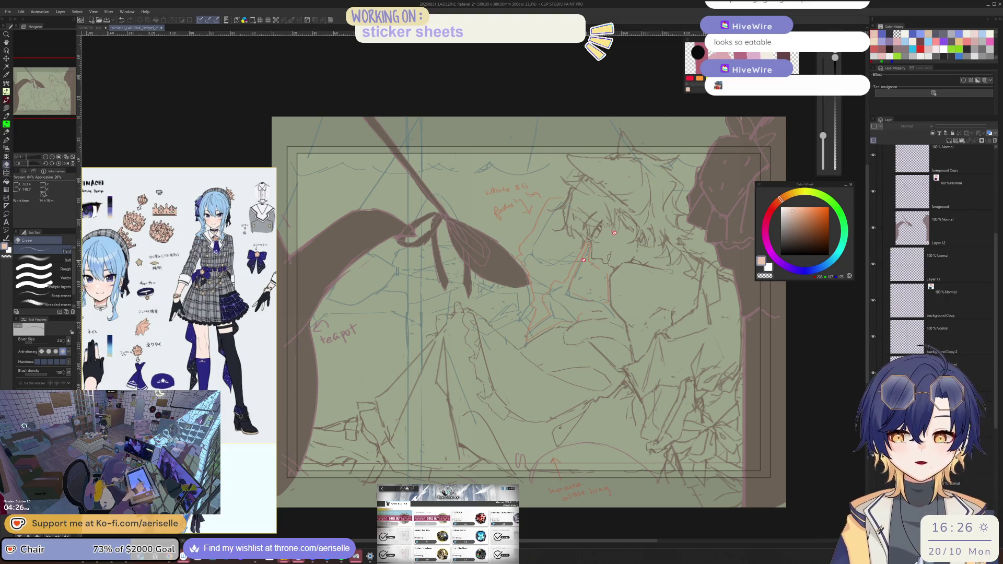
scroll(584, 260, up, 2)
scroll(602, 245, down, 2)
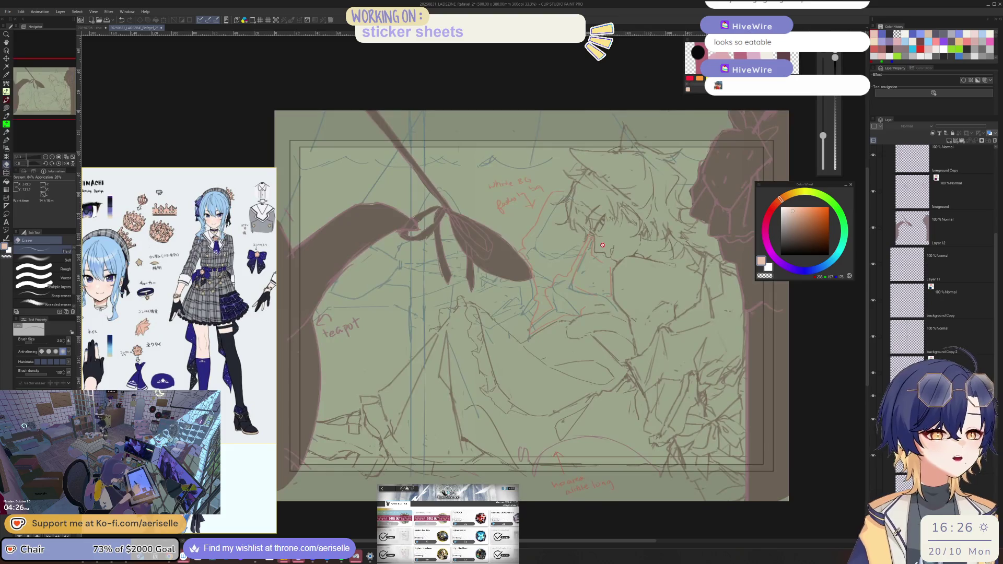
scroll(602, 245, up, 1)
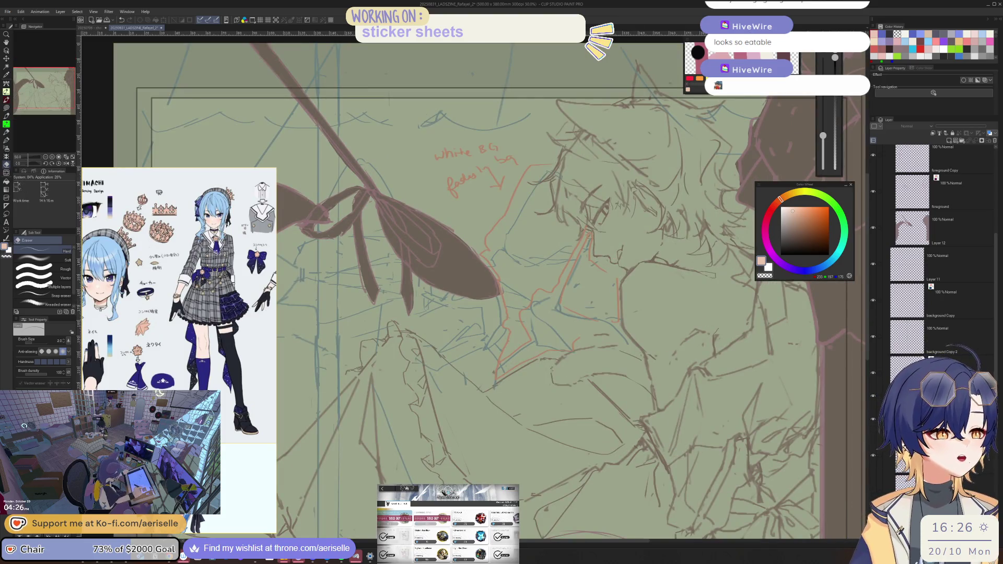
Step: Select a lower sketch layer, zoom in on the face, and raise the reference window
click(909, 373)
drag(726, 292, 707, 274)
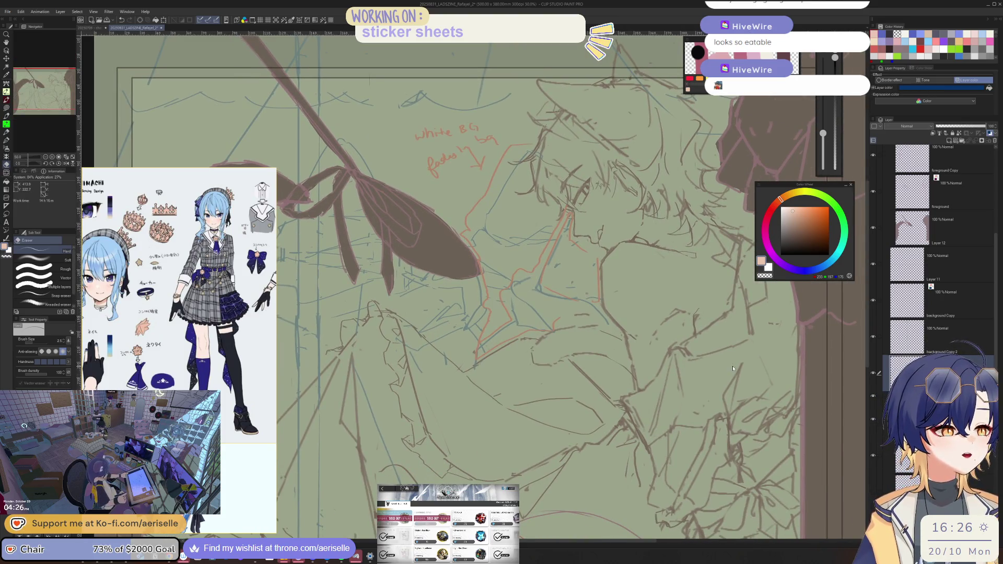
scroll(733, 369, up, 1)
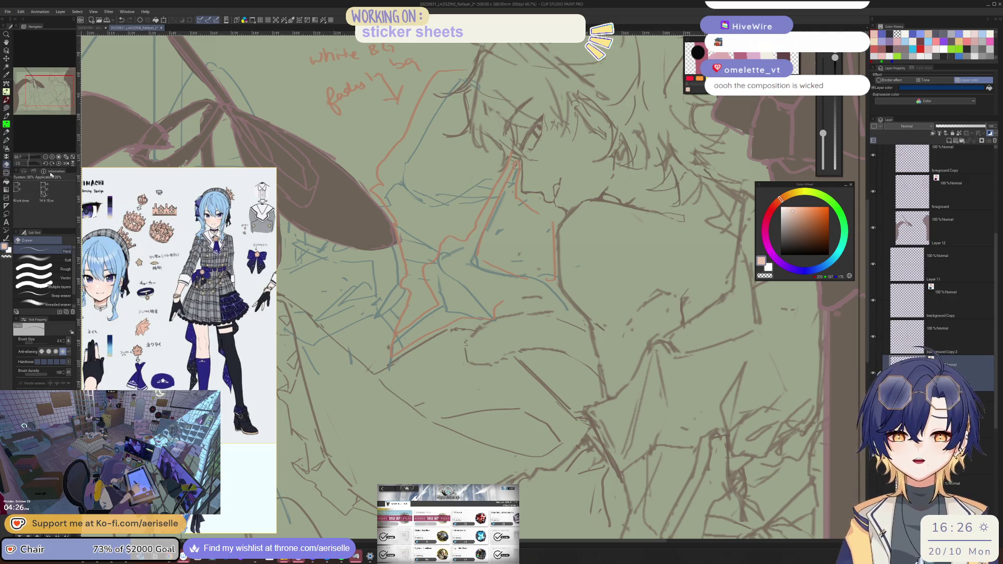
drag(178, 174, 178, 44)
right_click(159, 137)
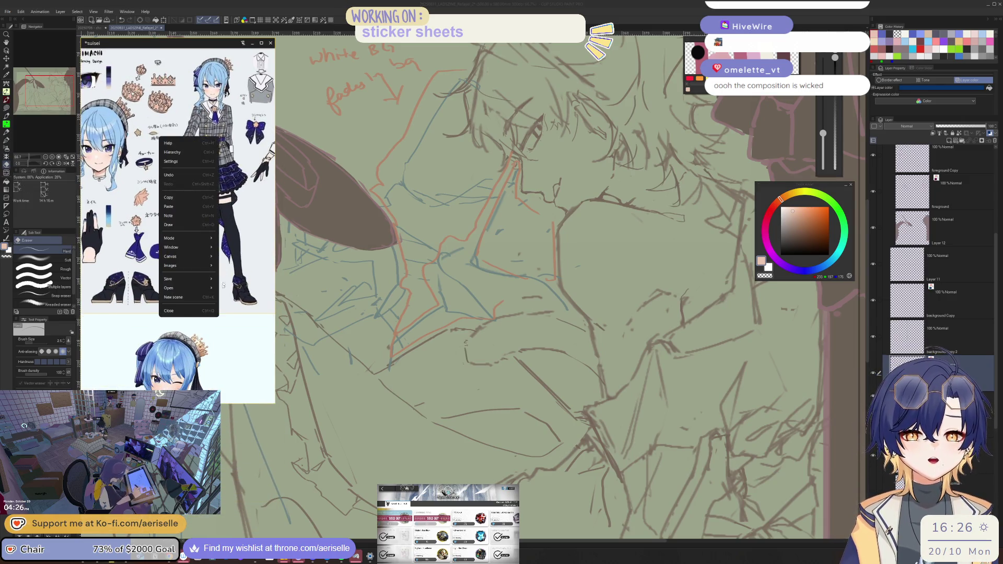
Step: Load a recent .pur scene into PureRef from Open > Open recent
mouse_move(178, 288)
mouse_move(243, 297)
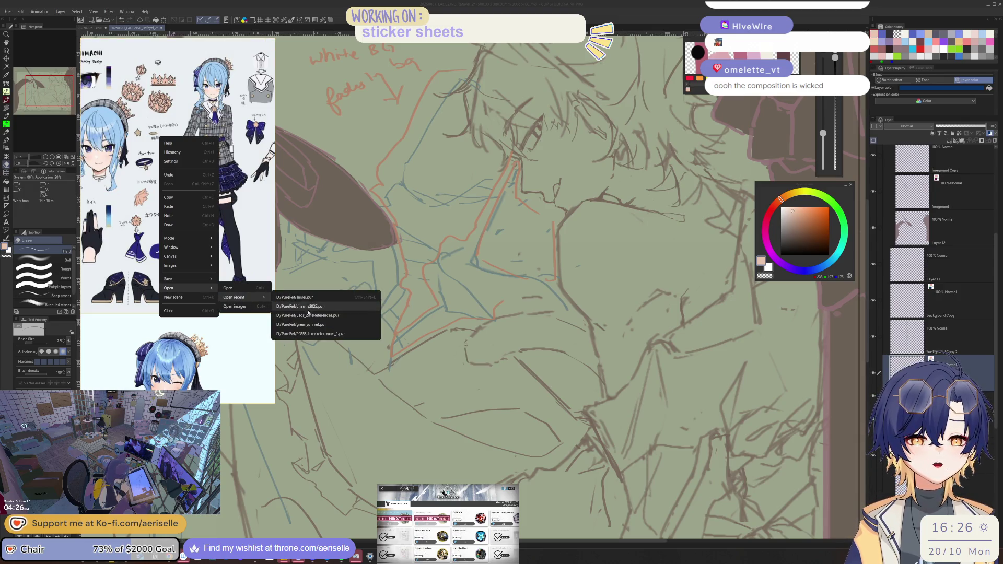
click(307, 307)
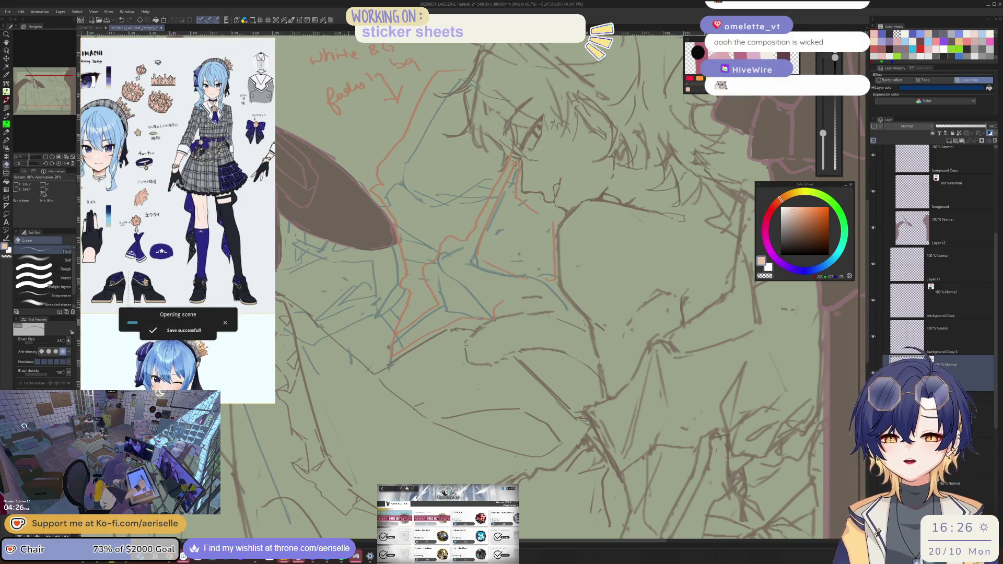
scroll(241, 273, down, 5)
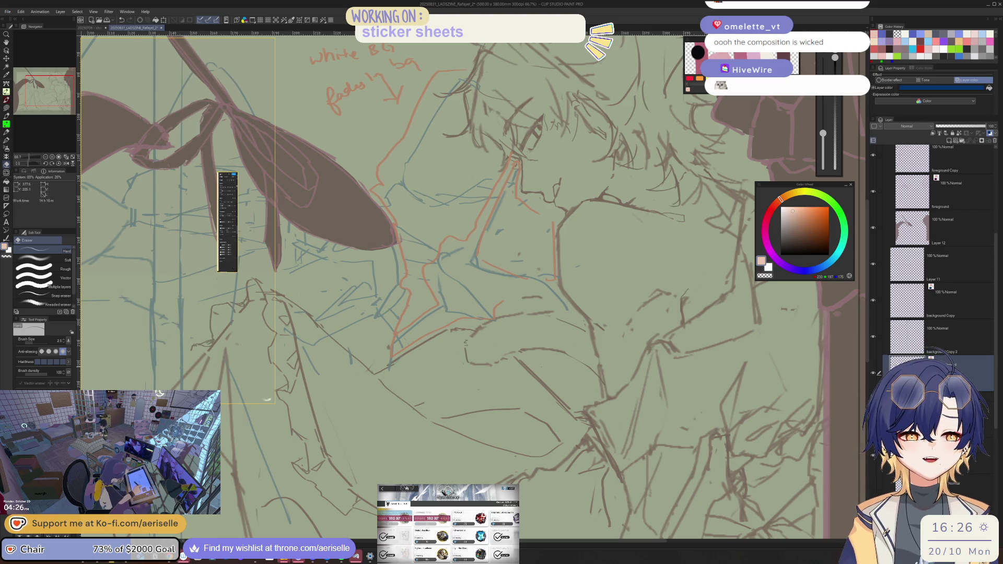
scroll(535, 340, down, 3)
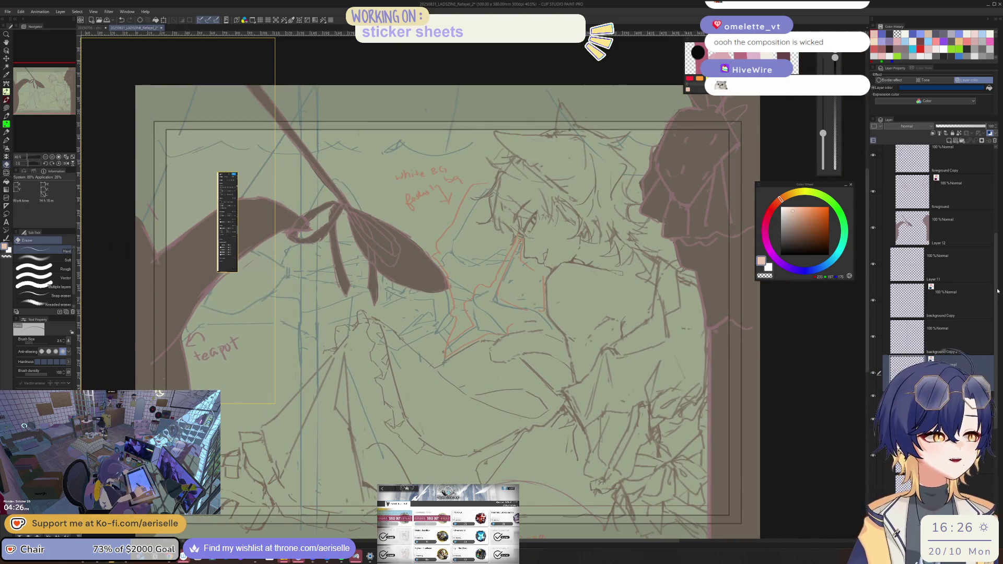
drag(994, 276, 1001, 164)
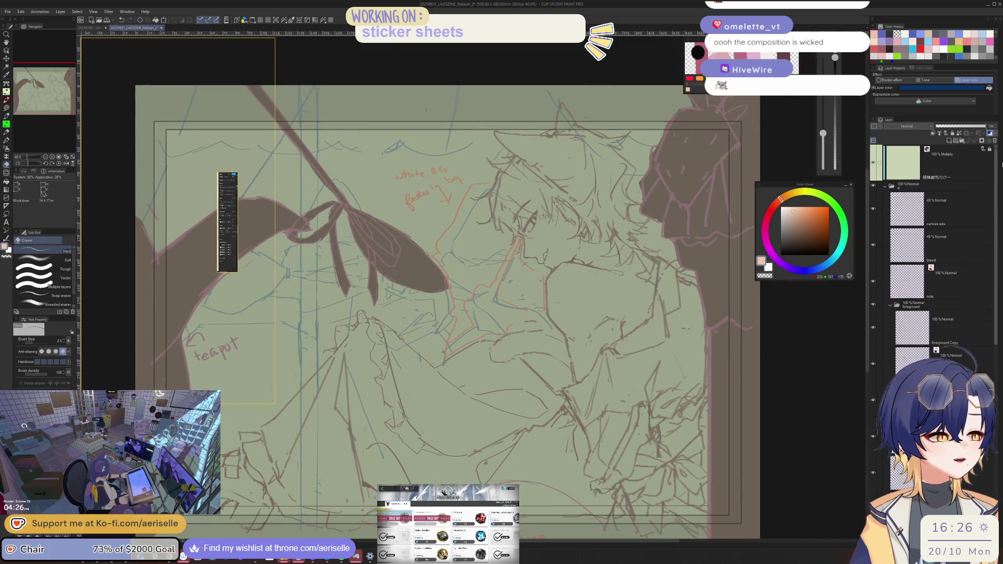
Step: Collapse folder a and move the Color Wheel to the lower right
click(885, 187)
scroll(700, 285, down, 2)
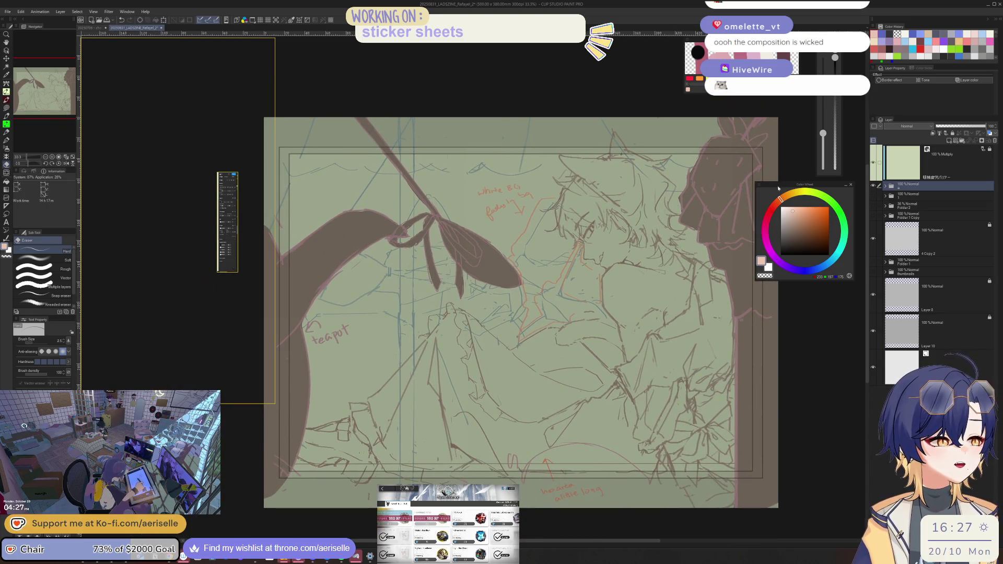
mouse_move(776, 186)
mouse_down()
mouse_move(771, 352)
mouse_move(786, 439)
mouse_up()
drag(656, 376, 674, 337)
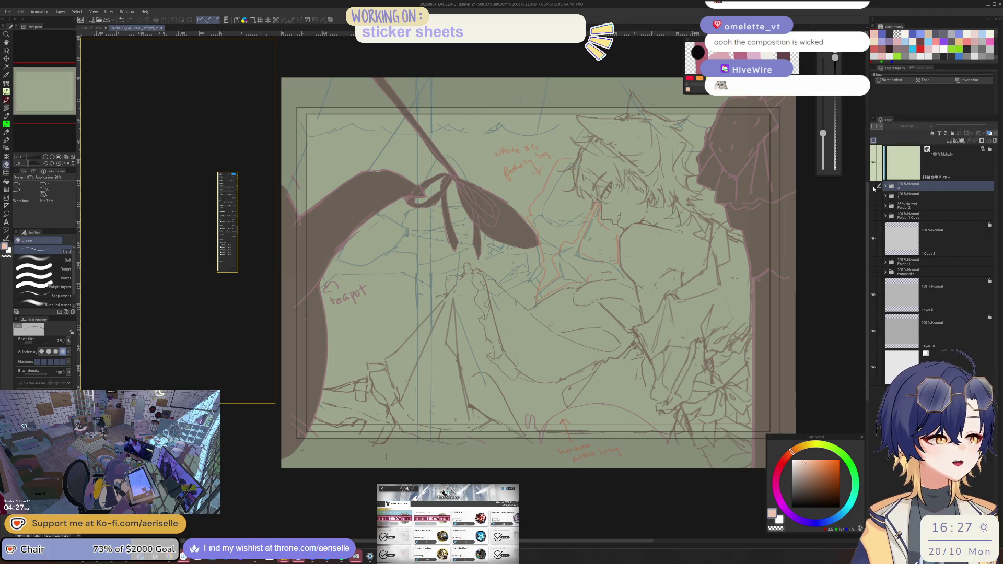
Step: Toggle the line-art folder's visibility to compare, leaving it visible
click(872, 186)
click(872, 216)
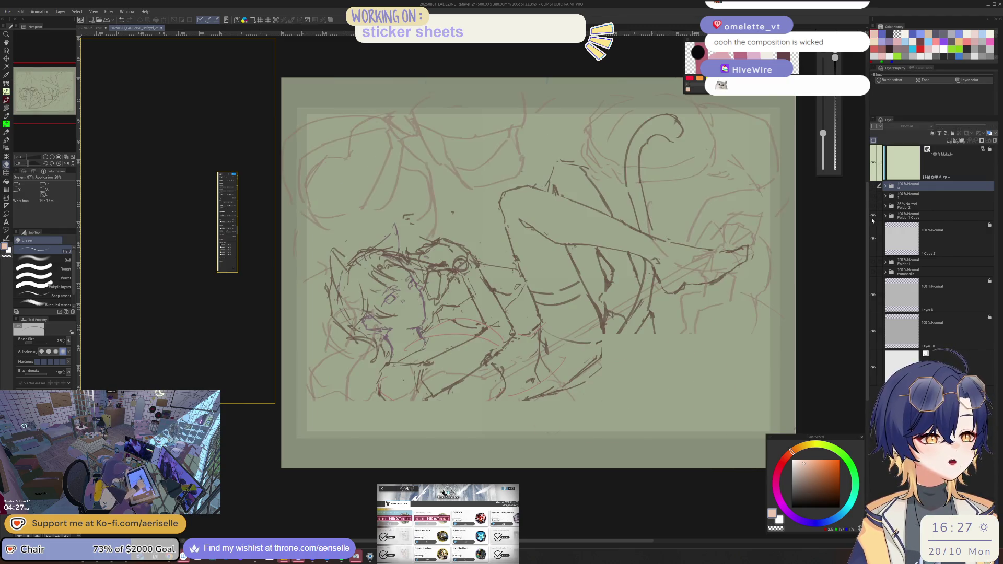
click(872, 213)
click(871, 206)
click(871, 206)
click(874, 196)
click(875, 193)
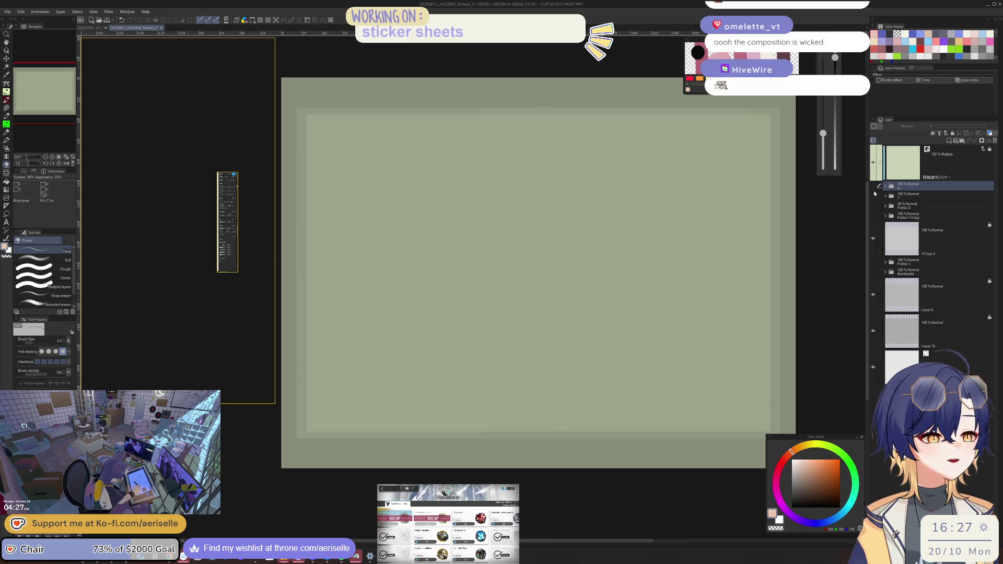
click(872, 187)
scroll(538, 235, up, 2)
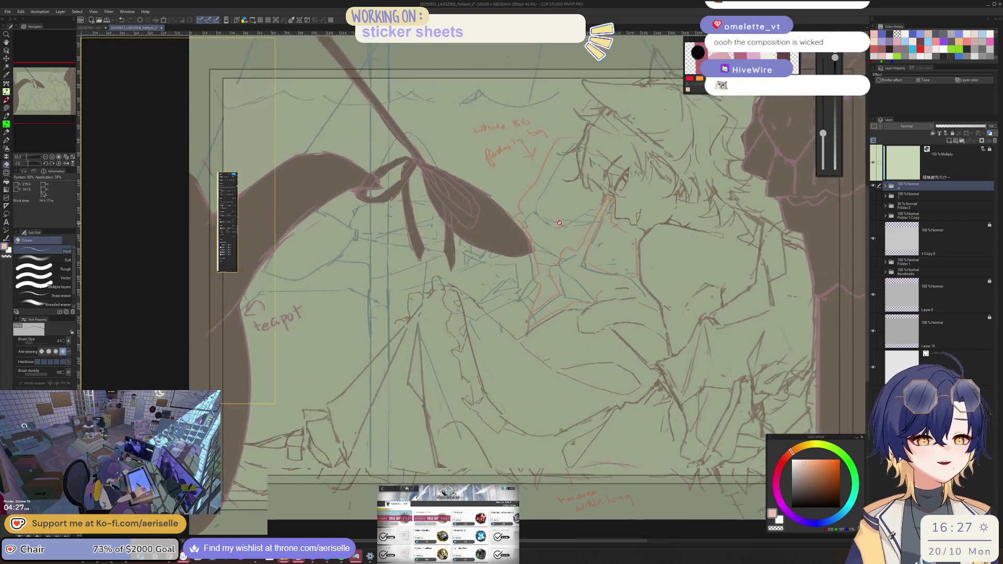
Step: Zoom and pan the PureRef board to the greyscale reference, narrowing its window
scroll(130, 177, down, 3)
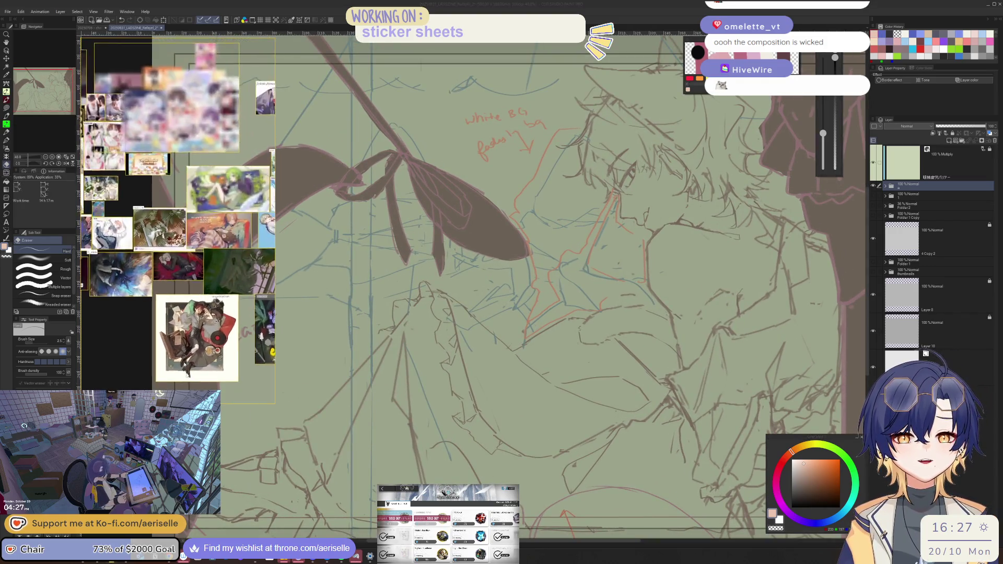
scroll(272, 256, up, 3)
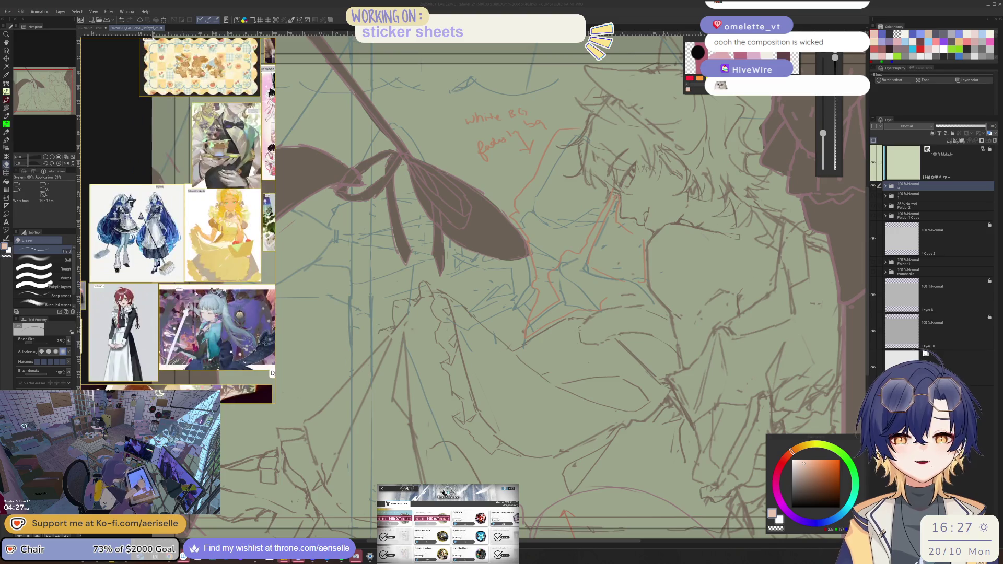
click(278, 262)
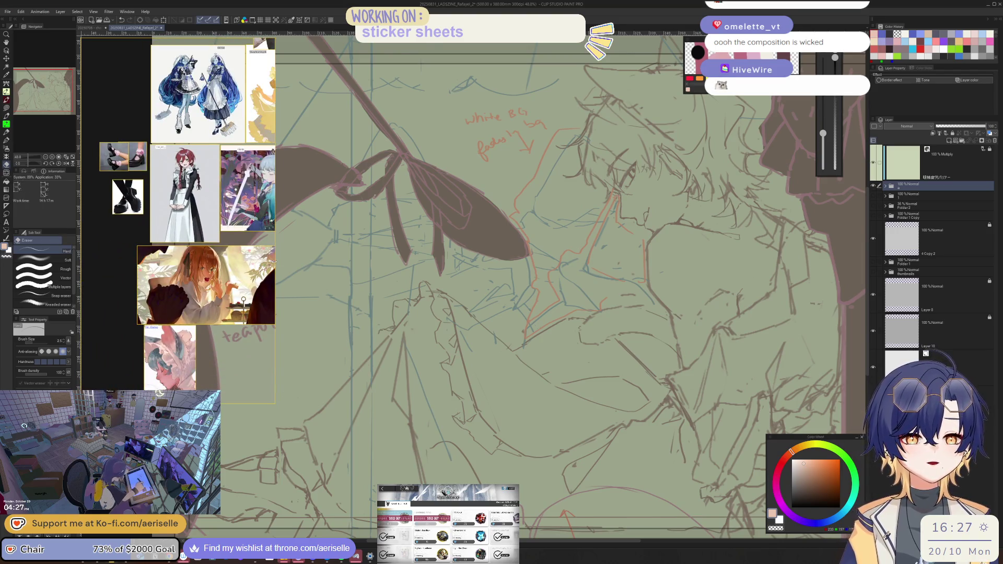
scroll(255, 281, up, 5)
scroll(254, 281, down, 2)
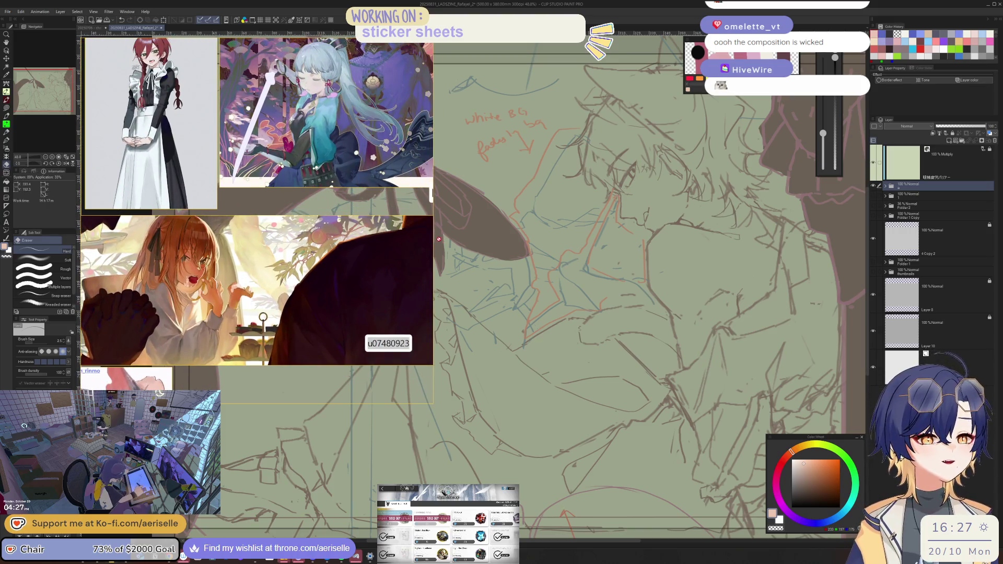
mouse_move(433, 264)
mouse_down()
mouse_move(318, 267)
mouse_move(413, 276)
mouse_up()
scroll(358, 272, down, 5)
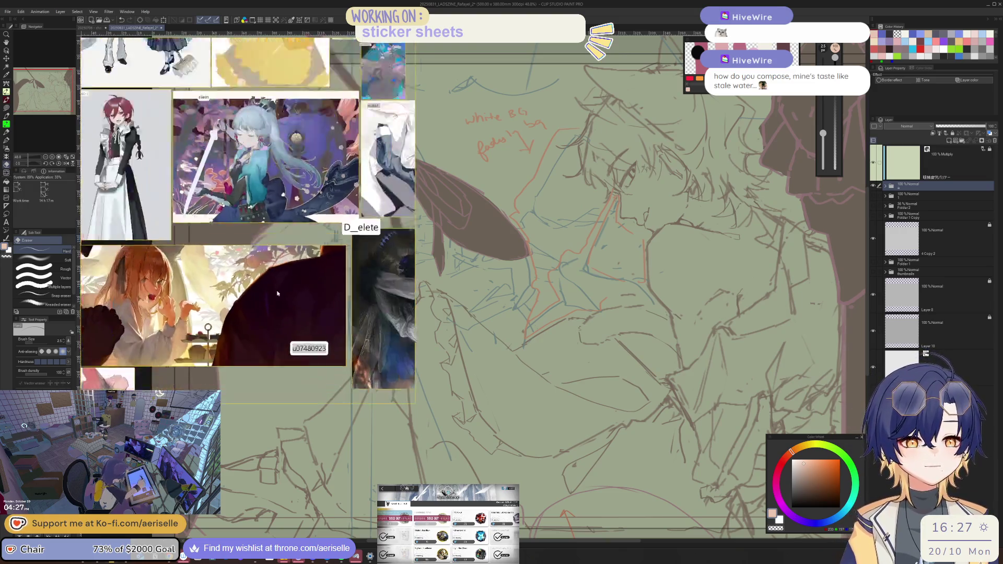
scroll(225, 331, down, 5)
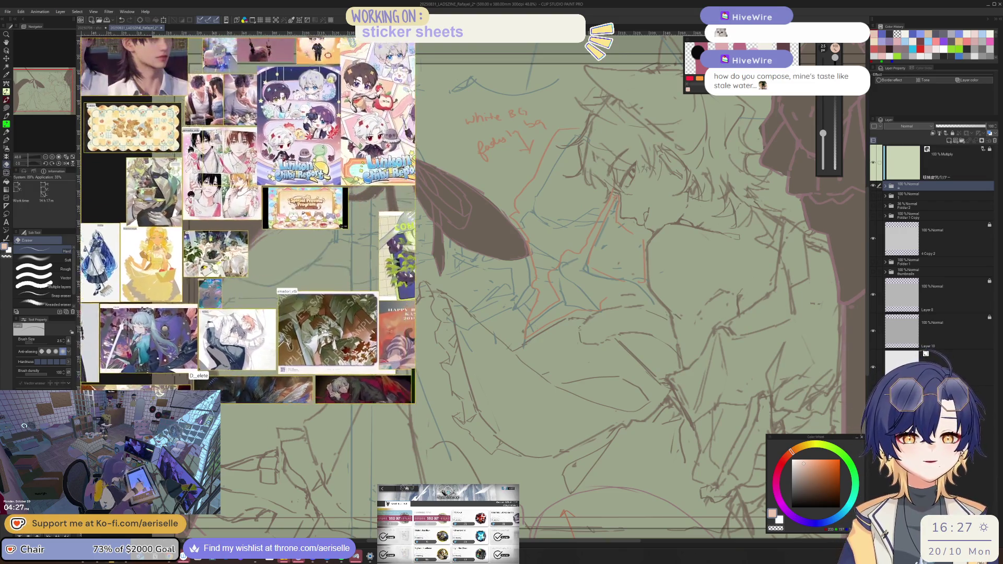
scroll(261, 282, up, 10)
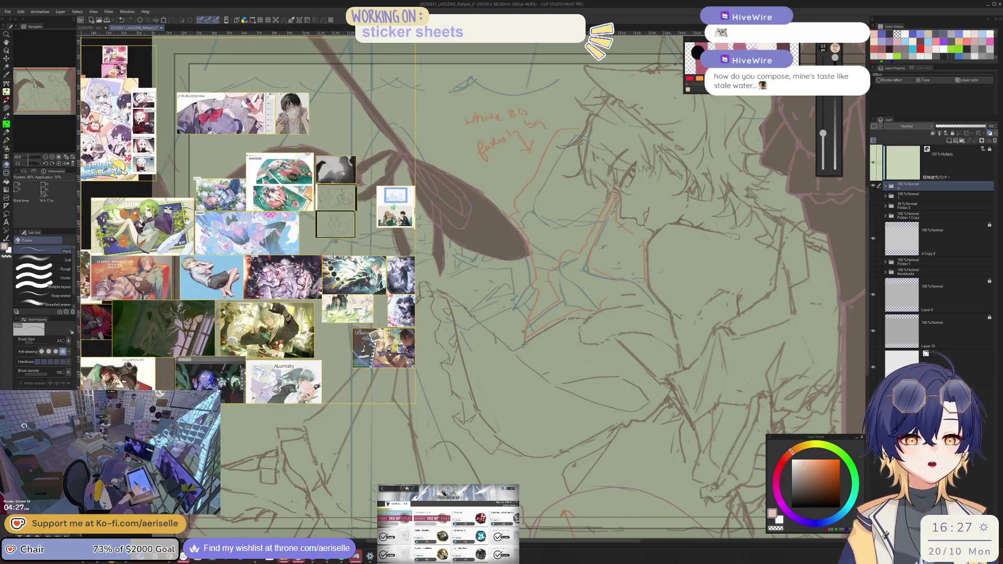
scroll(319, 228, up, 4)
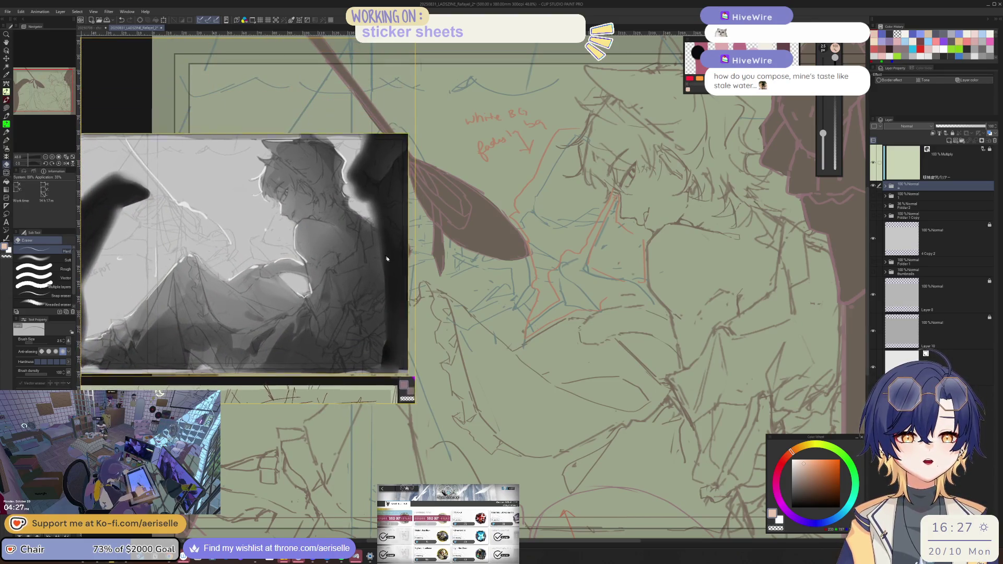
mouse_move(391, 251)
mouse_down()
mouse_move(370, 266)
mouse_move(358, 220)
mouse_up()
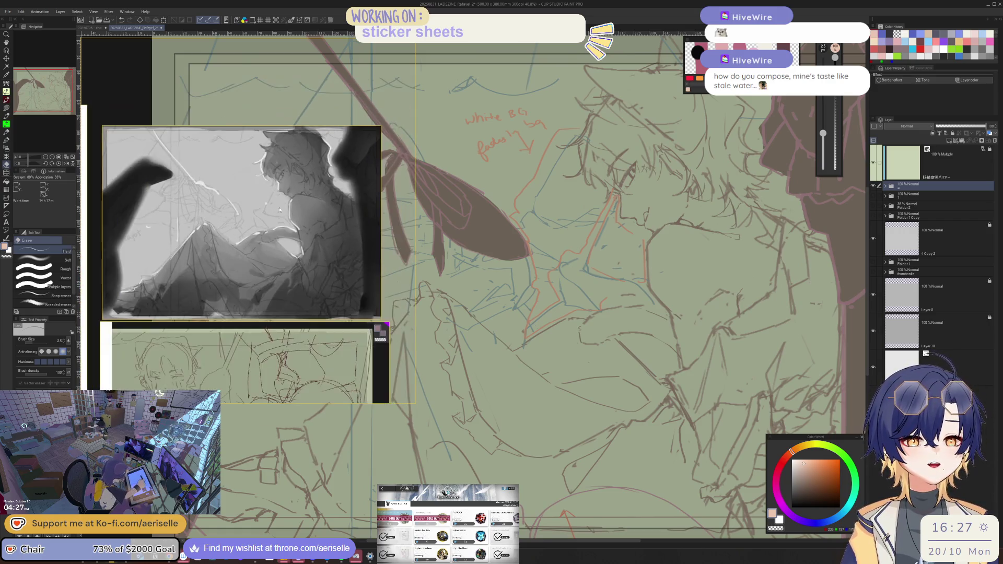
Step: Resize the PureRef window down to a small area at the lower left
scroll(313, 219, down, 3)
mouse_move(414, 212)
mouse_down()
mouse_move(319, 235)
mouse_move(305, 261)
mouse_move(351, 340)
mouse_up()
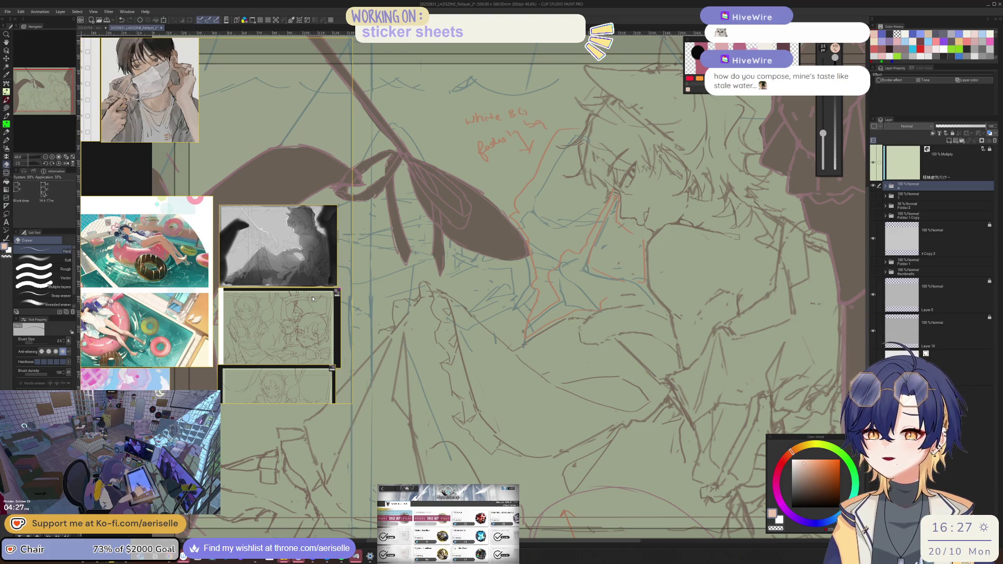
scroll(312, 282, down, 10)
scroll(312, 237, down, 4)
mouse_move(352, 236)
mouse_down()
mouse_move(301, 240)
mouse_move(497, 296)
mouse_move(437, 261)
mouse_move(336, 251)
mouse_move(455, 251)
mouse_up()
scroll(319, 308, up, 5)
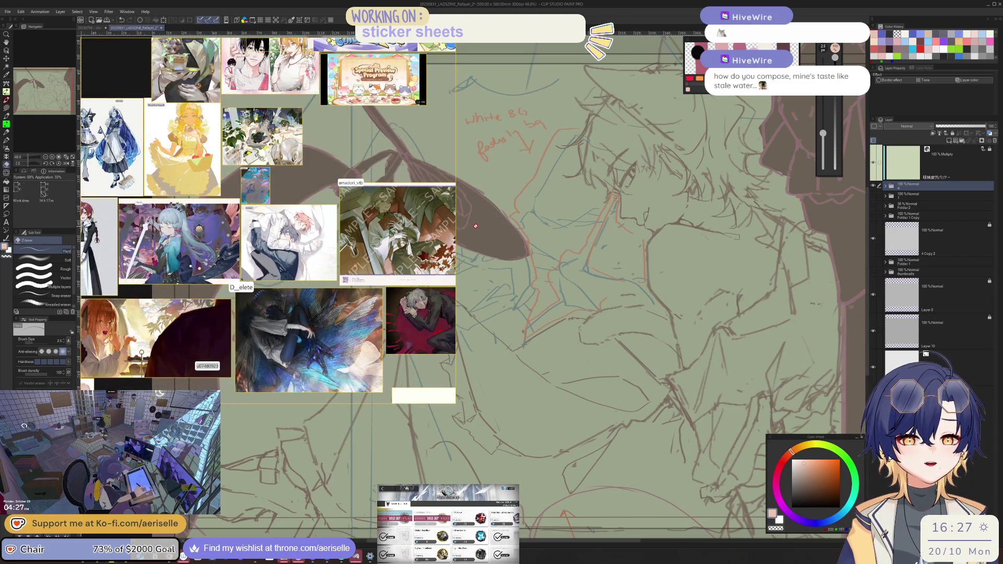
drag(454, 214, 183, 219)
drag(109, 39, 109, 212)
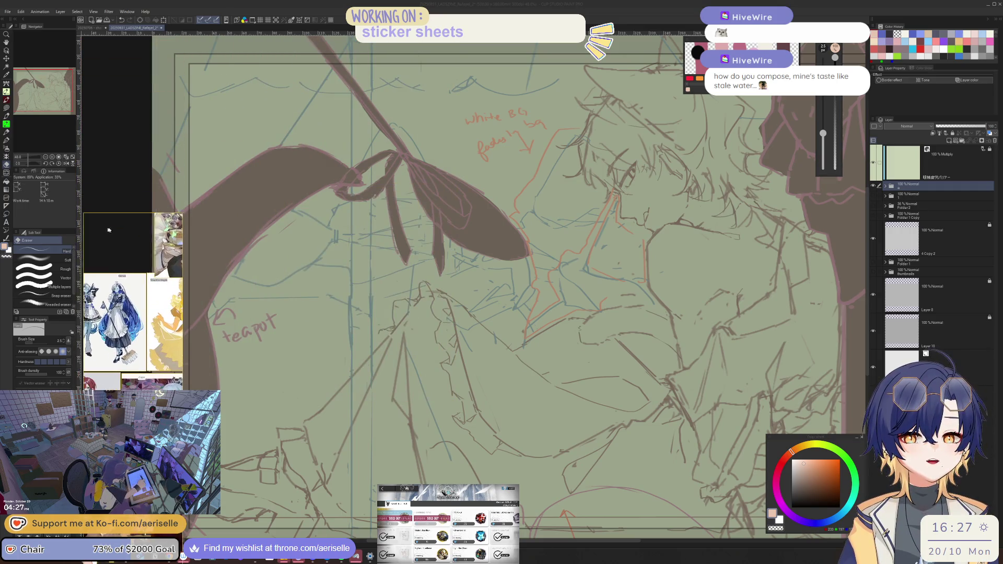
click(7, 11)
mouse_move(53, 96)
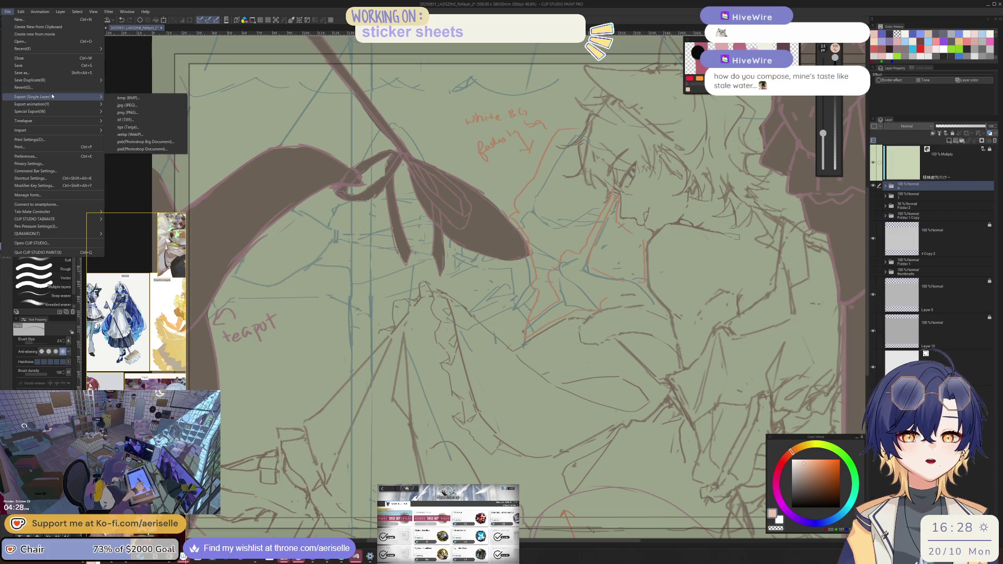
click(118, 130)
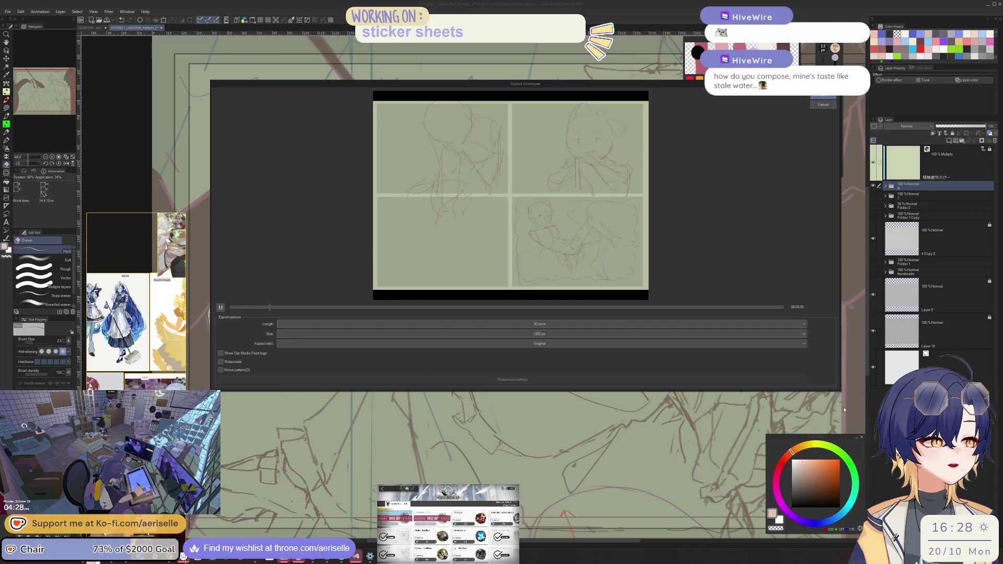
mouse_move(840, 394)
mouse_down()
mouse_move(956, 554)
mouse_move(953, 539)
mouse_up()
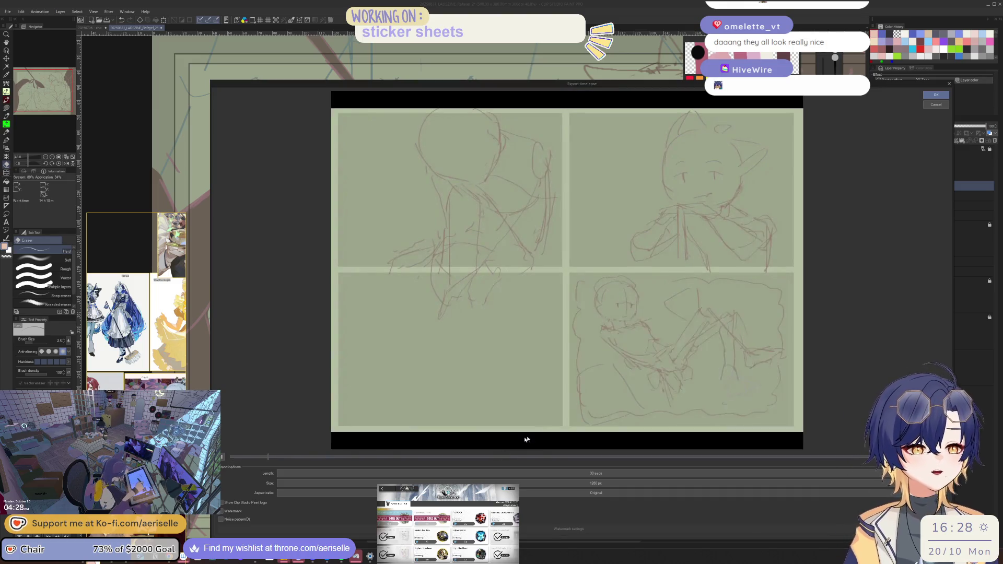
drag(167, 331, 184, 217)
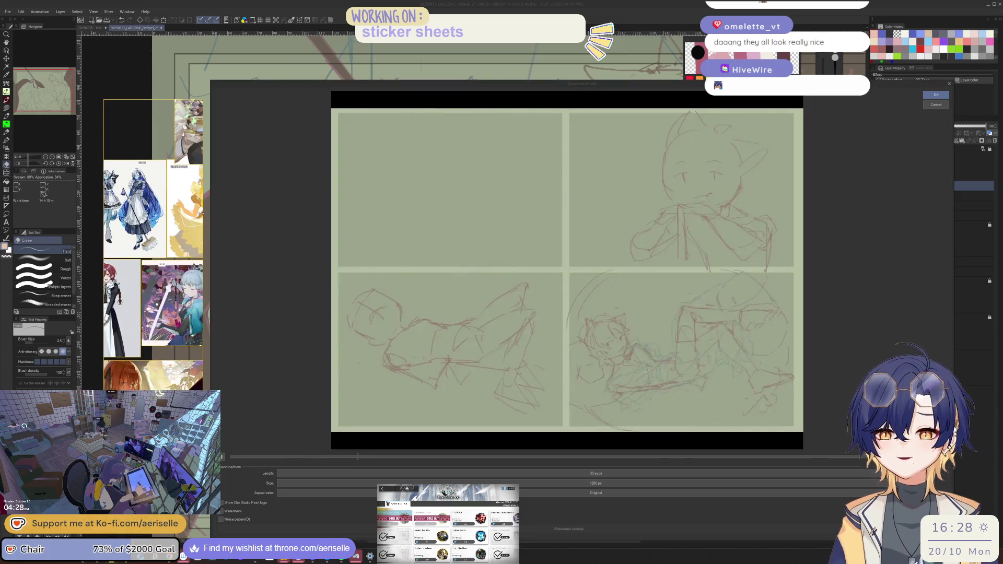
drag(201, 213, 460, 246)
key(ctrl+p)
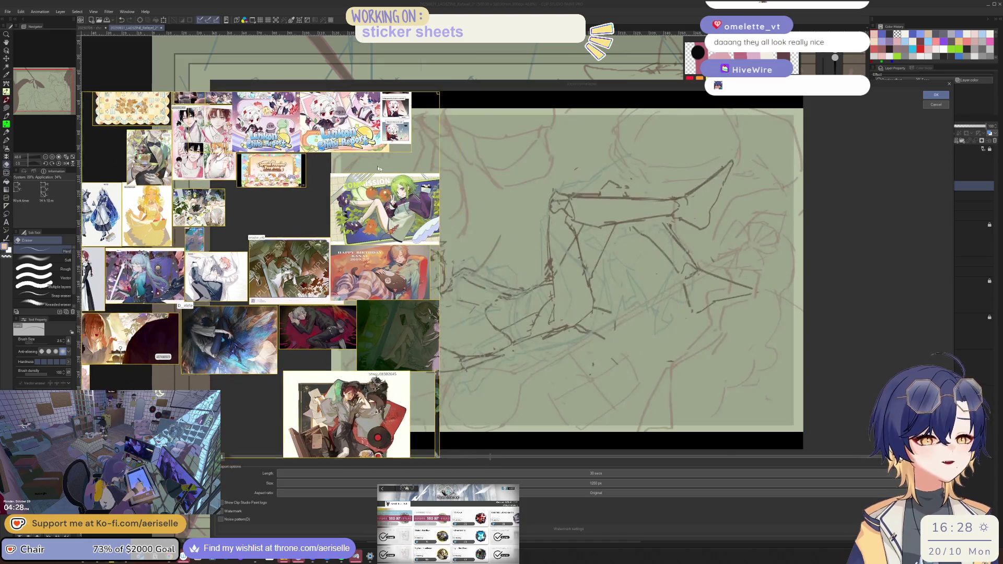
key(Escape)
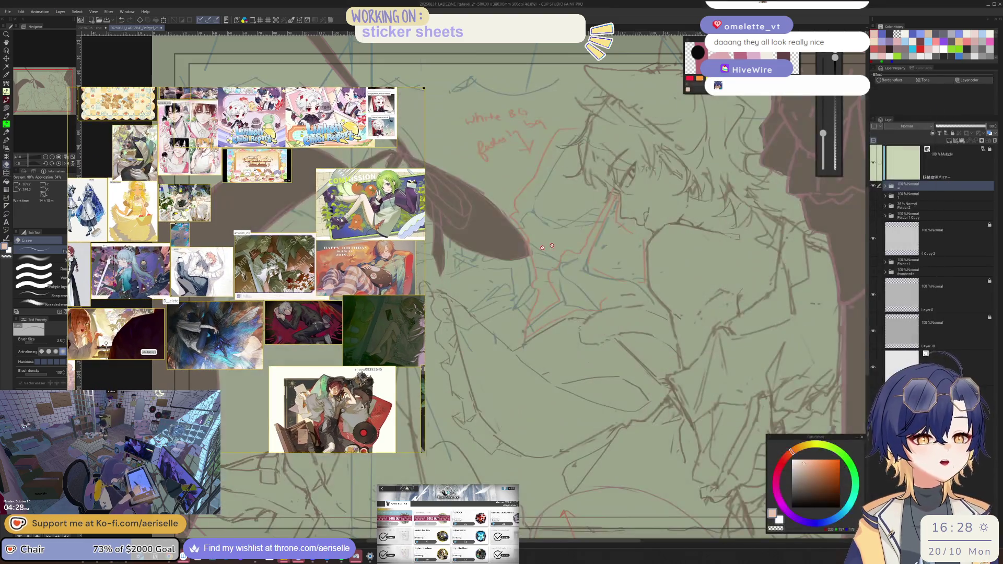
Step: Pan and zoom the PureRef board to bring the tea-set and CERYDRA images into view
scroll(417, 372, down, 2)
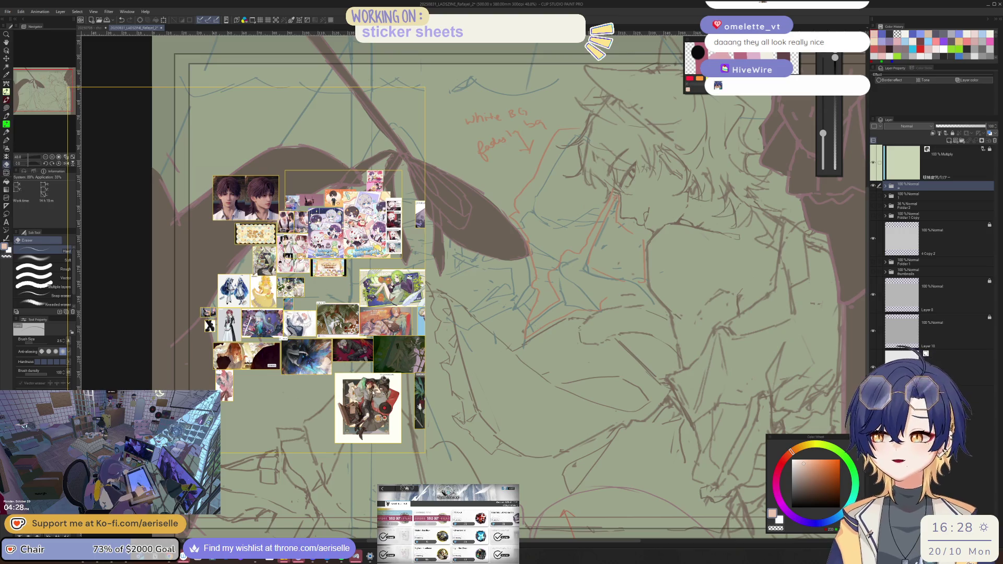
drag(380, 357, 254, 285)
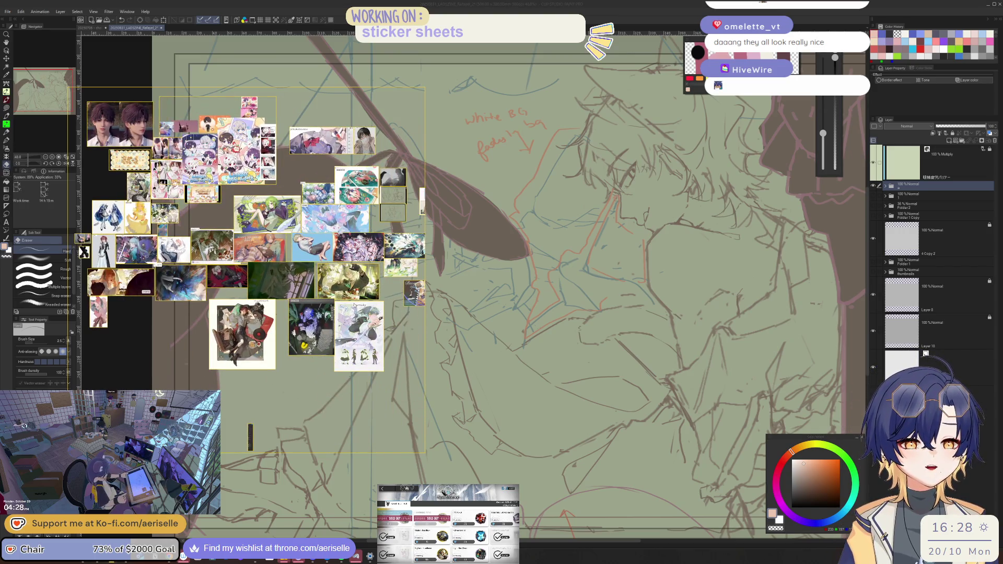
scroll(366, 309, up, 3)
scroll(425, 320, down, 3)
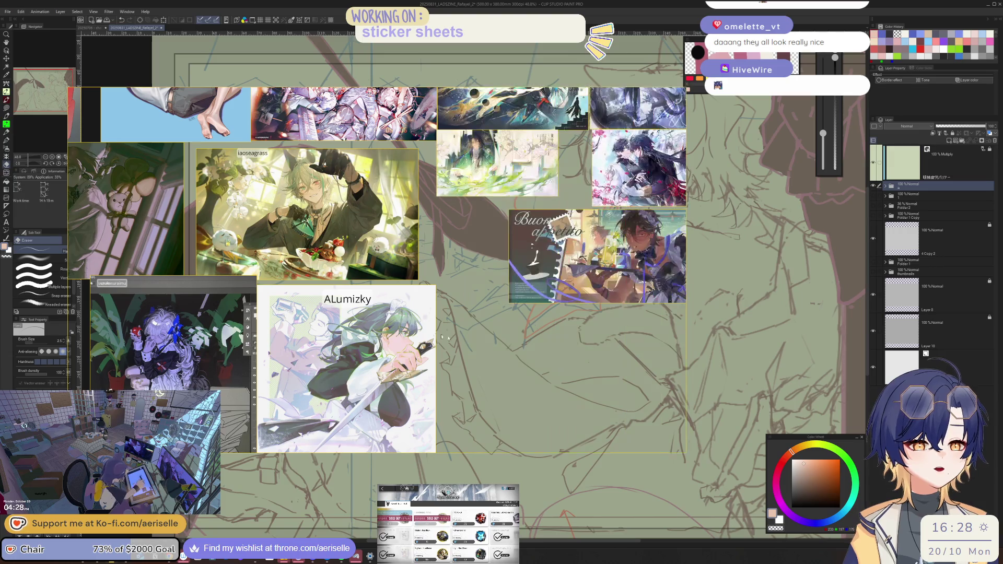
scroll(471, 313, up, 2)
scroll(516, 312, down, 1)
drag(516, 311, 198, 339)
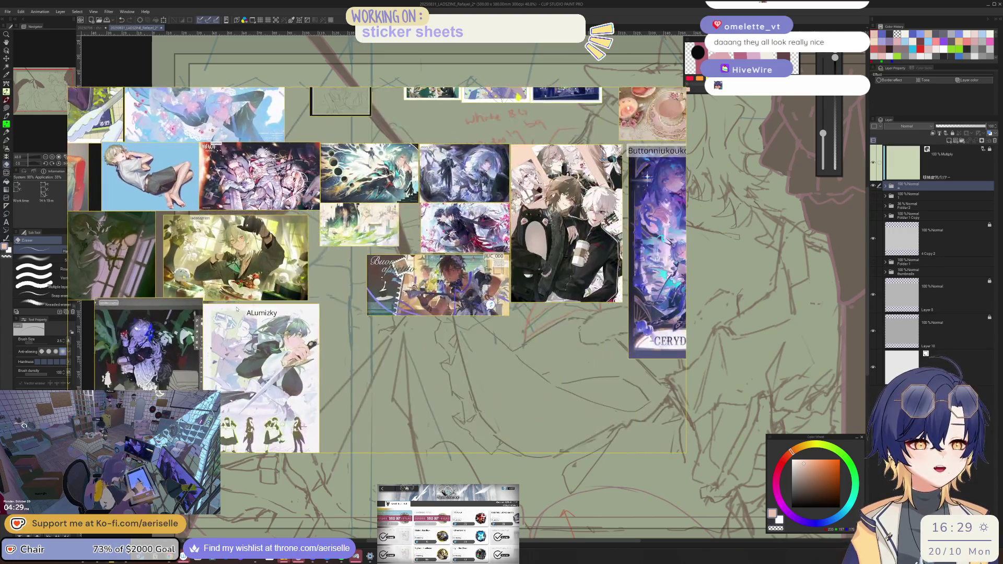
drag(690, 271, 634, 276)
scroll(634, 275, down, 2)
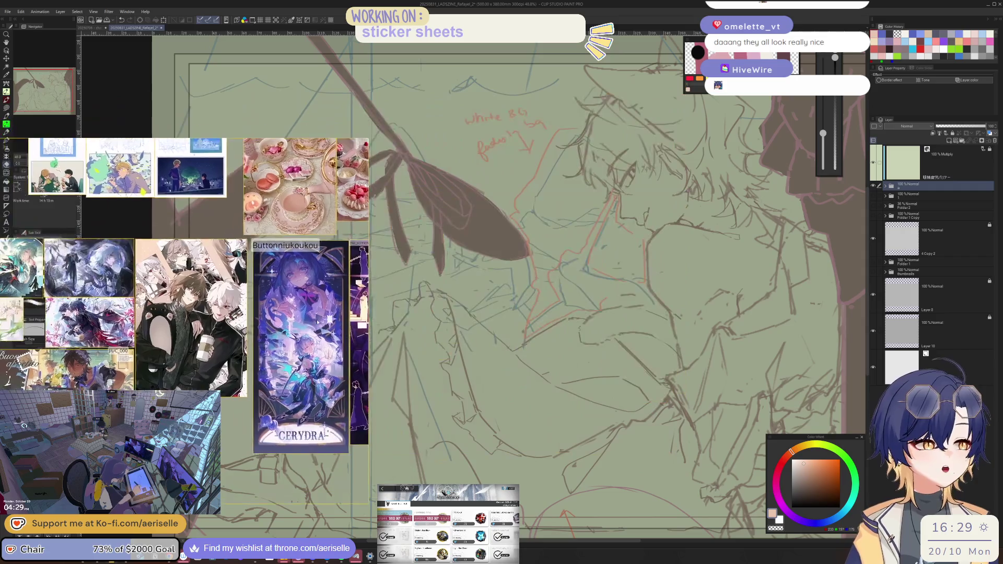
scroll(632, 313, up, 4)
scroll(554, 440, up, 2)
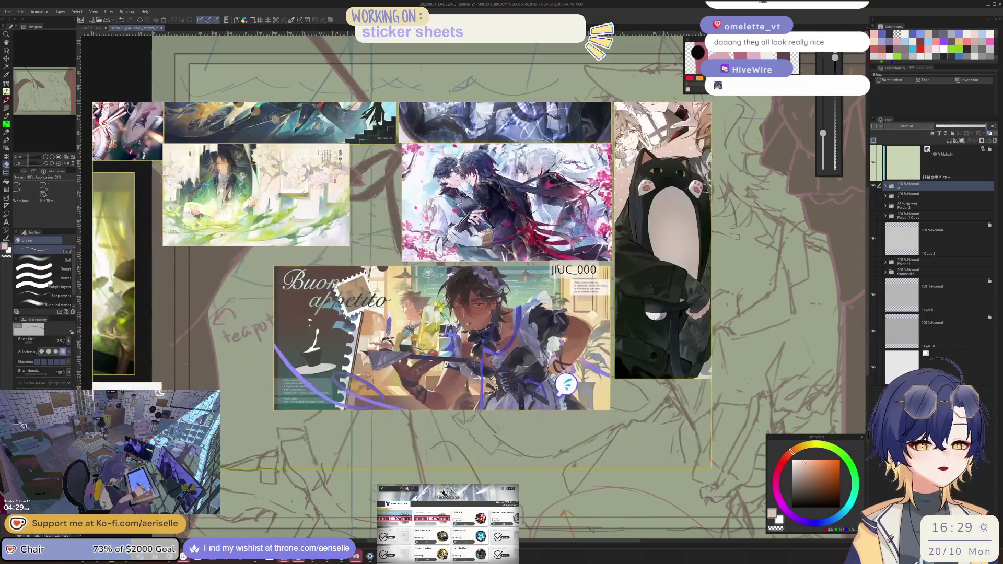
scroll(553, 296, down, 3)
mouse_move(554, 297)
mouse_down()
mouse_move(335, 399)
mouse_move(301, 433)
mouse_move(373, 400)
mouse_move(423, 355)
mouse_up()
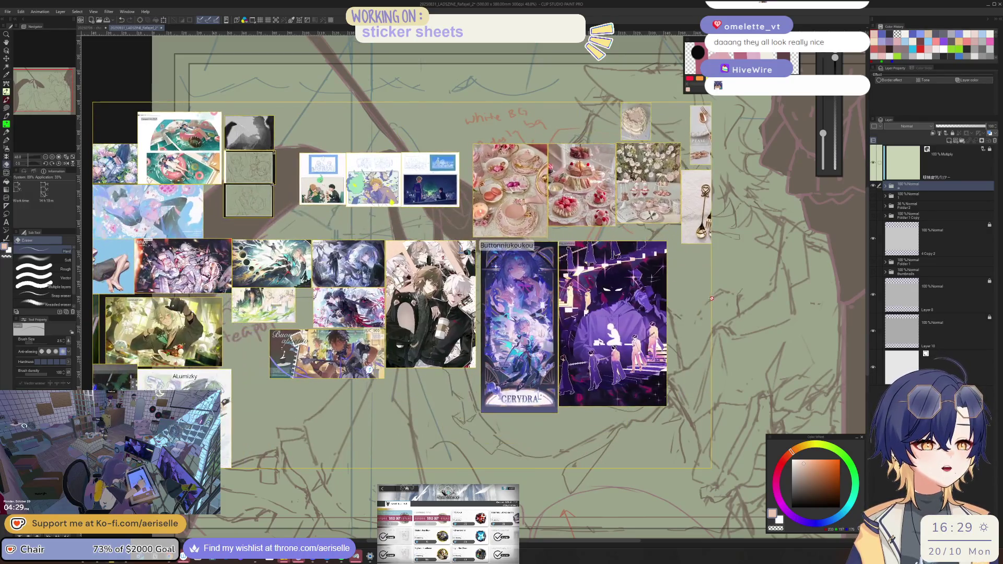
Step: Narrow PureRef to a slim left column and switch to the charmgrind sticker document
drag(709, 283, 422, 370)
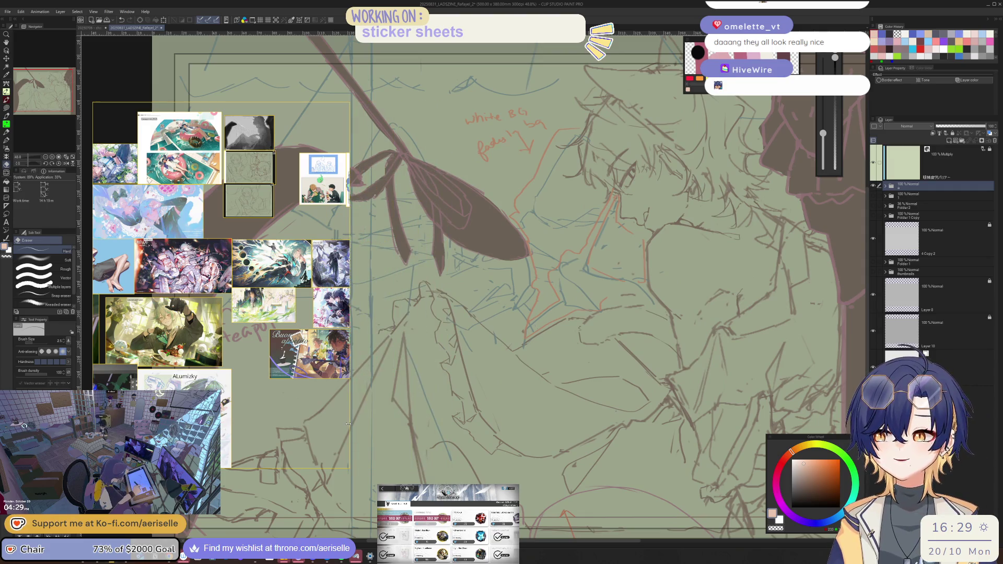
scroll(296, 380, up, 4)
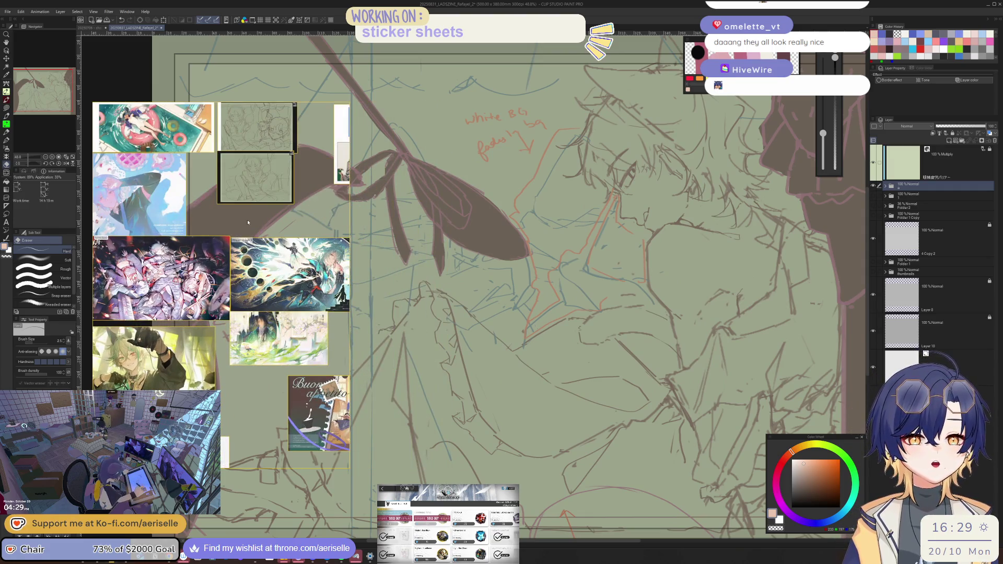
drag(348, 295, 294, 328)
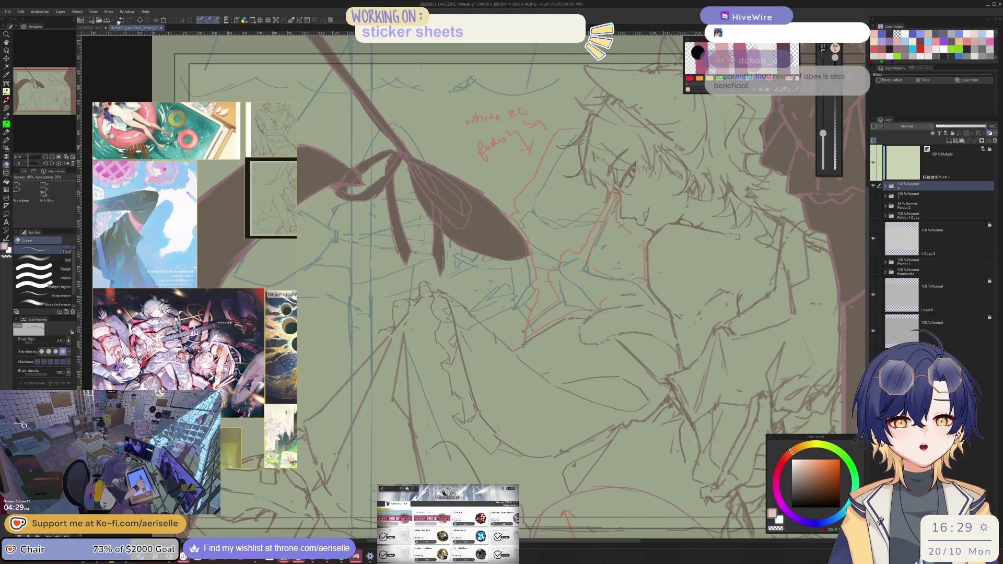
click(94, 28)
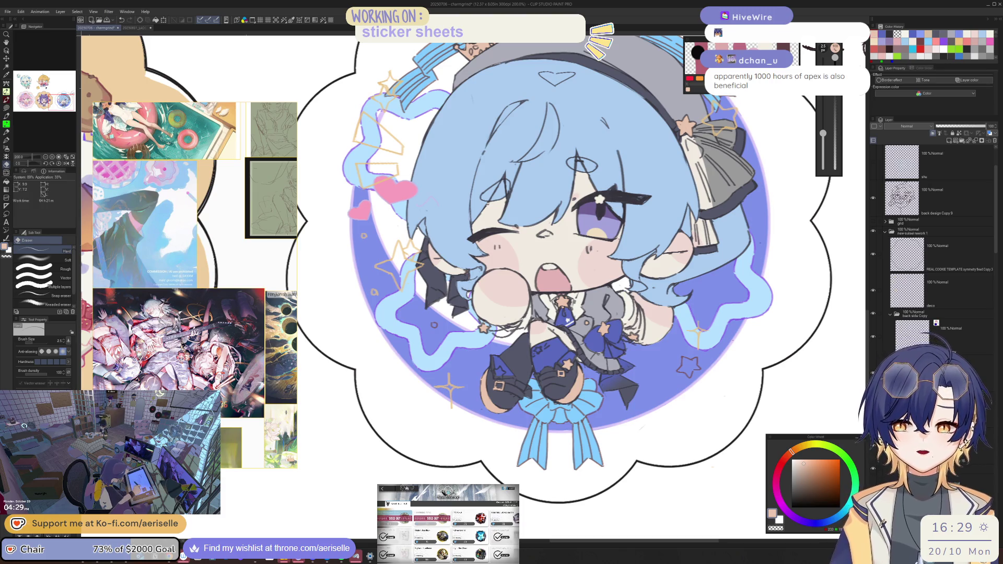
Step: Load the recent suisei.pur design sheet into PureRef beside the chibi sticker
scroll(656, 330, up, 2)
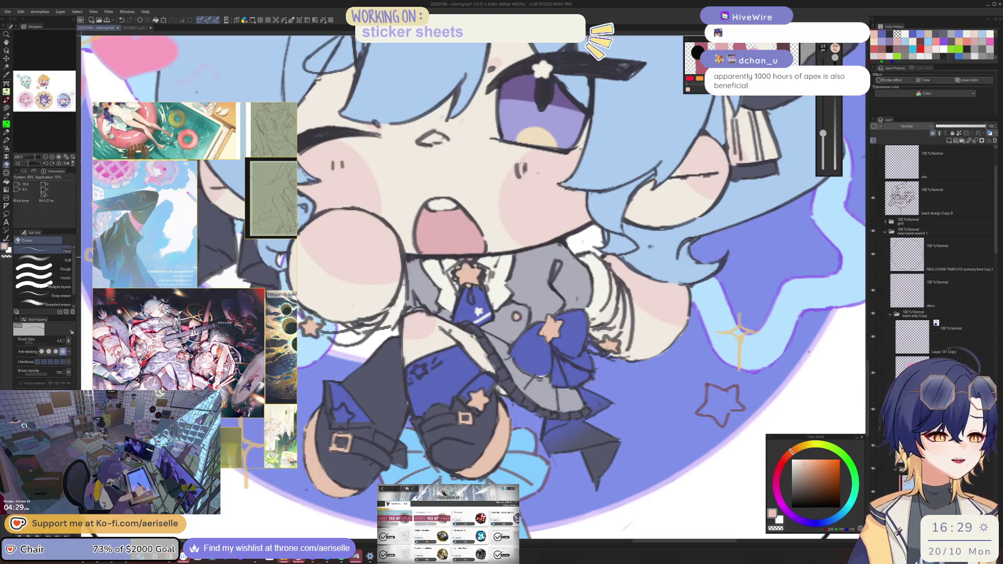
scroll(472, 288, down, 3)
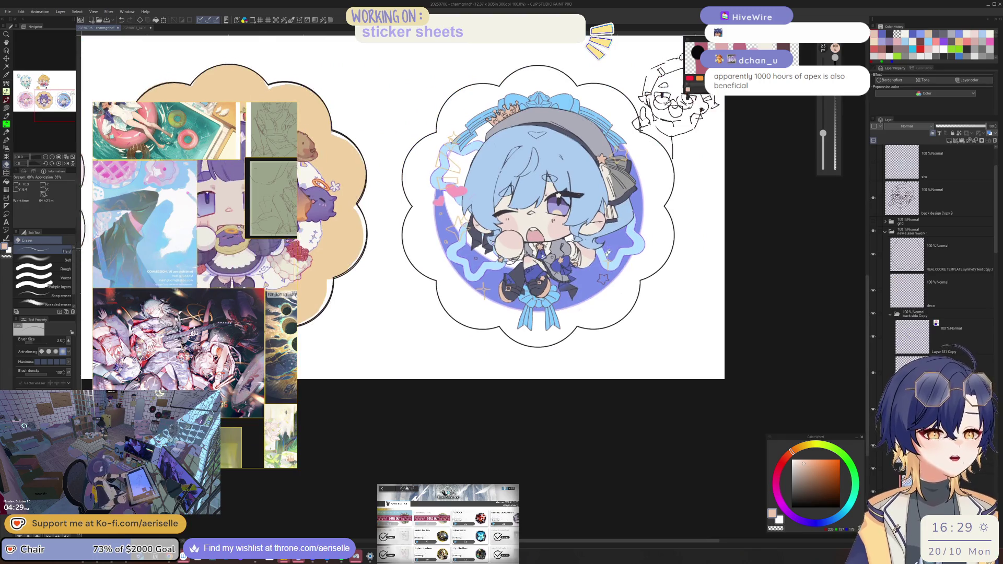
scroll(467, 286, up, 2)
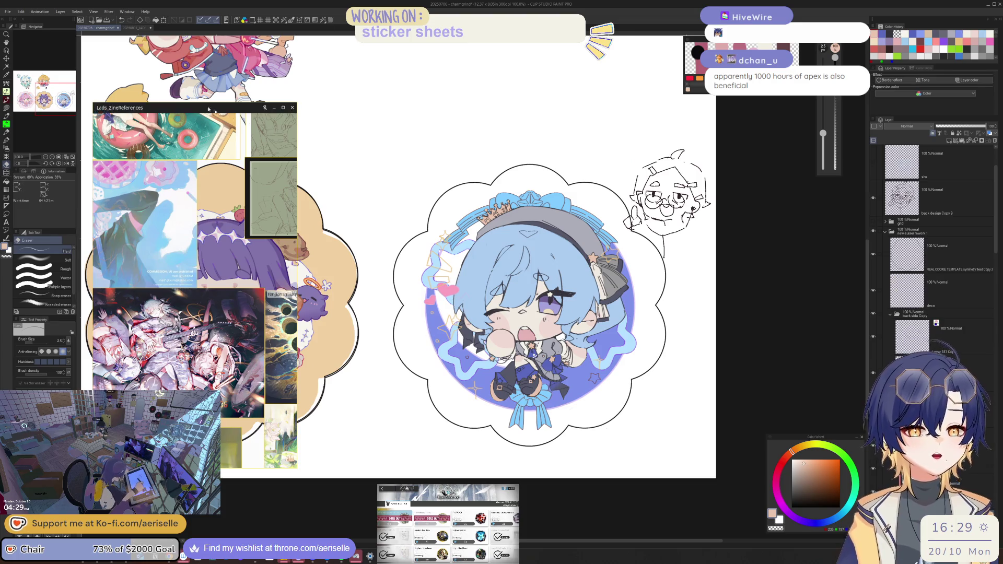
right_click(245, 194)
mouse_move(295, 335)
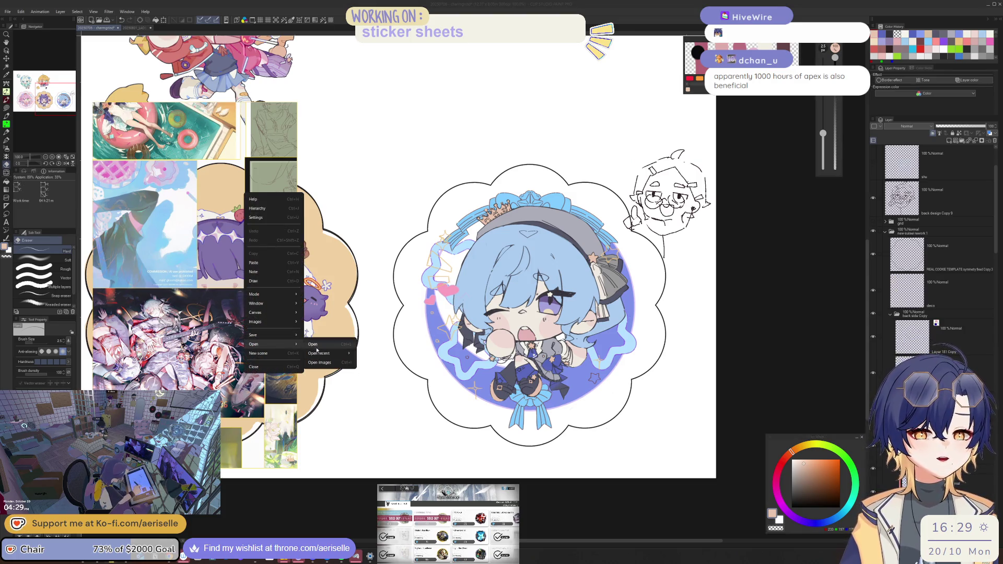
mouse_move(339, 353)
click(379, 363)
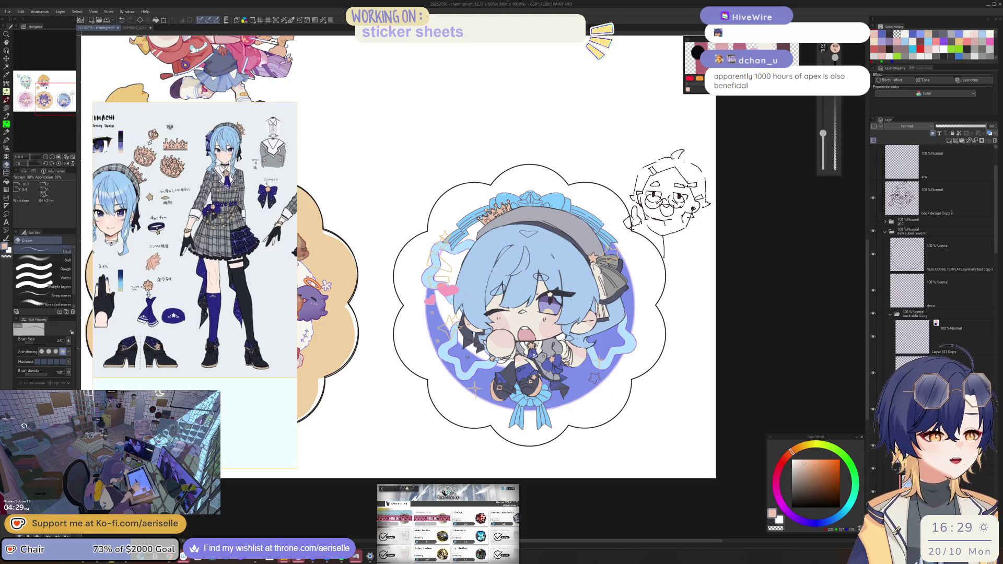
Step: Set up the pen with a near-white colour and the Bong pen brush
scroll(523, 303, down, 1)
scroll(470, 287, up, 5)
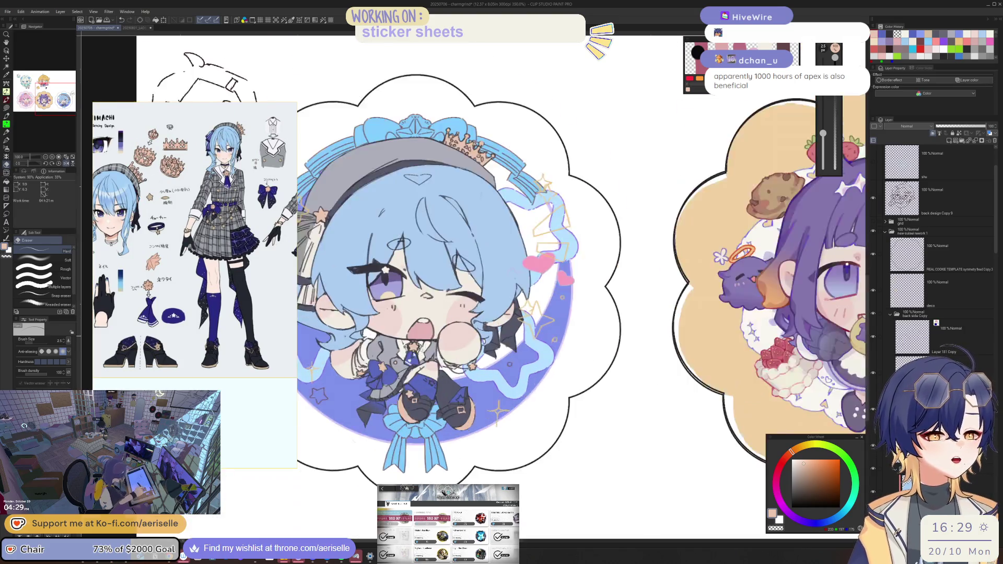
scroll(450, 340, up, 2)
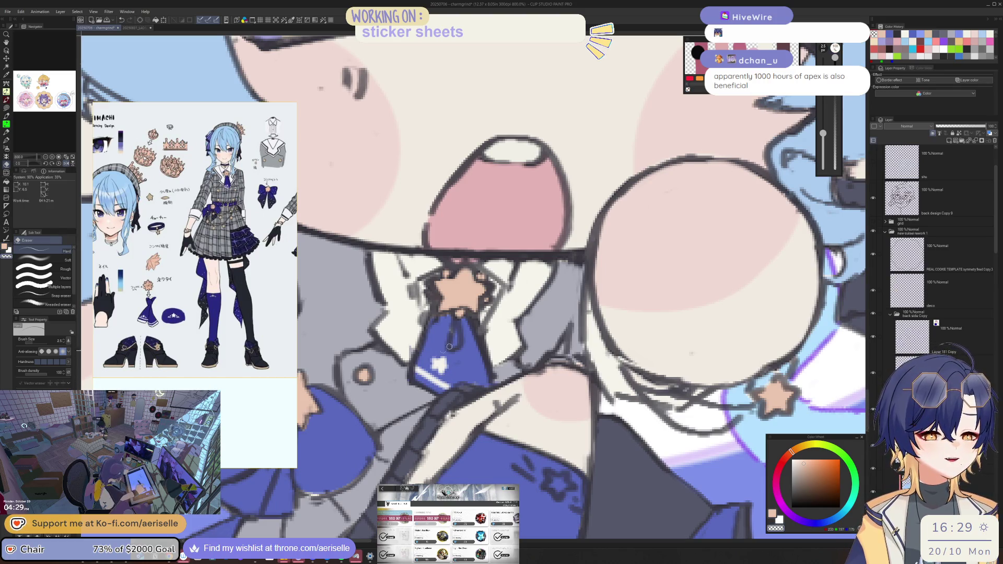
key(p)
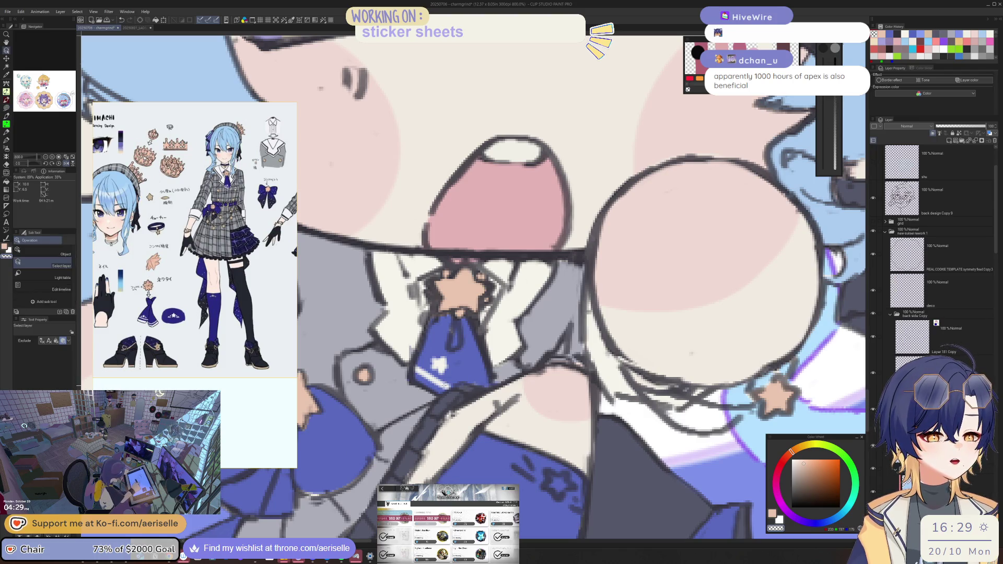
alt+click(470, 387)
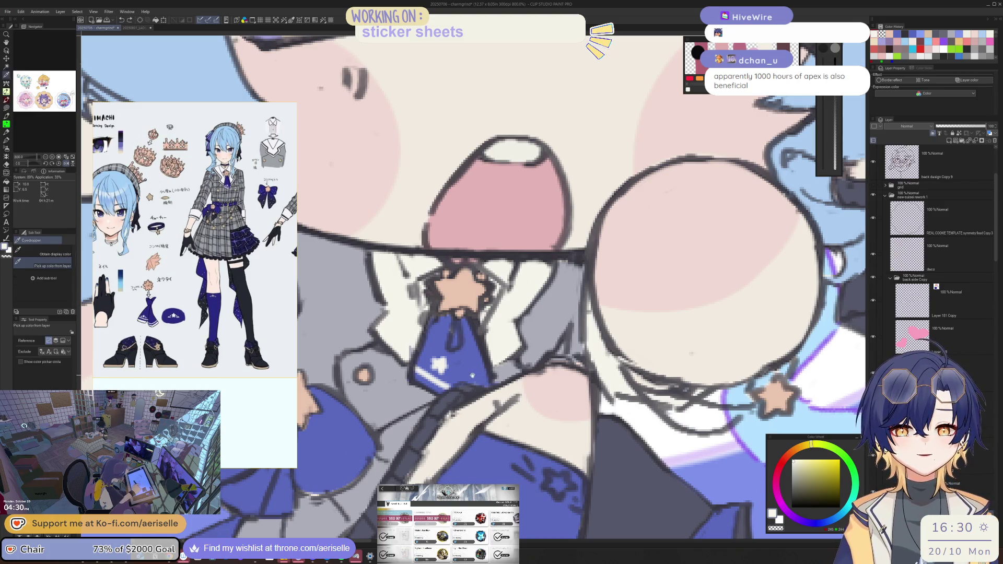
key(alt)
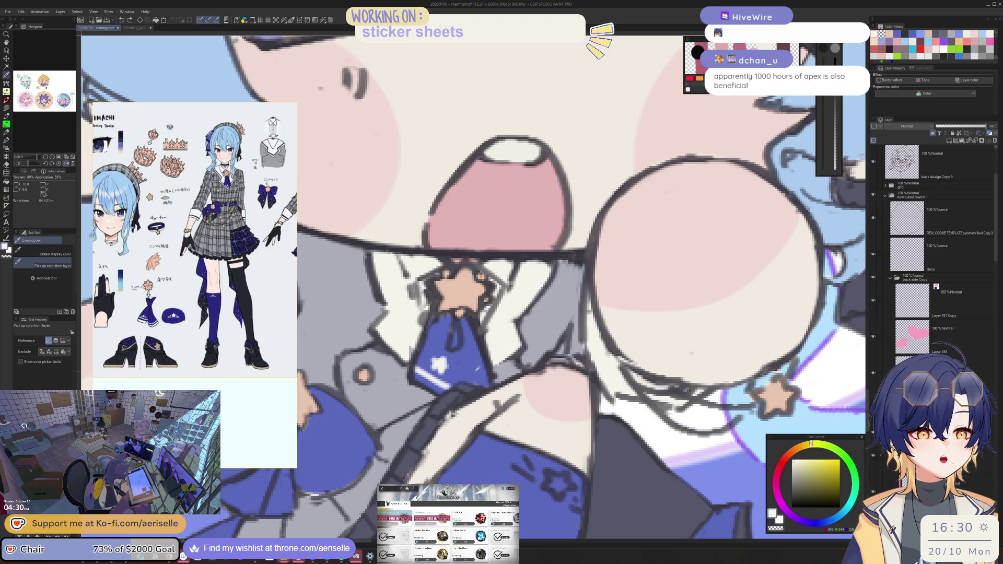
key(comma)
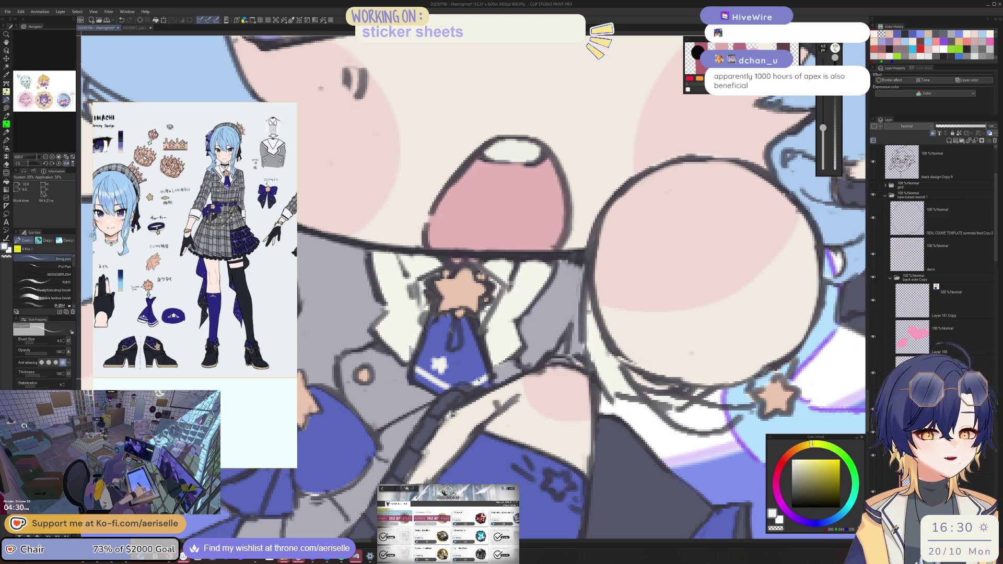
Step: Zoom out to view the whole round sticker and bring up the File menu
scroll(512, 261, down, 5)
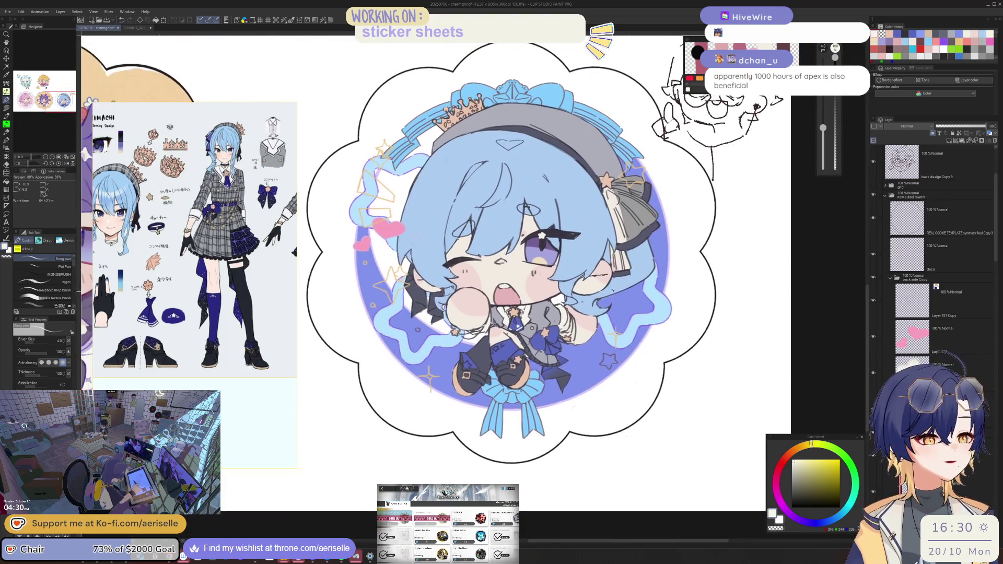
scroll(512, 261, down, 1)
scroll(574, 355, up, 5)
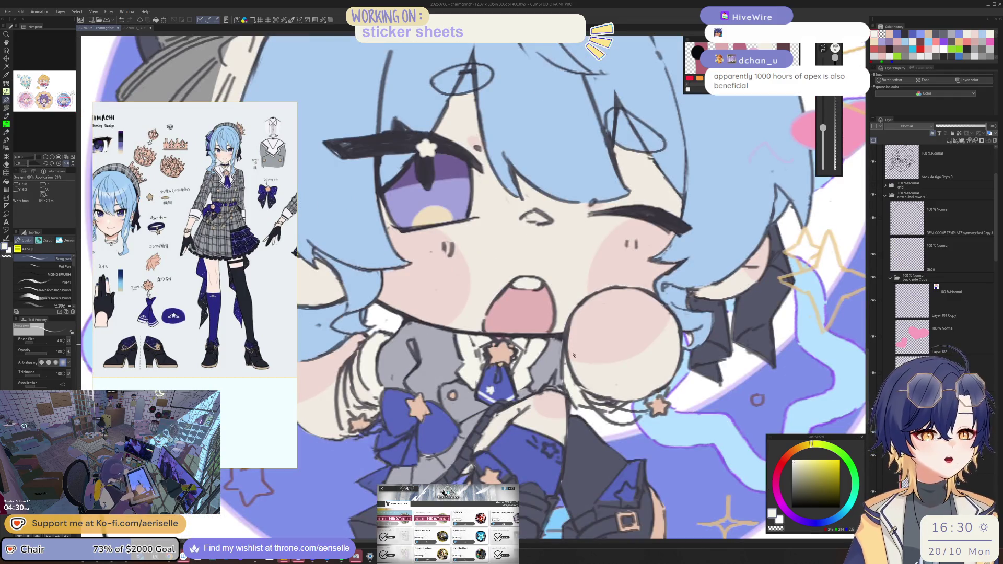
scroll(574, 356, down, 5)
scroll(621, 342, up, 1)
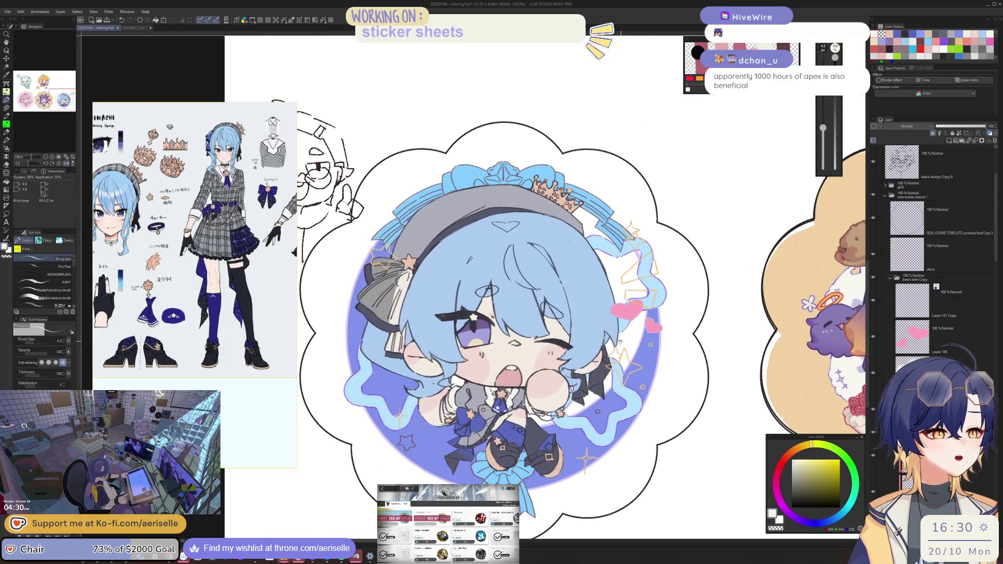
drag(620, 342, 602, 338)
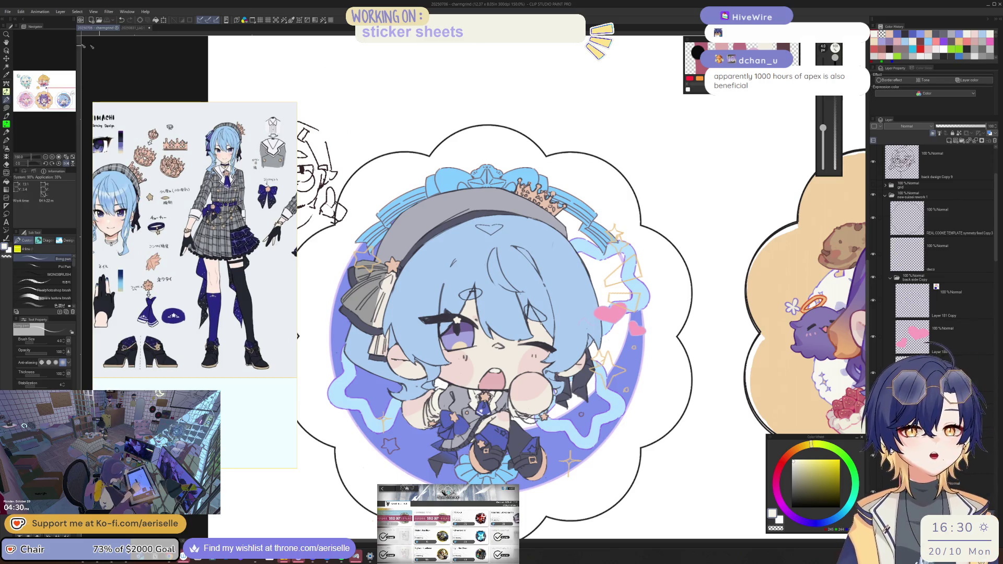
click(7, 11)
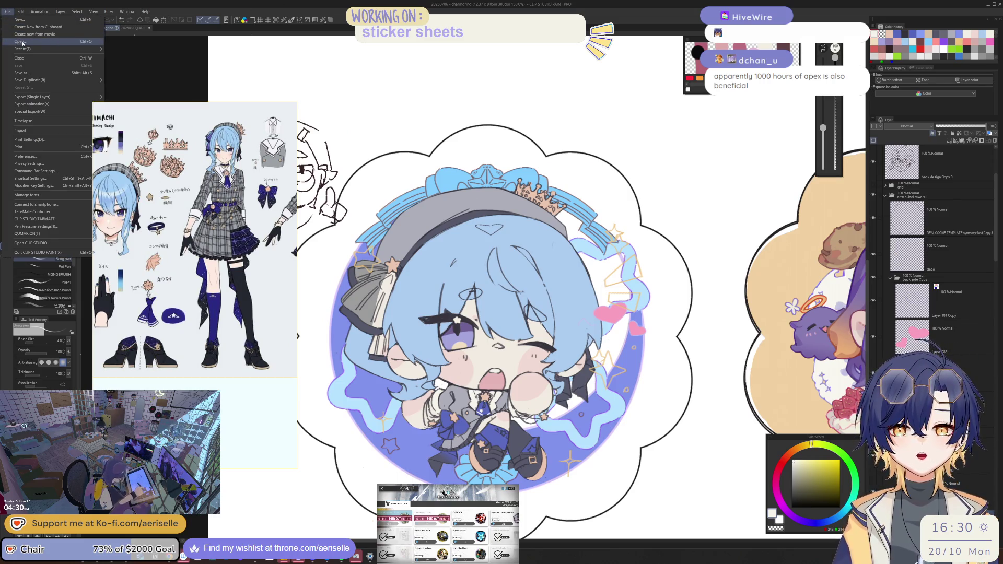
Step: Browse the 2025 folder in the Open dialog and preview 20250924_GreenYuri_SR
click(23, 43)
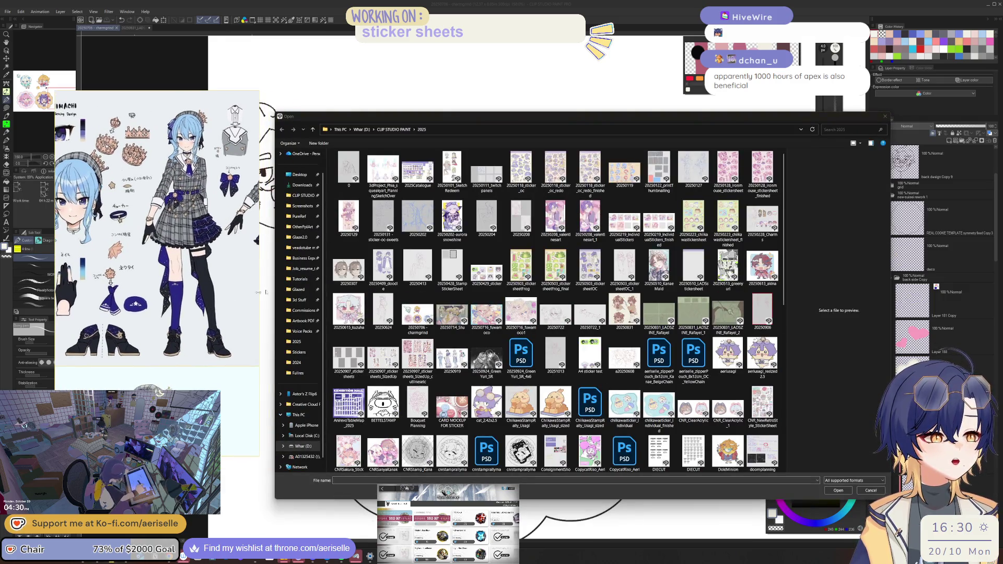
drag(784, 228, 784, 256)
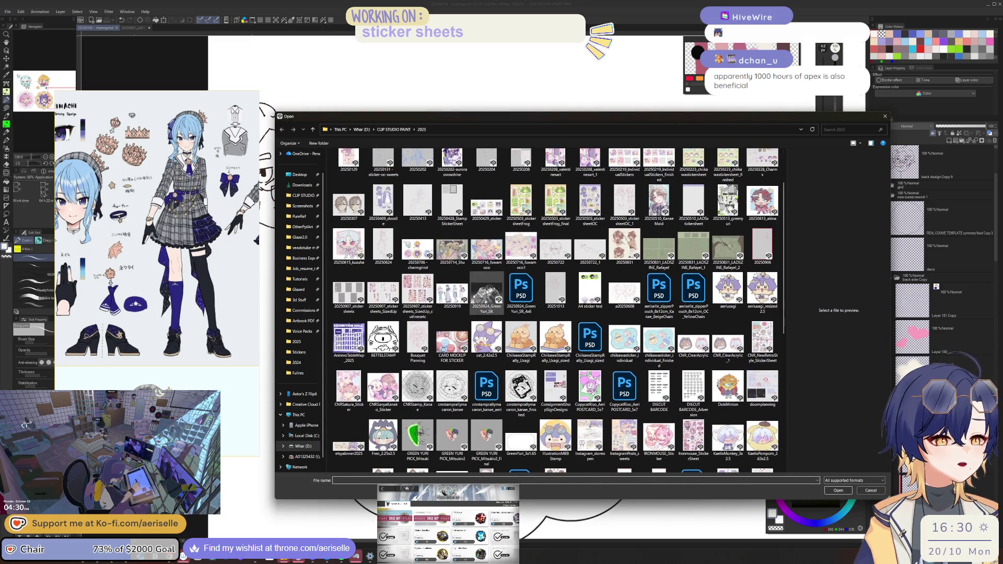
click(487, 290)
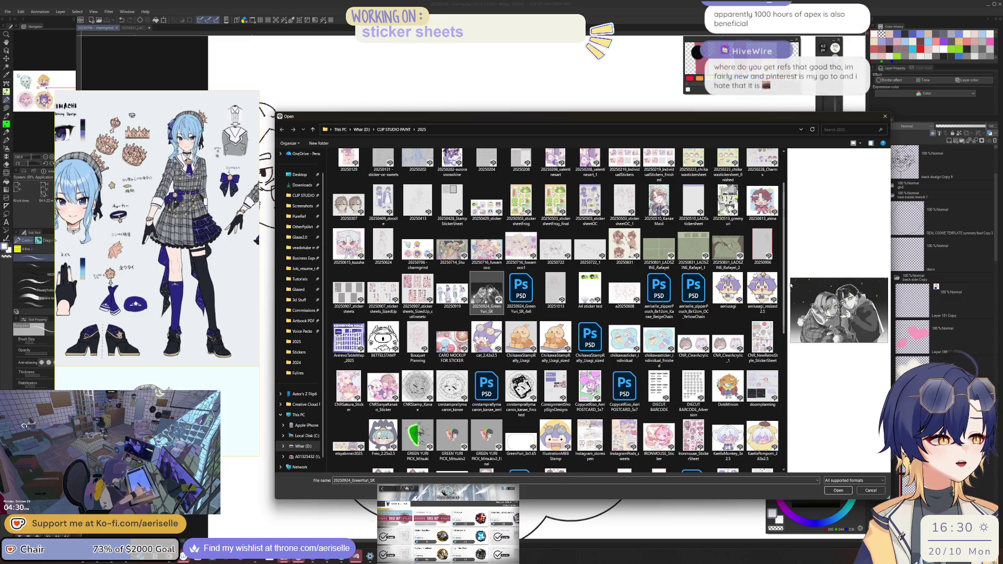
drag(789, 283, 313, 374)
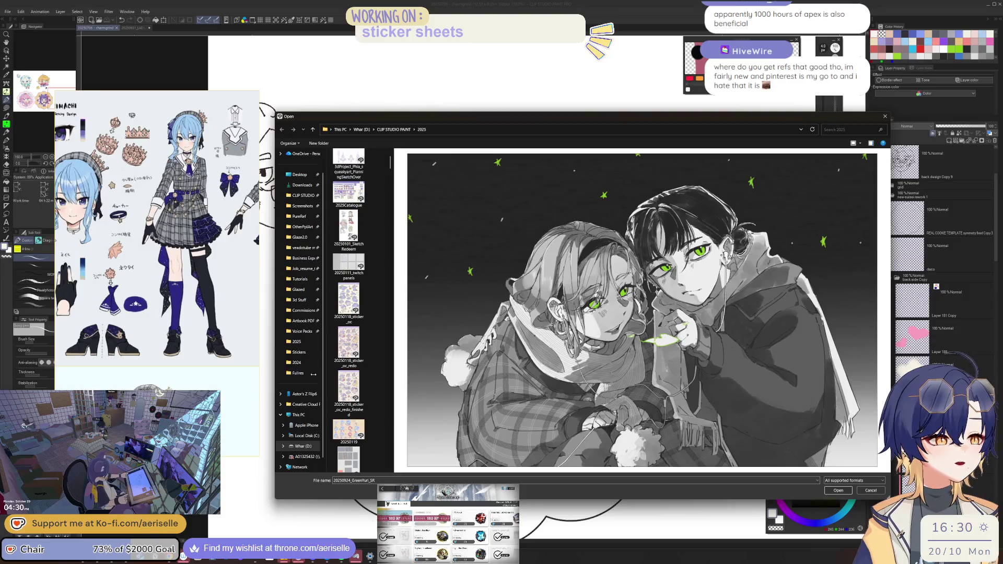
drag(390, 162, 541, 172)
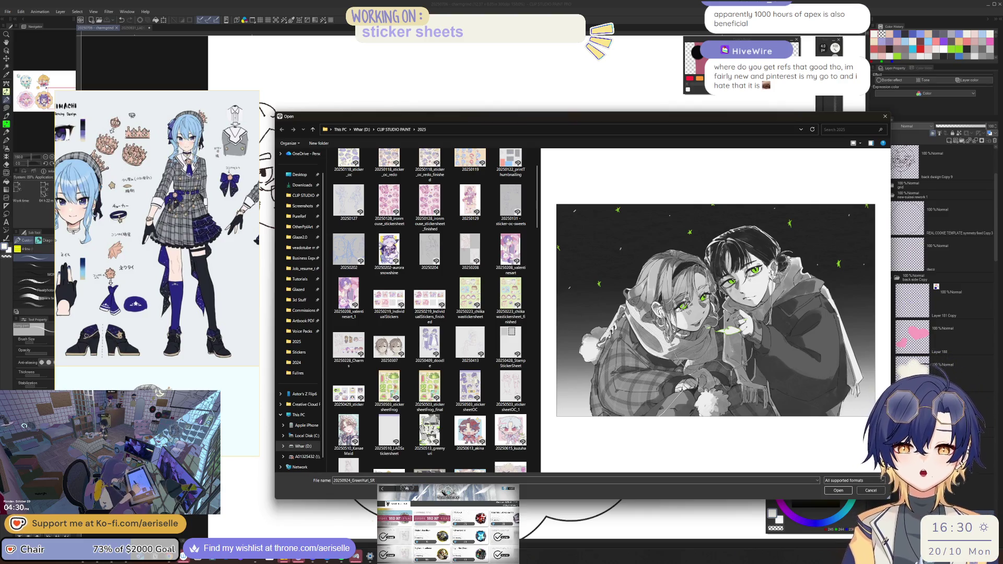
Step: Shrink the character reference window and close the Open dialog without opening anything
drag(132, 173, 161, 118)
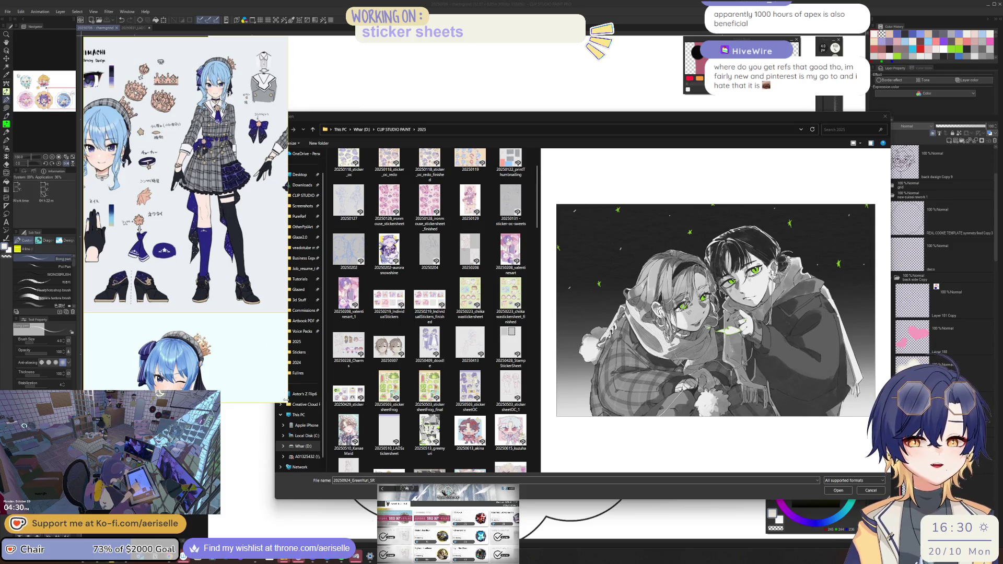
drag(287, 401, 247, 324)
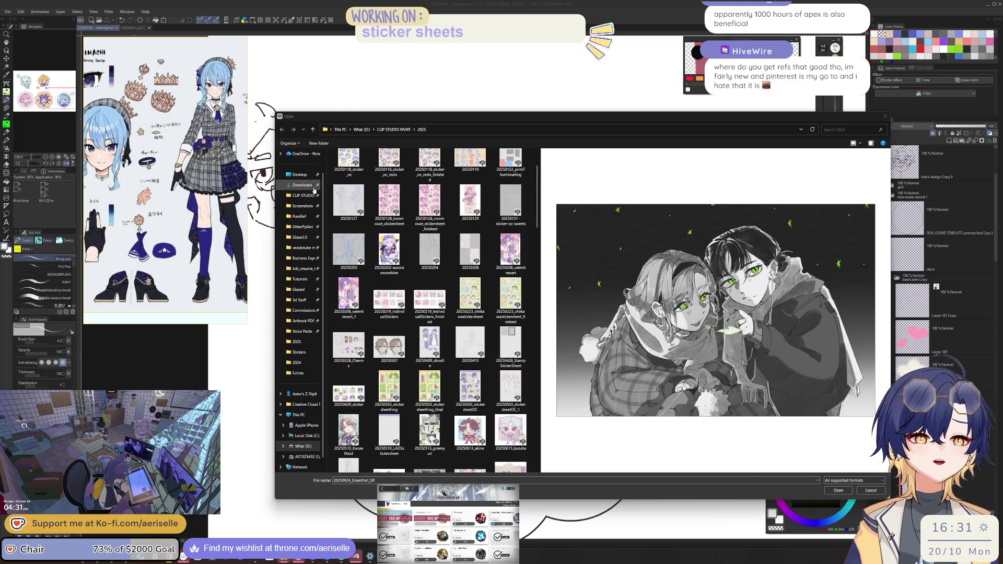
click(885, 116)
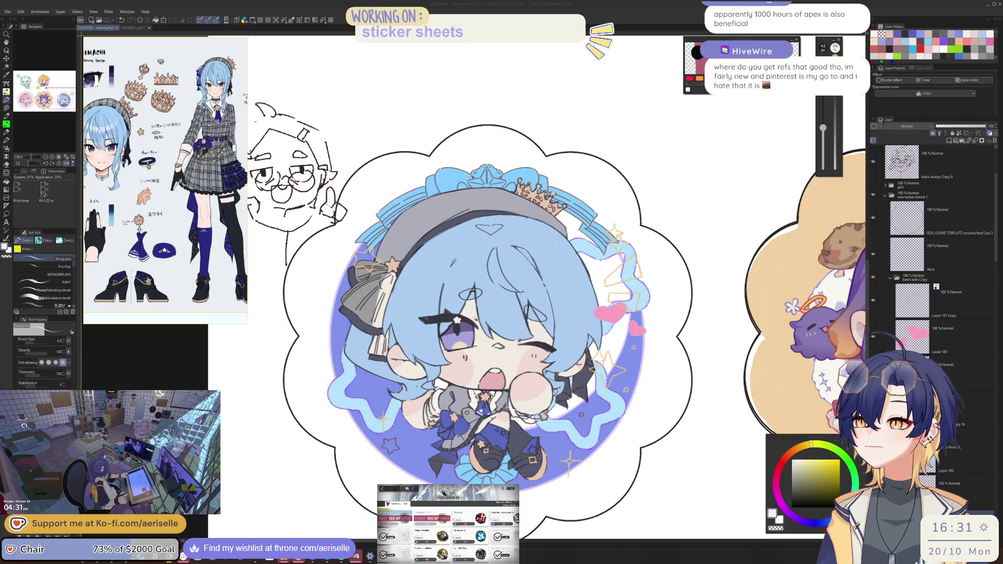
Step: Browse the saved merch pins on Pinterest and briefly view a colourful anime charm pin
key(alt+Tab)
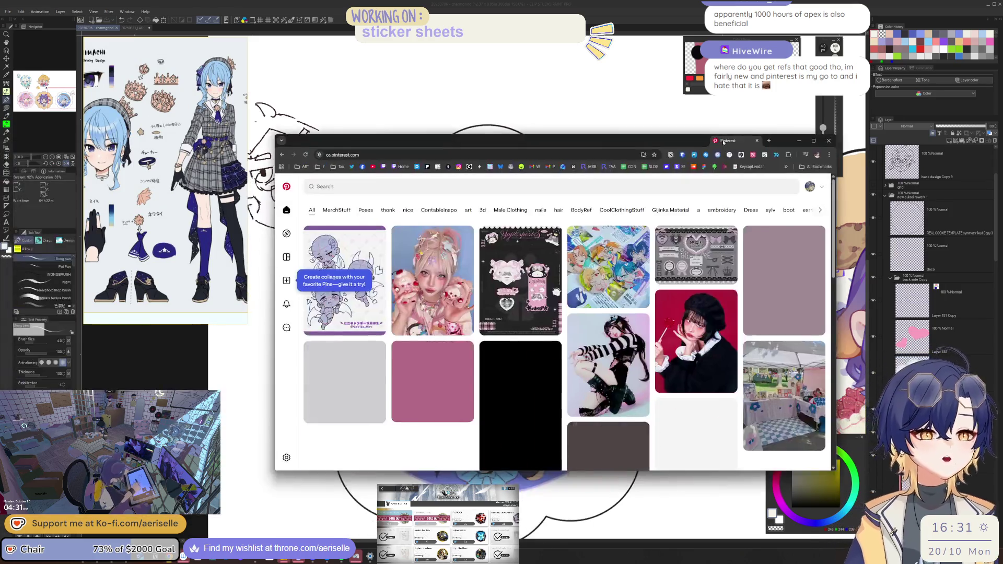
scroll(474, 372, down, 10)
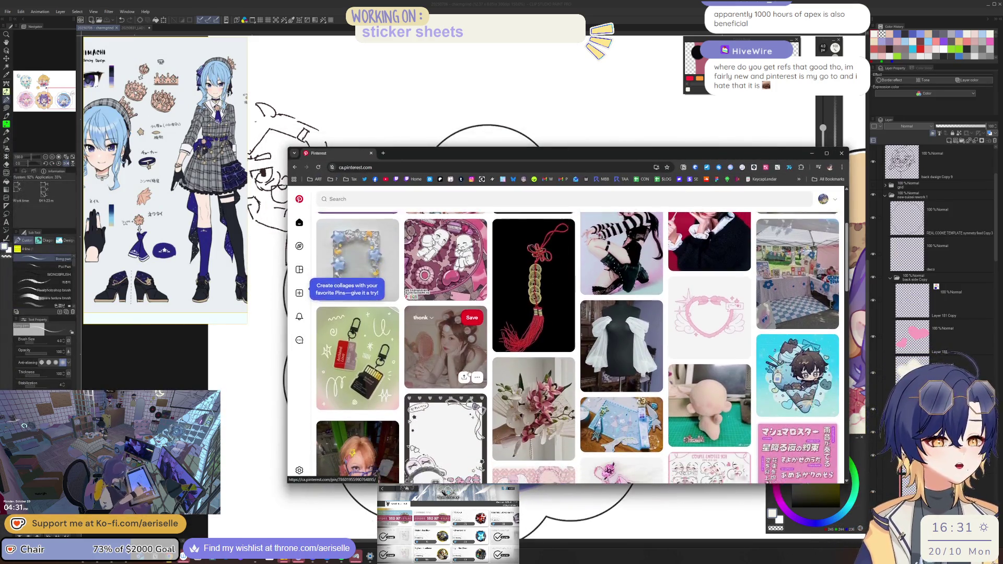
scroll(517, 380, down, 10)
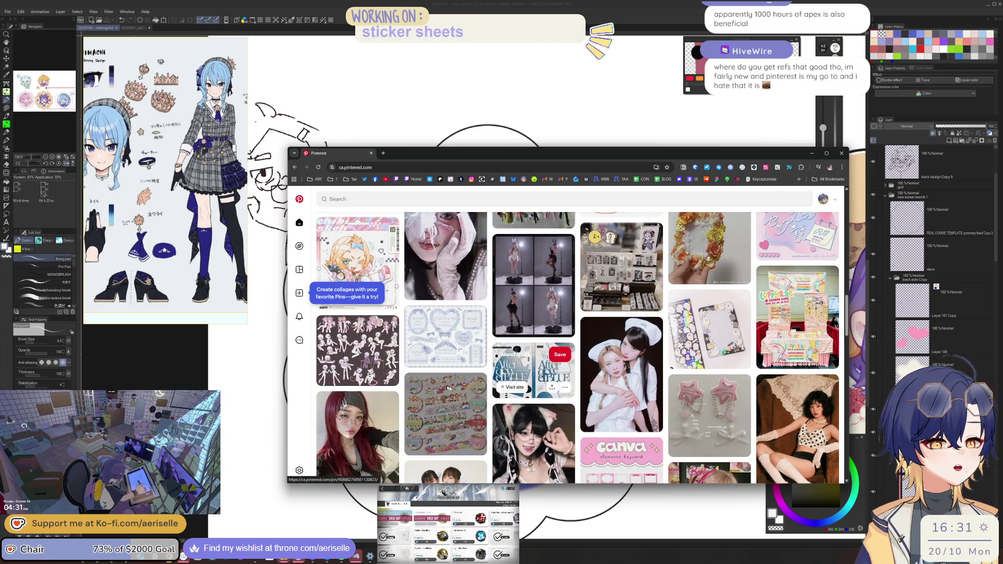
scroll(514, 431, down, 3)
scroll(514, 431, down, 5)
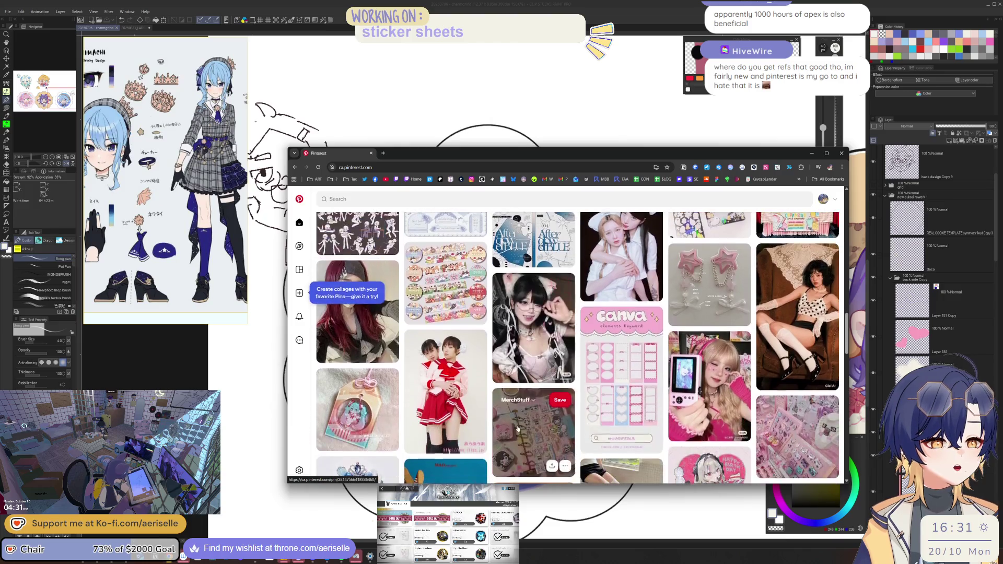
scroll(521, 424, up, 5)
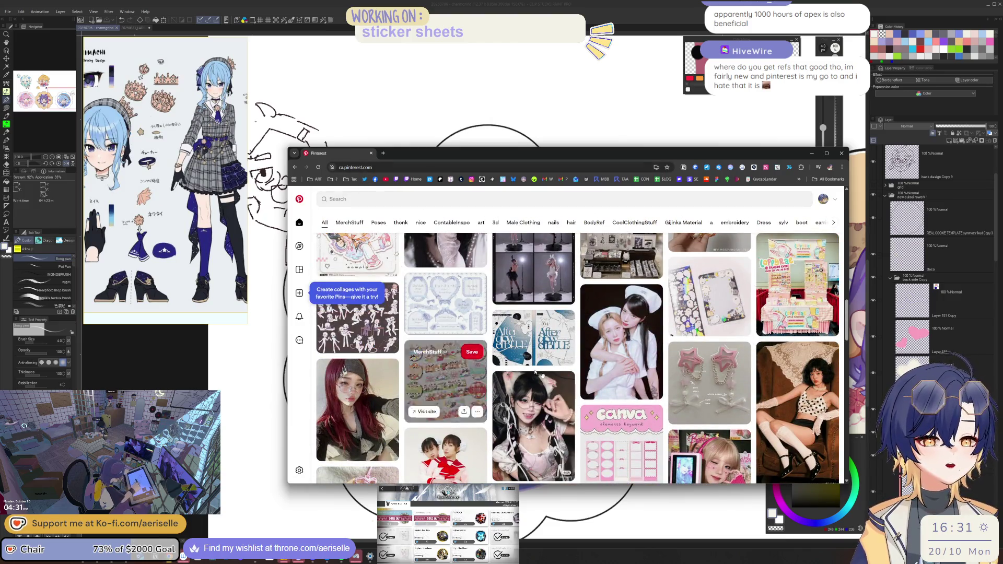
scroll(549, 324, up, 3)
scroll(778, 218, up, 10)
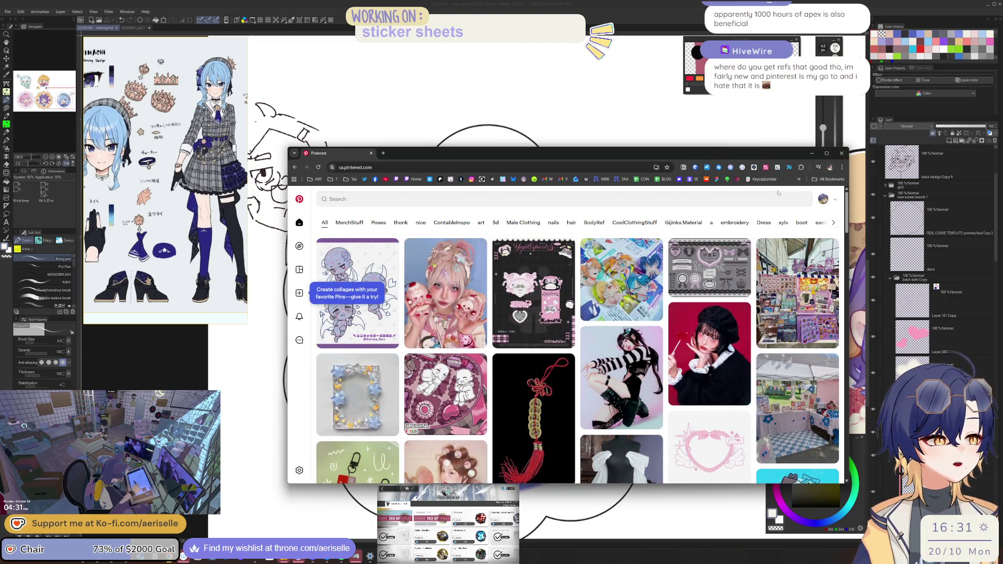
click(636, 270)
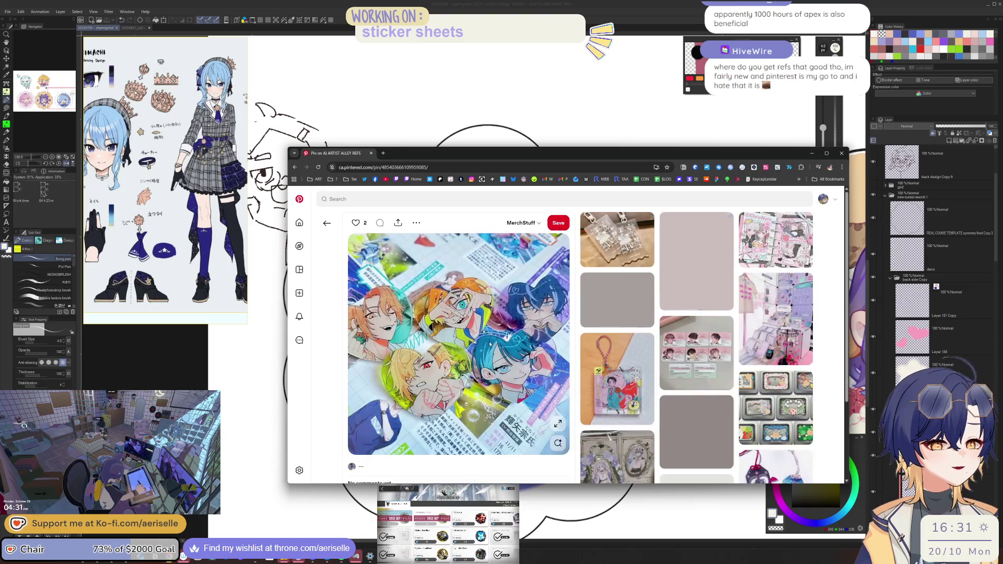
key(alt+Left)
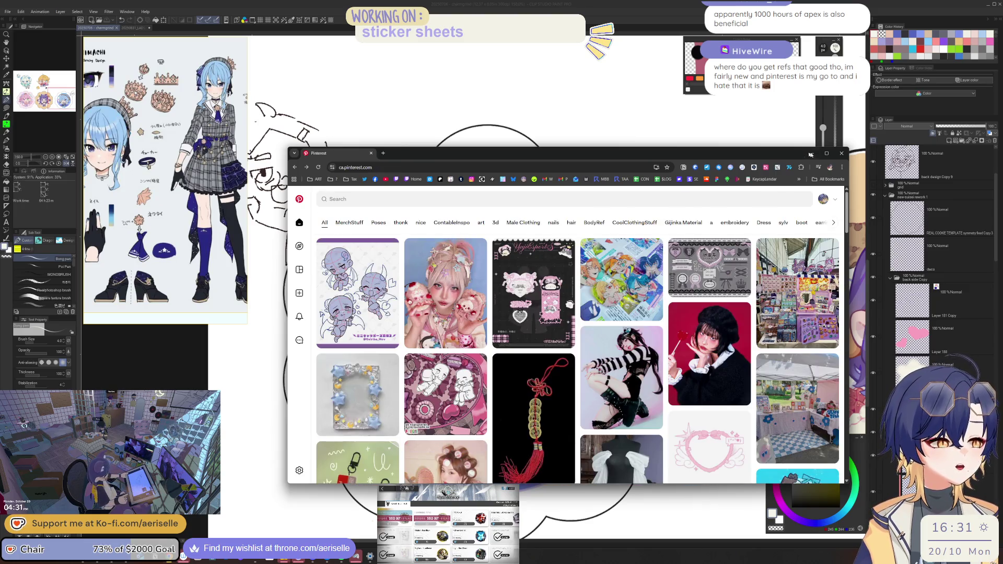
Step: Minimize Pinterest and bring up the Twitter bookmarks page, scrolling its feed
click(842, 154)
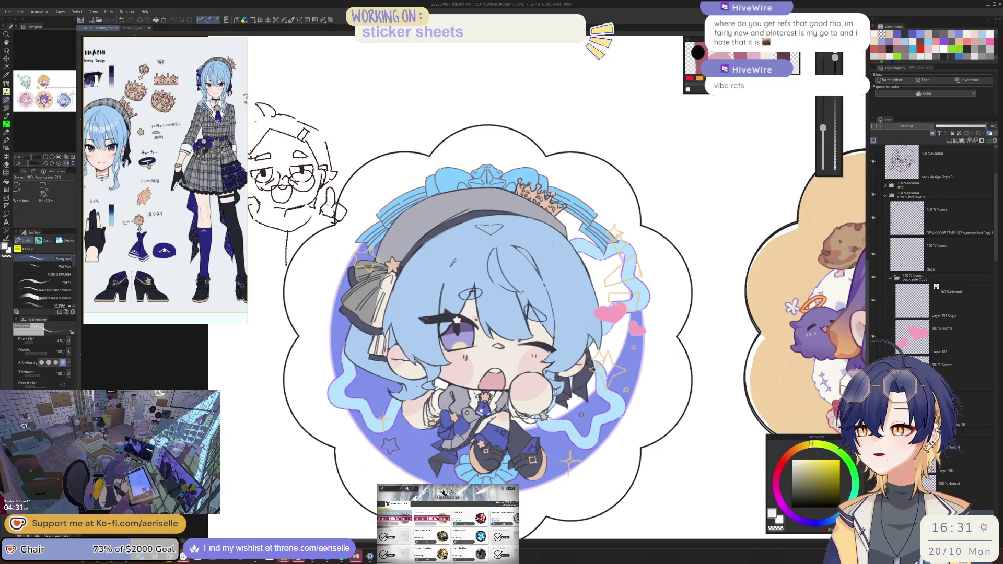
key(alt+Tab)
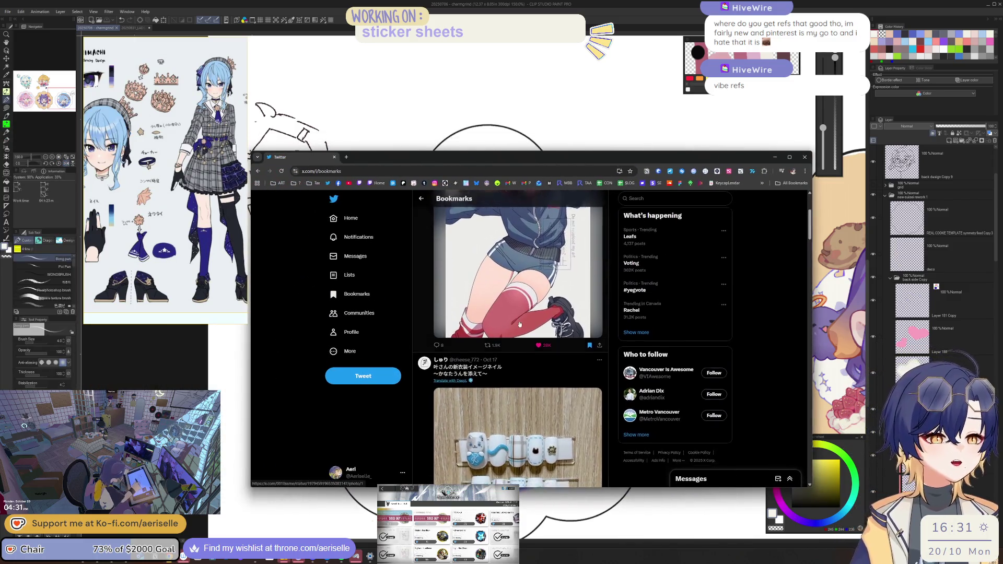
scroll(519, 324, down, 4)
scroll(519, 324, up, 2)
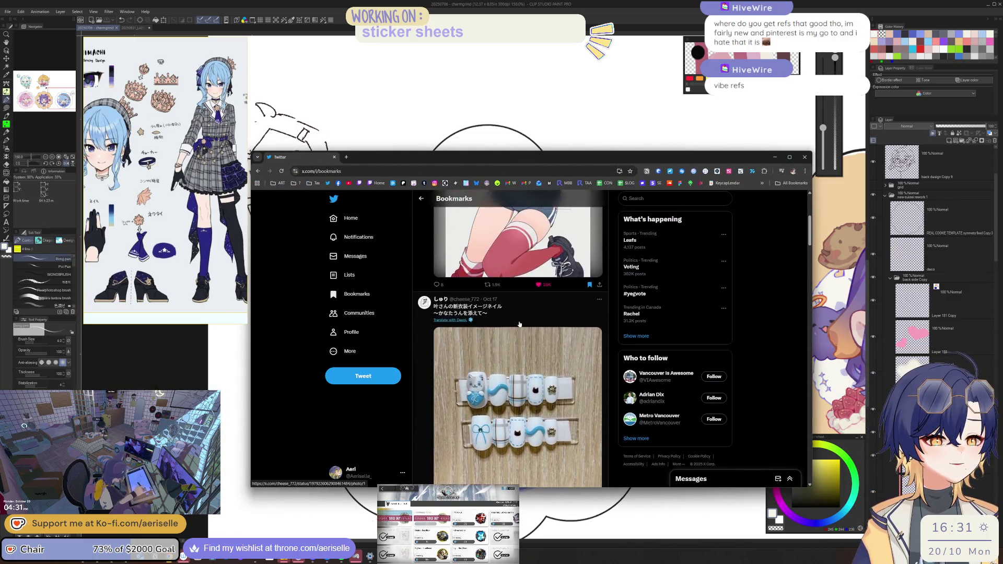
scroll(519, 325, up, 3)
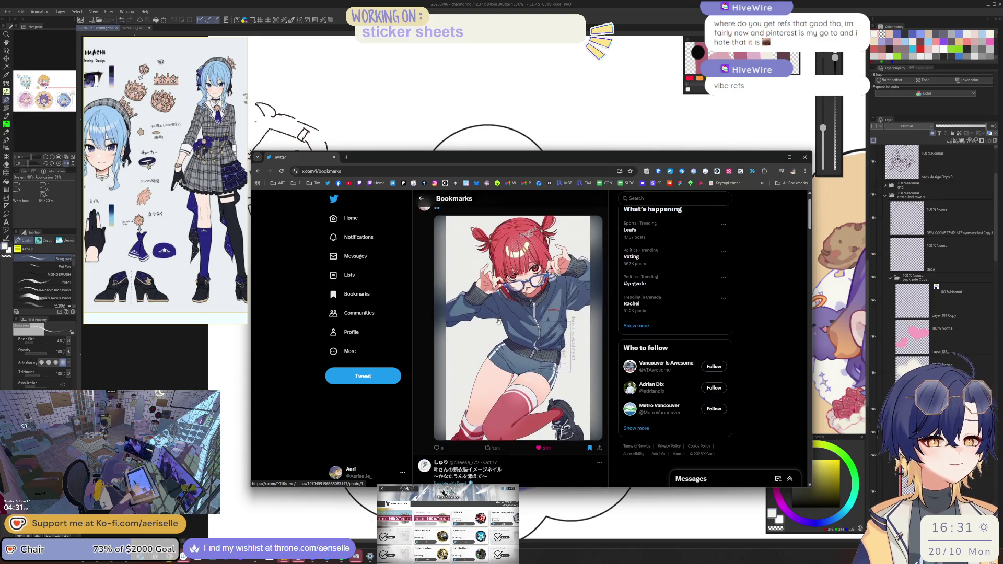
scroll(497, 322, down, 1)
scroll(498, 321, up, 1)
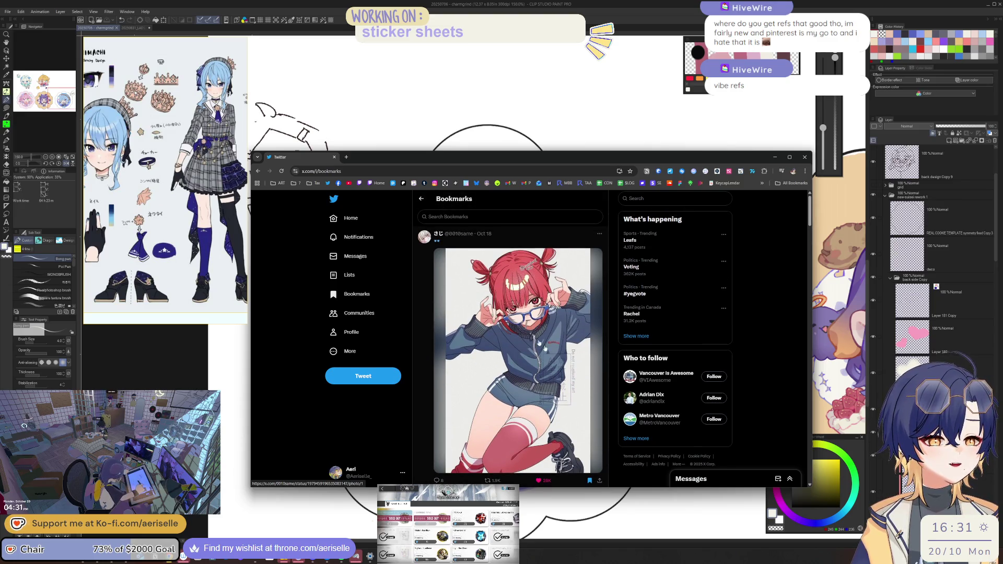
key(alt+Tab)
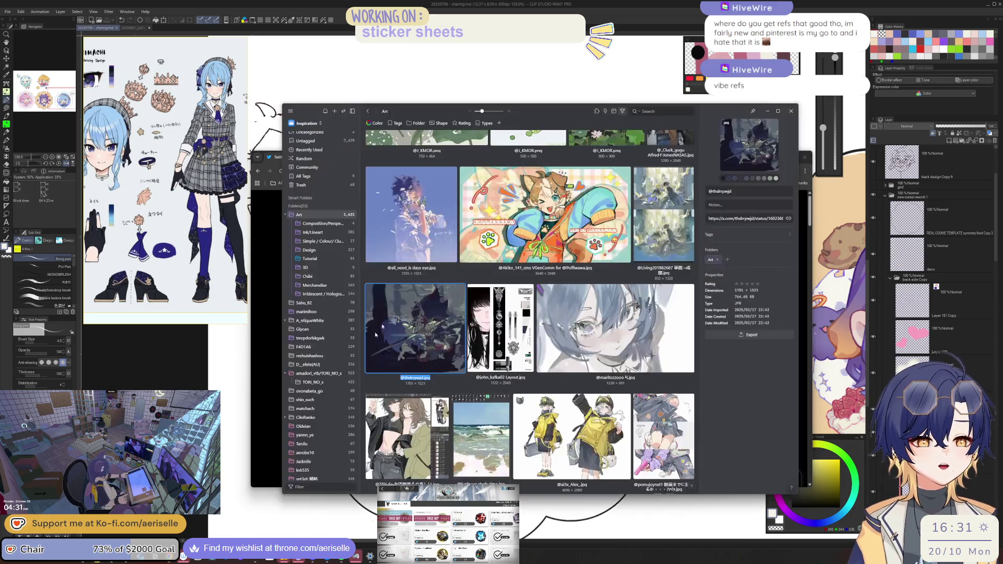
scroll(562, 361, up, 2)
scroll(562, 360, up, 10)
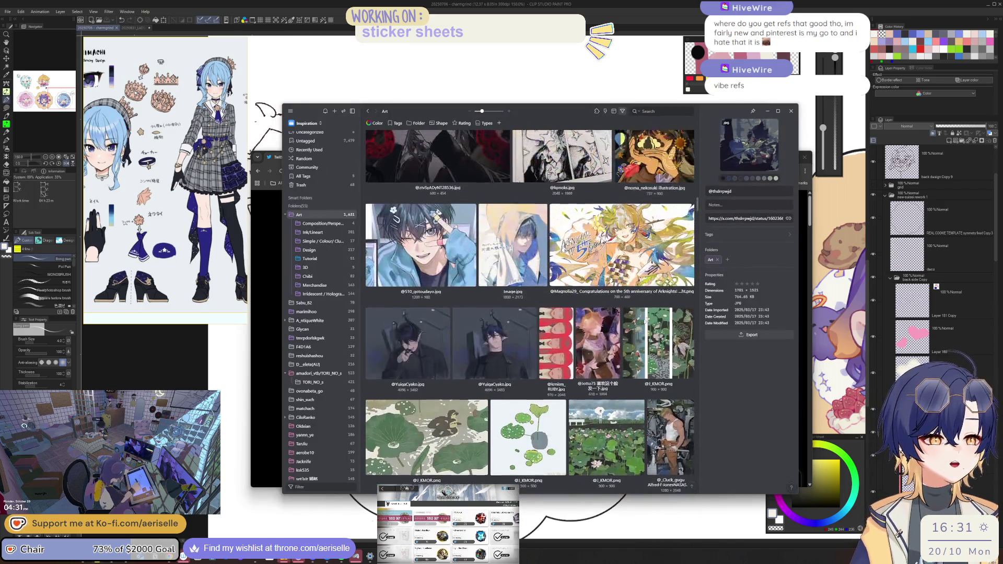
scroll(701, 195, down, 10)
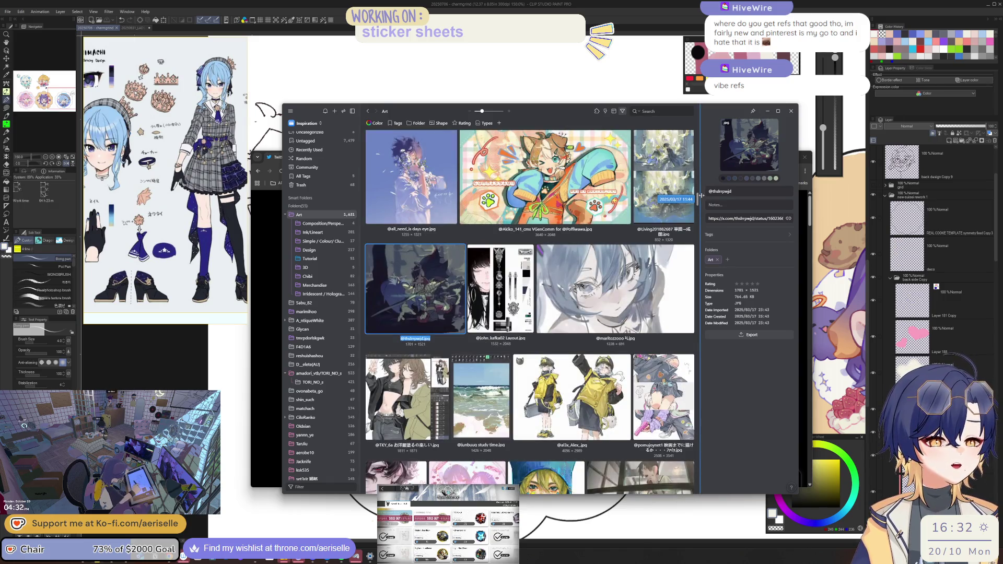
drag(703, 205, 696, 281)
scroll(425, 347, down, 5)
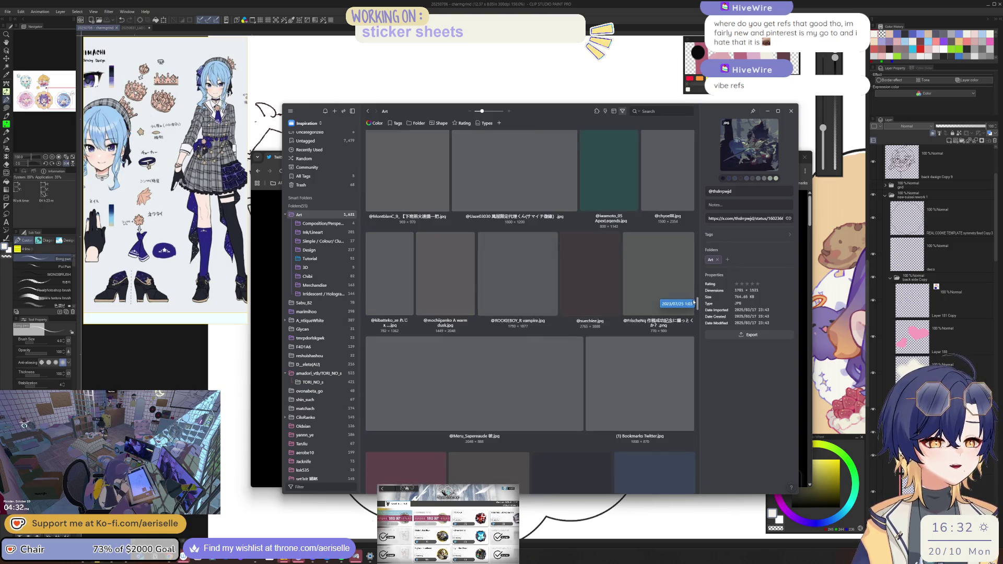
click(319, 312)
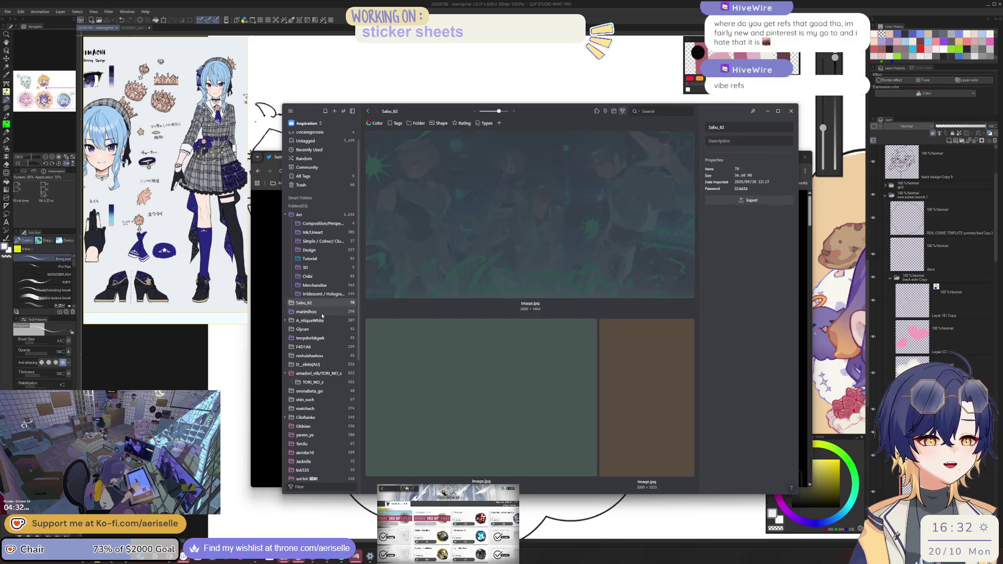
click(323, 338)
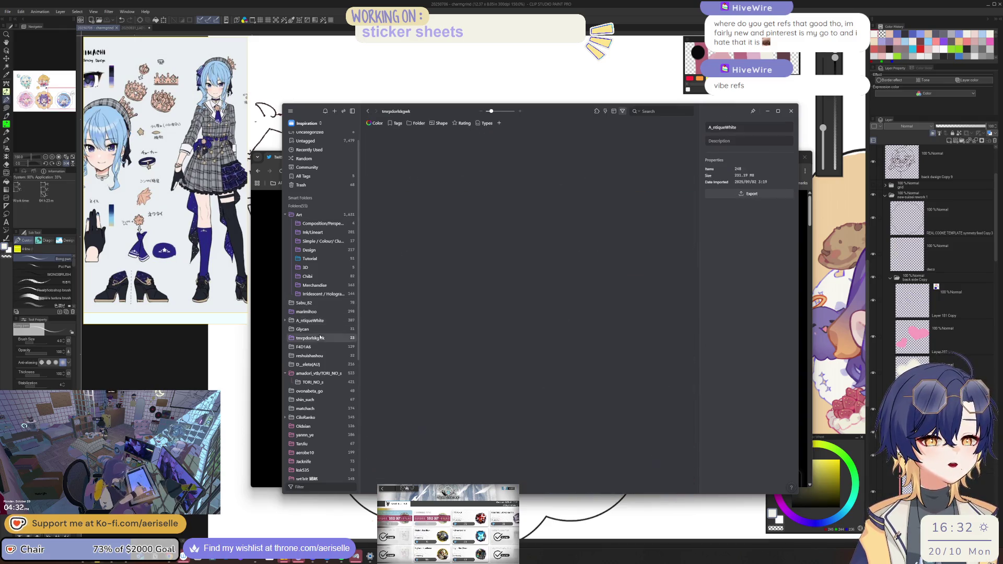
click(322, 347)
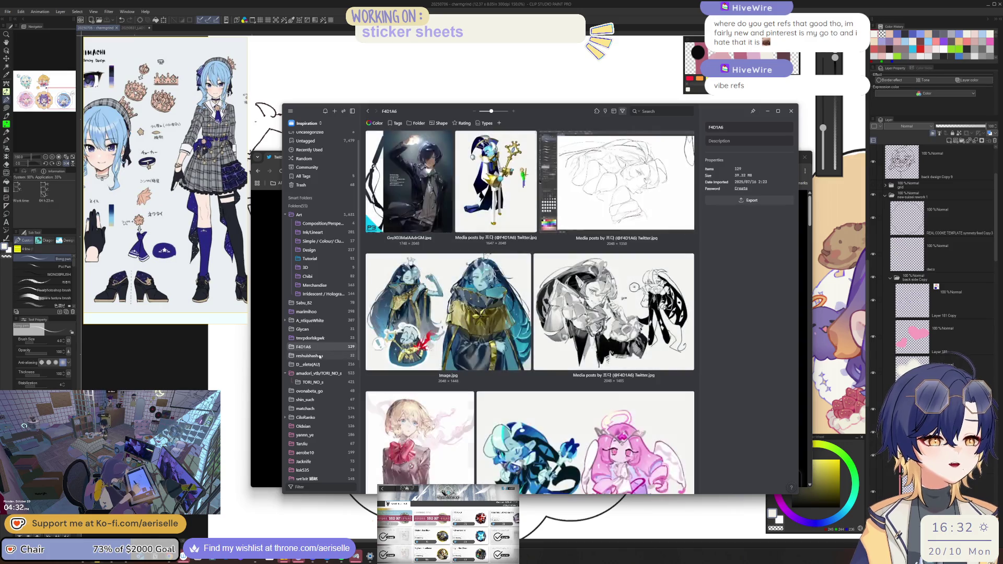
click(320, 357)
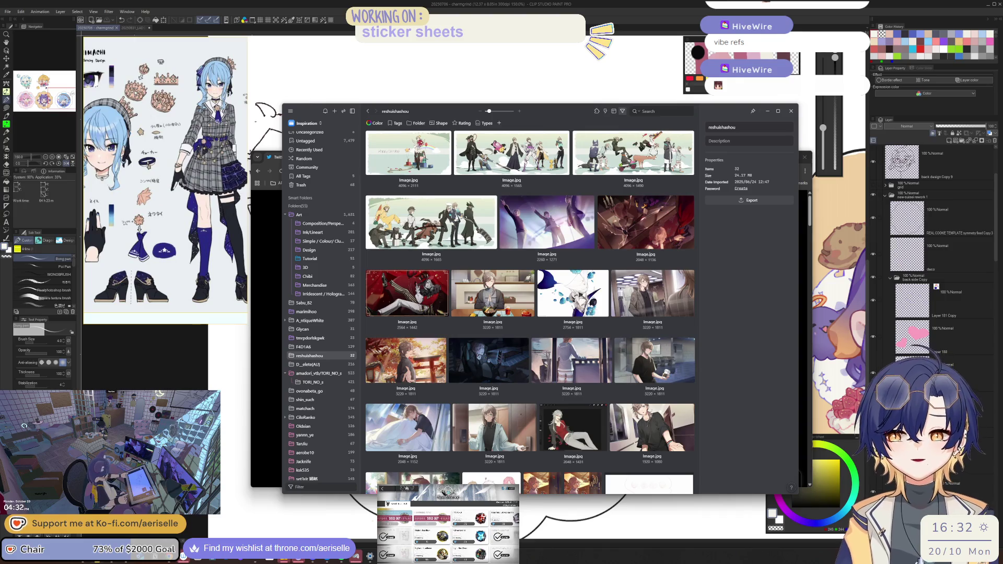
click(768, 111)
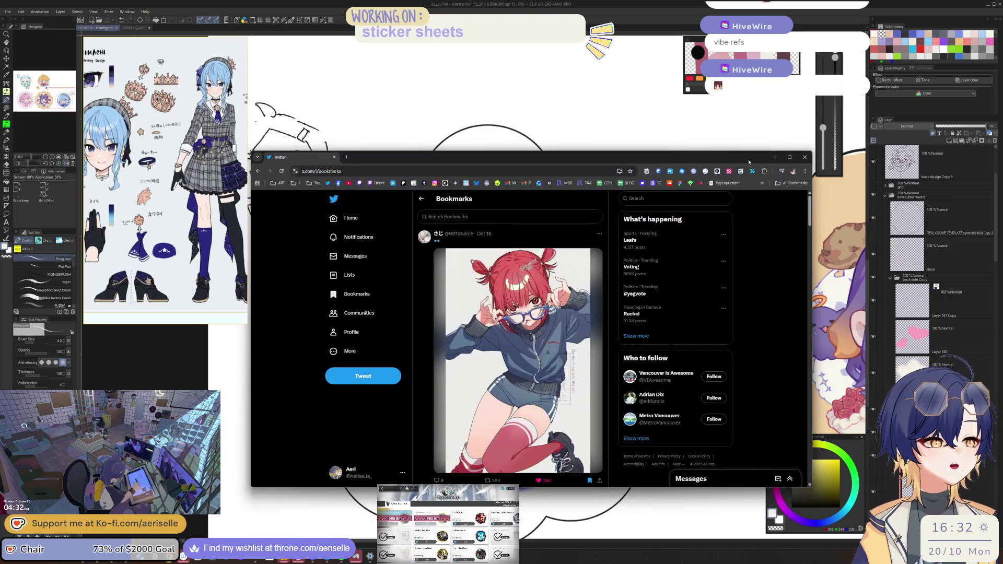
Step: Minimize the Chrome window showing Twitter bookmarks to reveal the chibi sticker canvas
click(775, 156)
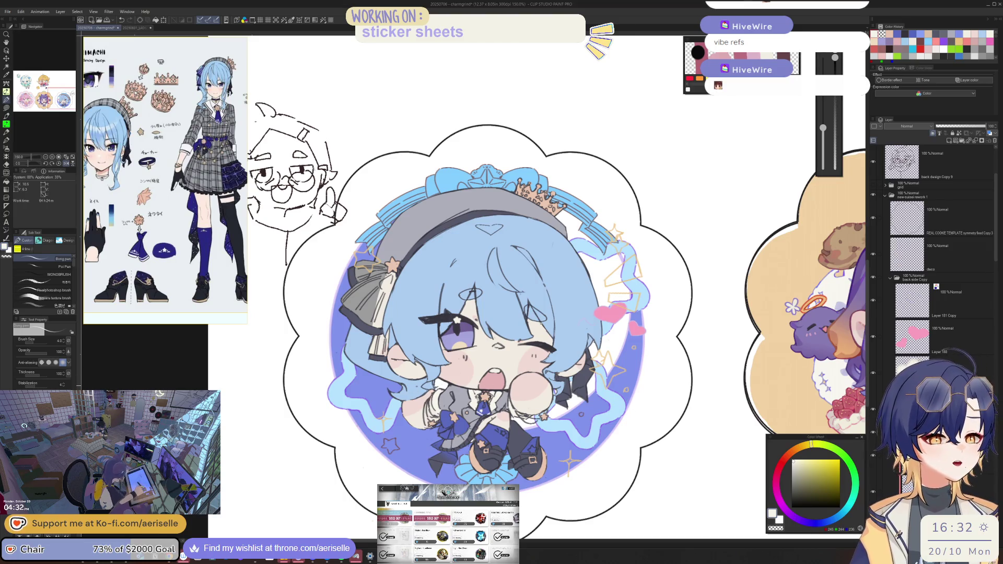
Step: Zoom in and check the chibi sticker mirrored, zoom out, then return to Twitter bookmarks
key(ctrl+plus)
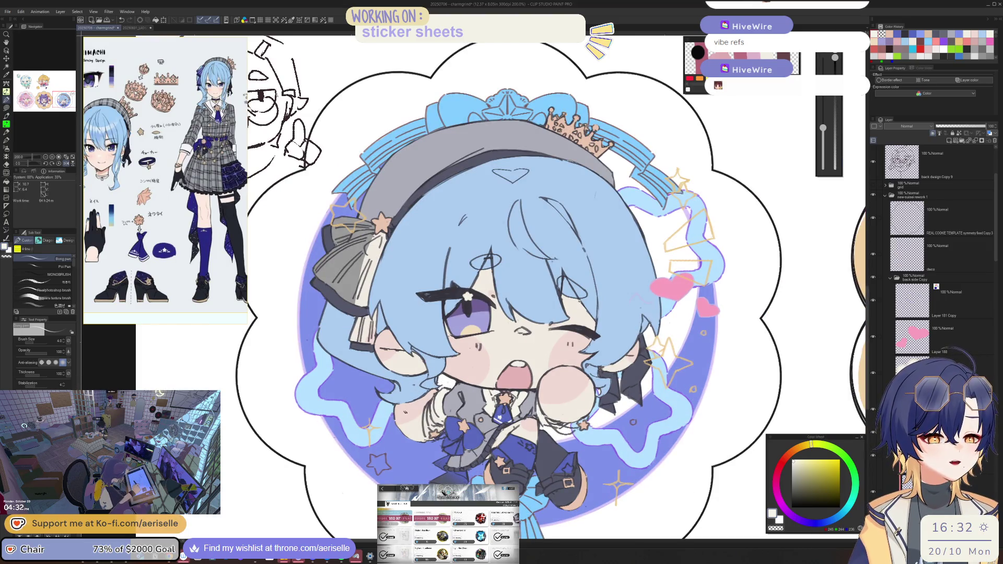
key(h)
key(ctrl+minus)
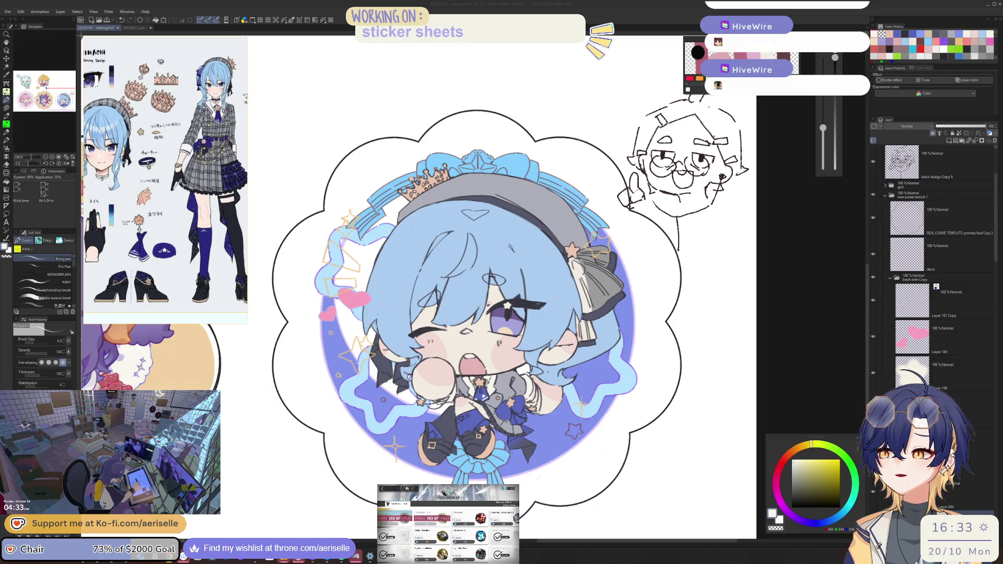
key(alt+Tab)
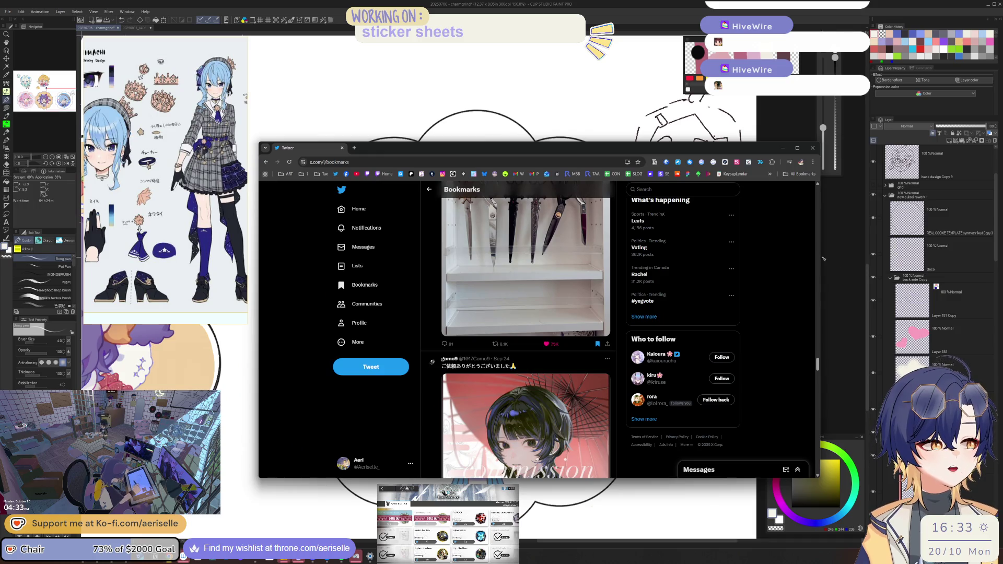
Step: Narrow the Chrome window and scroll through the saved reference posts in Twitter bookmarks
mouse_move(820, 258)
mouse_down()
mouse_move(664, 292)
mouse_move(575, 290)
mouse_up()
scroll(502, 274, down, 15)
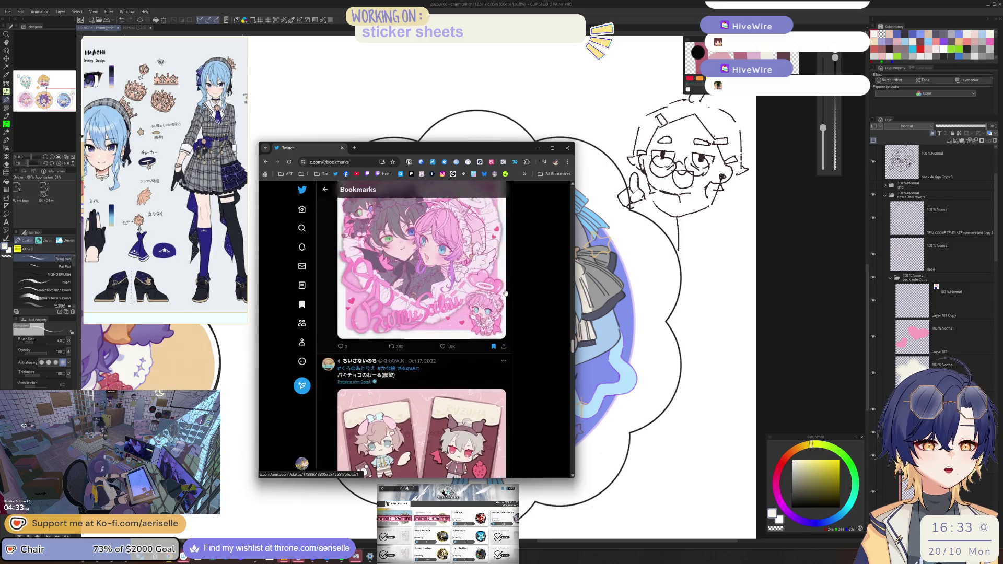
scroll(513, 317, down, 15)
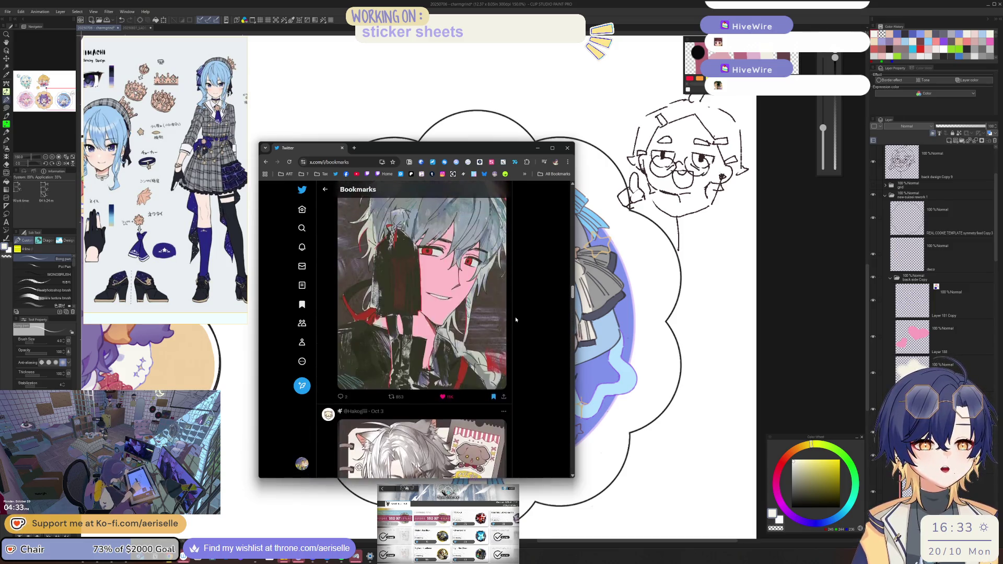
scroll(518, 322, down, 15)
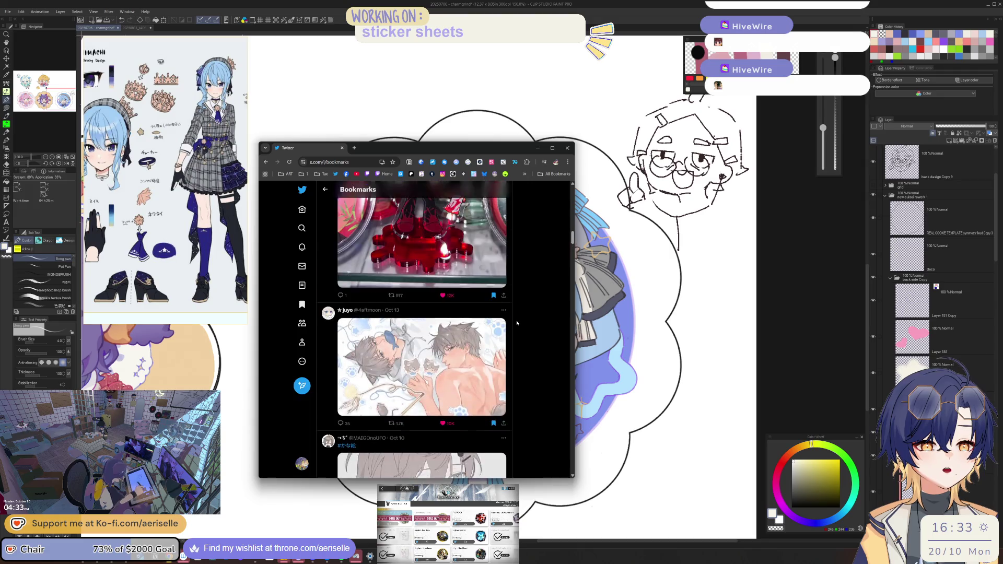
scroll(517, 318, up, 3)
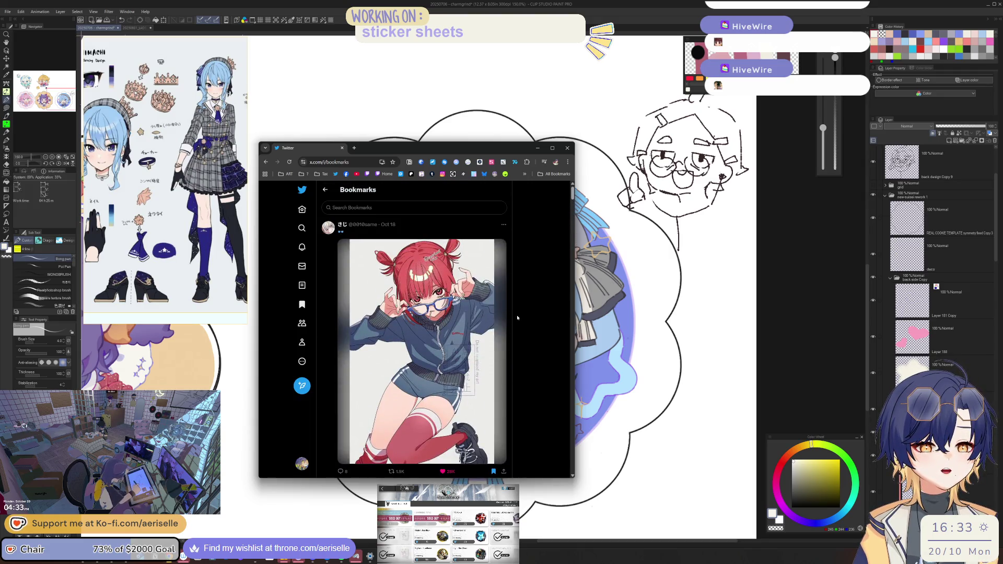
scroll(534, 319, down, 5)
scroll(534, 320, down, 15)
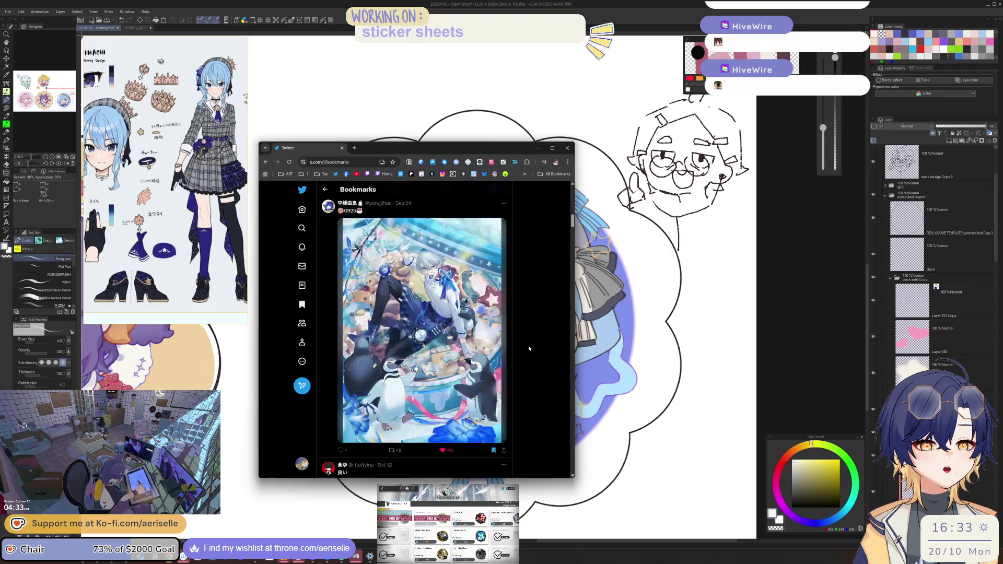
scroll(532, 358, down, 5)
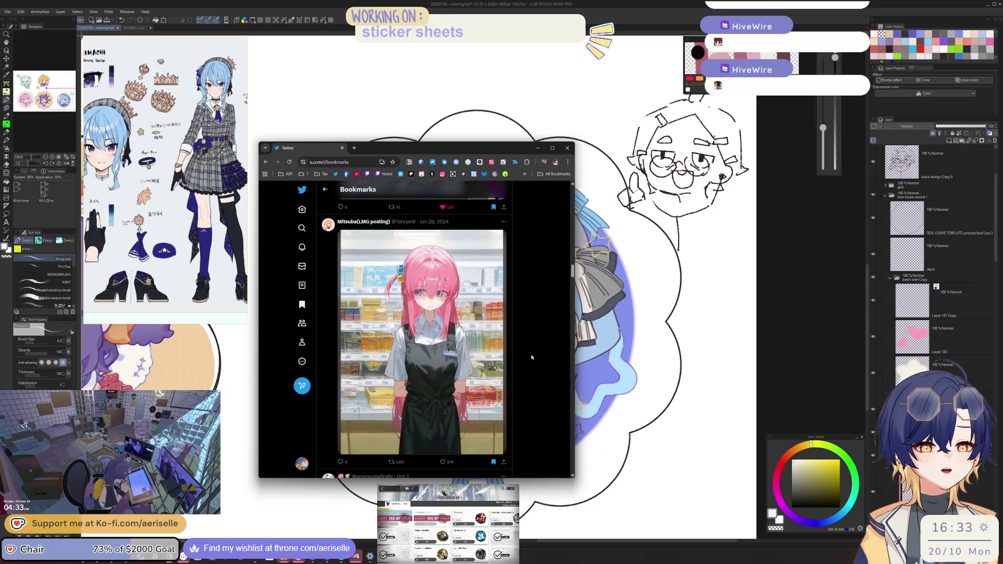
scroll(531, 357, down, 5)
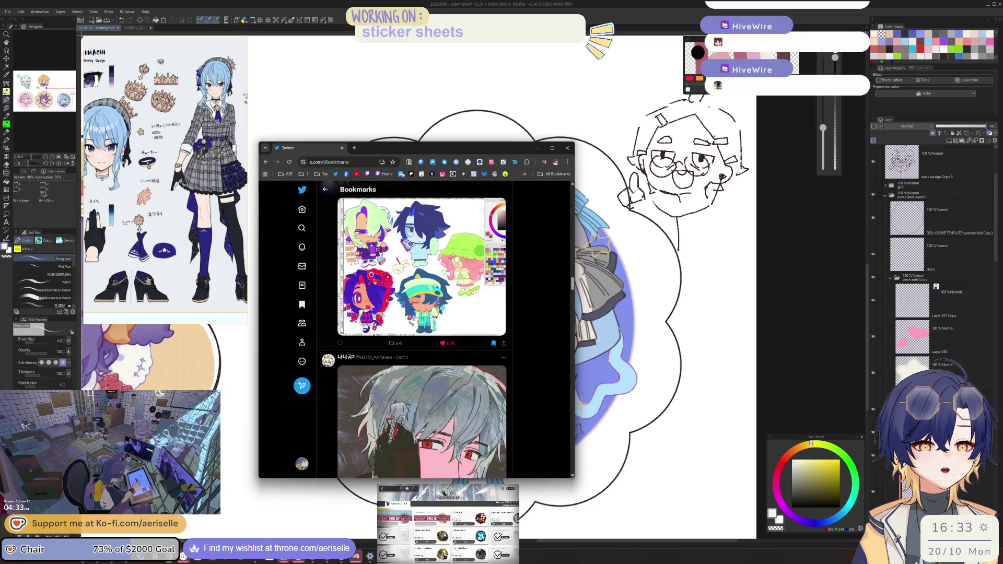
scroll(519, 332, down, 2)
scroll(519, 333, down, 10)
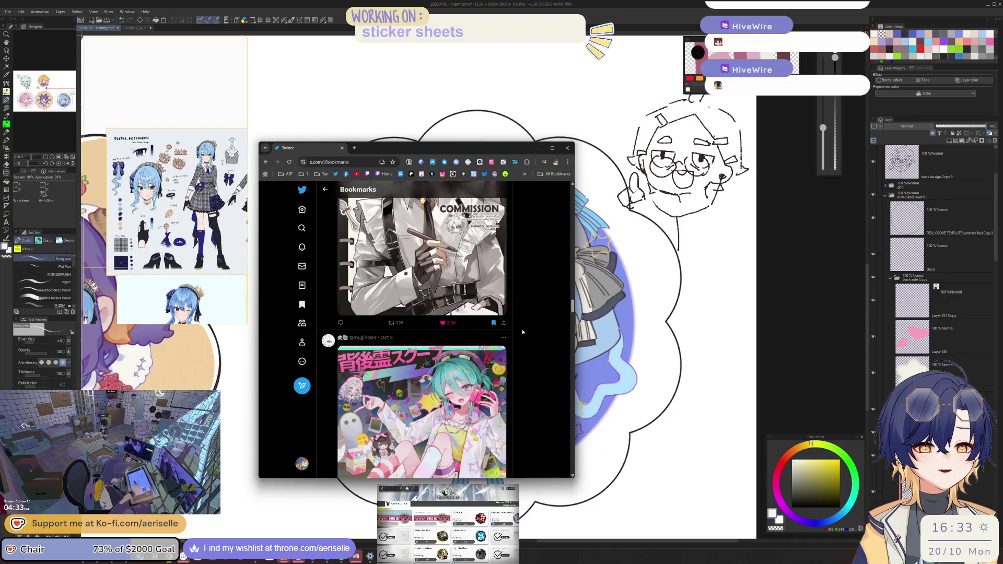
scroll(519, 326, down, 3)
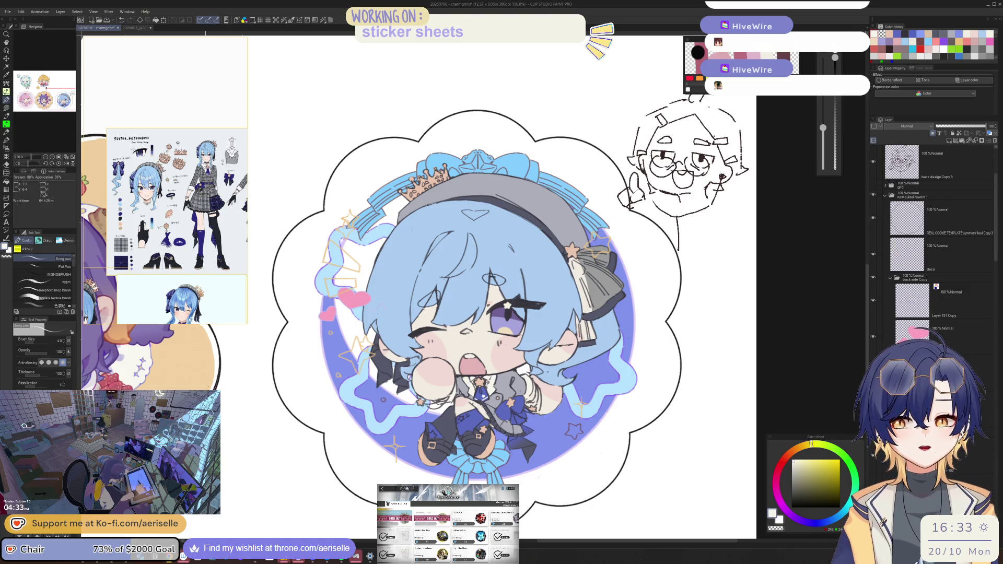
Step: Mirror the view back, select Layer 202, and lasso-fill along the bow's left edge
scroll(173, 266, up, 3)
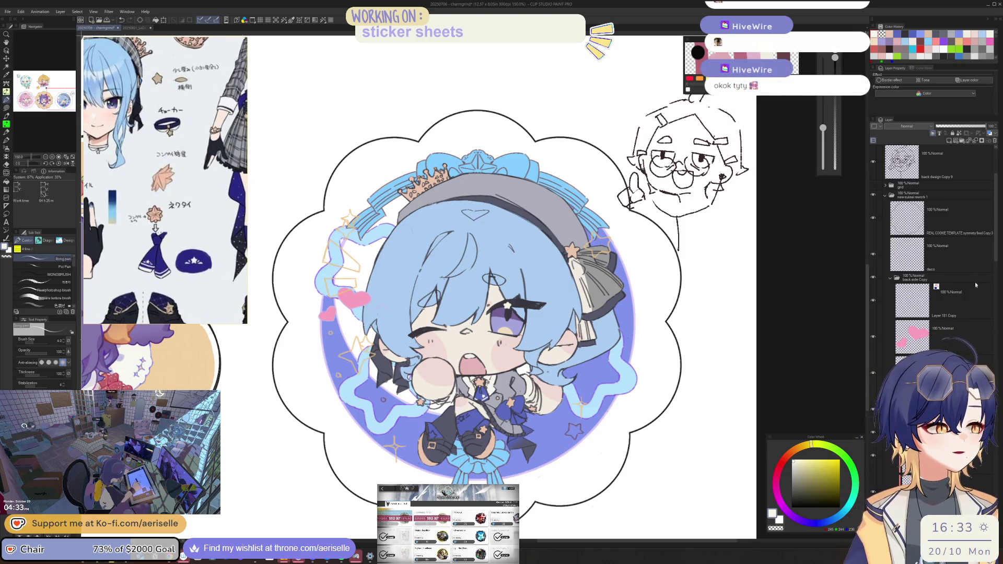
scroll(998, 256, down, 5)
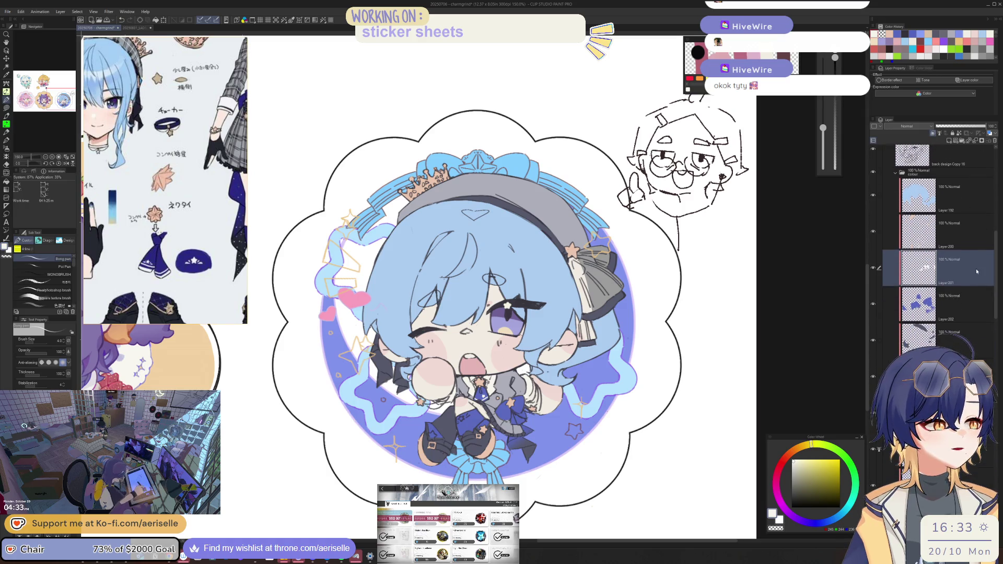
key(h)
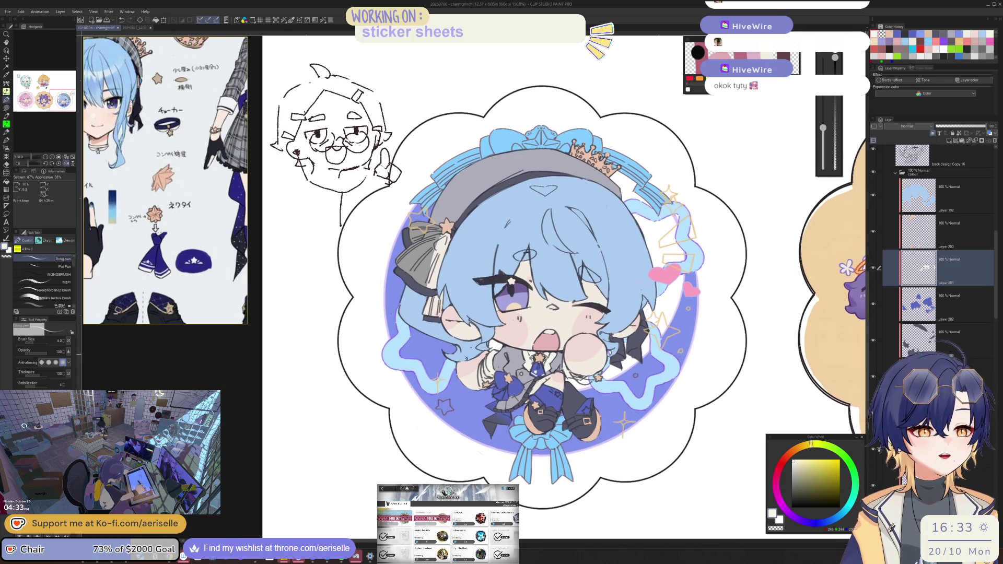
scroll(521, 383, up, 1)
ctrl+click(521, 383)
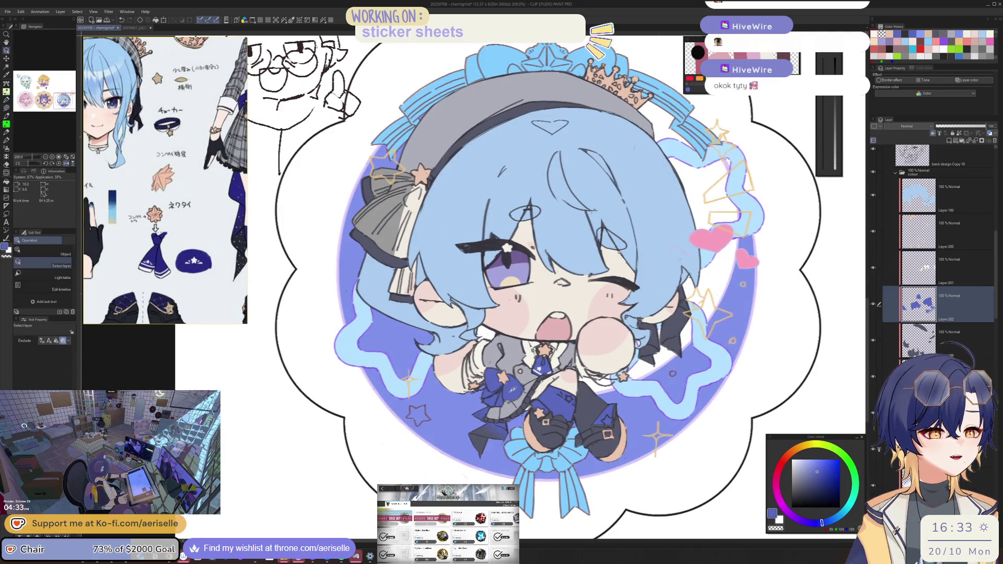
scroll(521, 383, up, 2)
key(u)
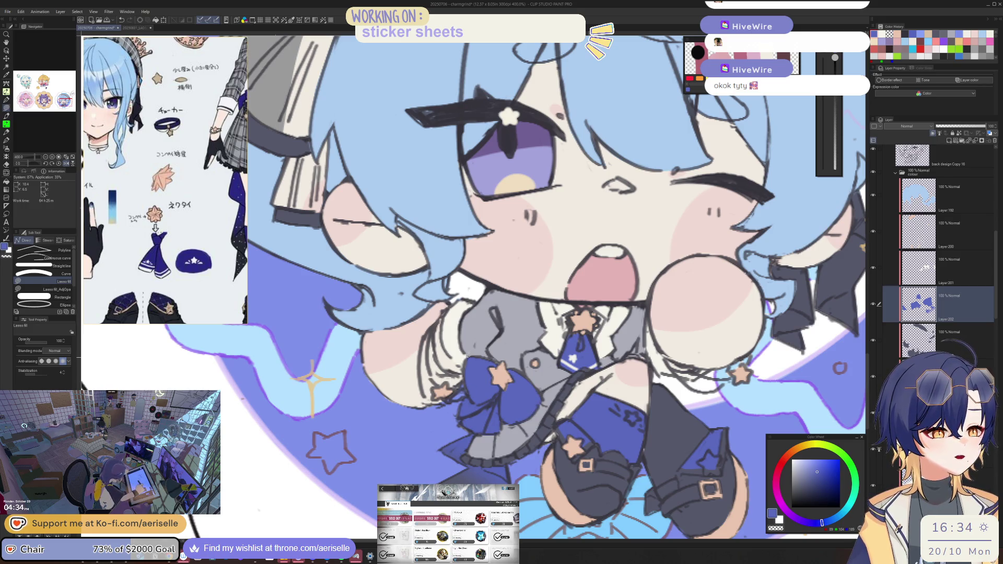
mouse_move(473, 390)
mouse_down()
mouse_move(483, 408)
mouse_move(462, 418)
mouse_move(461, 400)
mouse_move(459, 416)
mouse_move(472, 418)
mouse_up()
Step: Select the back design Copy 16 layer and enlarge the eraser to size 6 for cleanup
key(e)
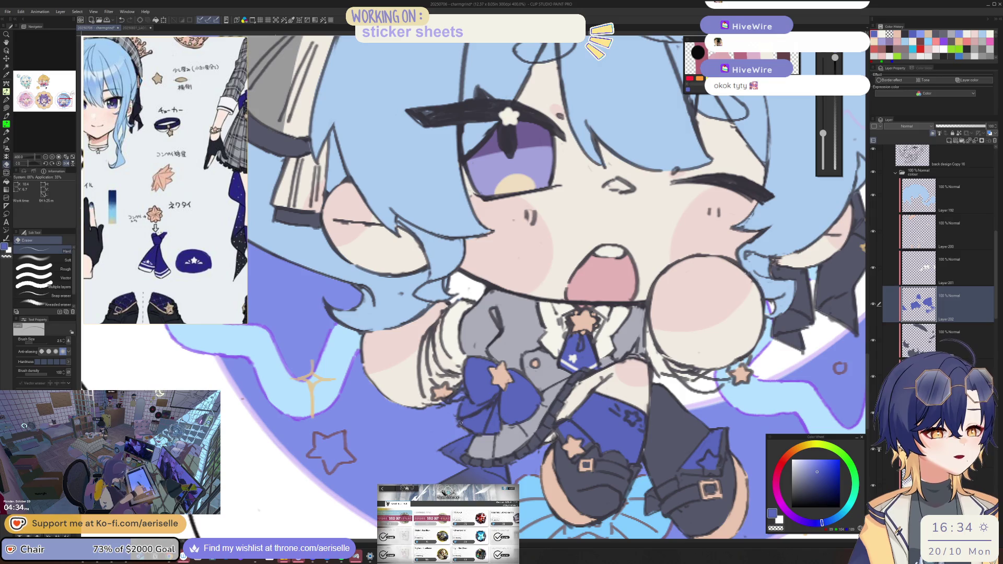
ctrl+shift+click(461, 418)
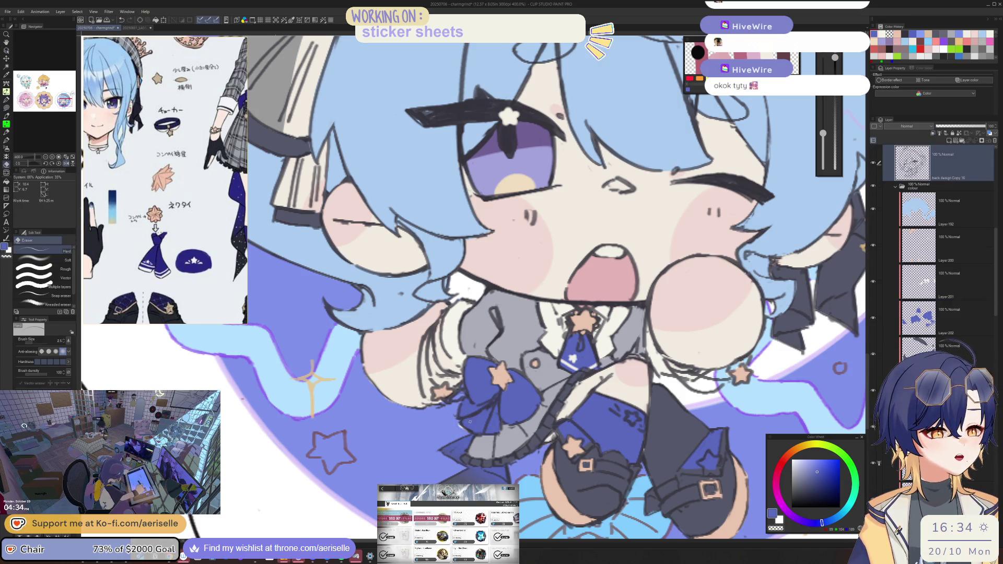
scroll(987, 315, down, 10)
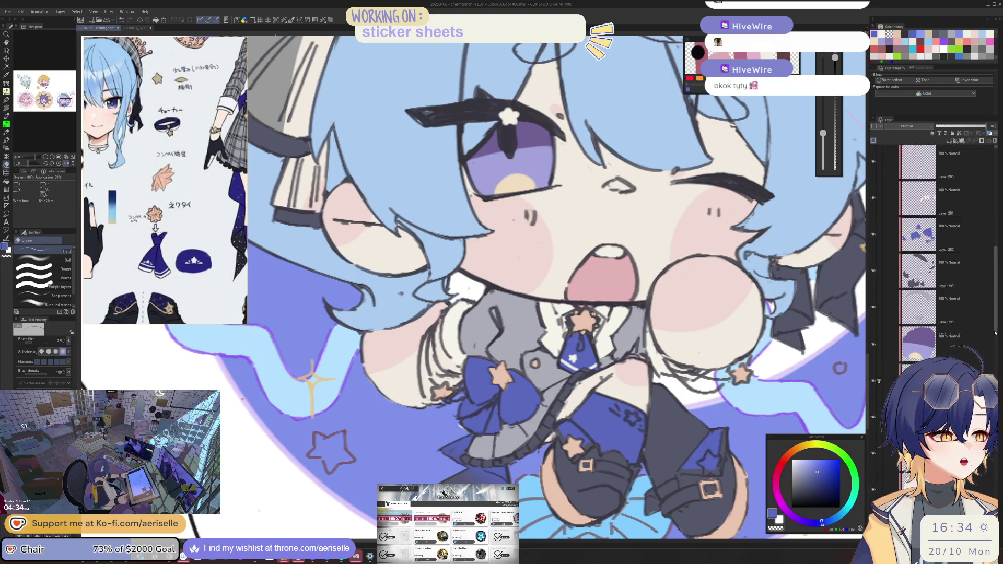
key(bracketright)
key(bracketright)
key(h)
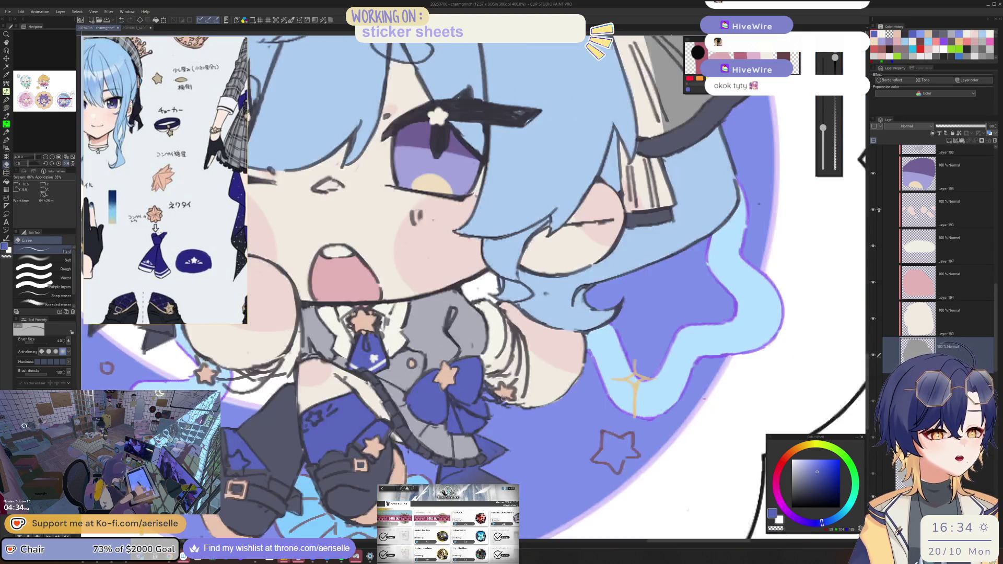
key(o)
click(940, 163)
key(e)
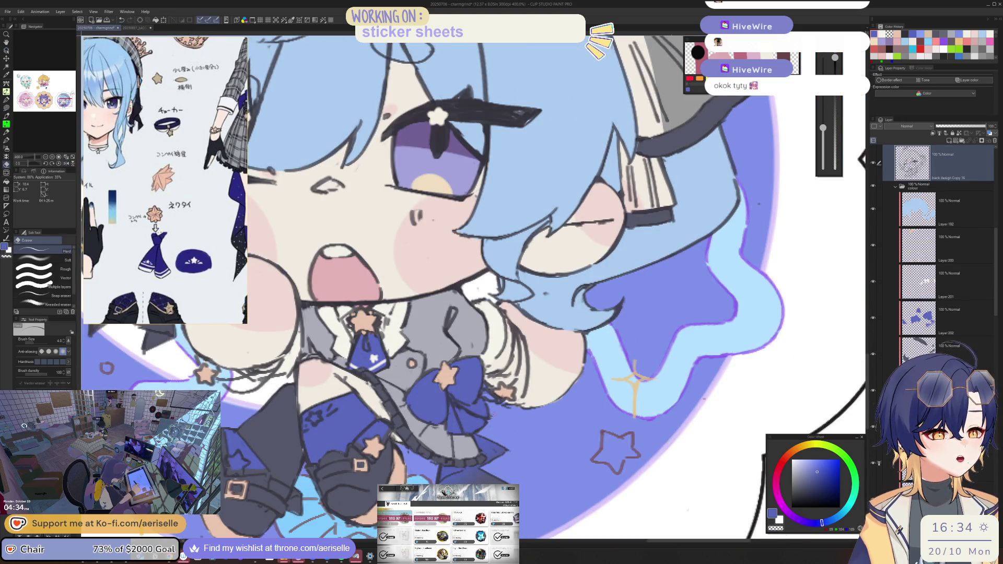
key(bracketright)
key(bracketright)
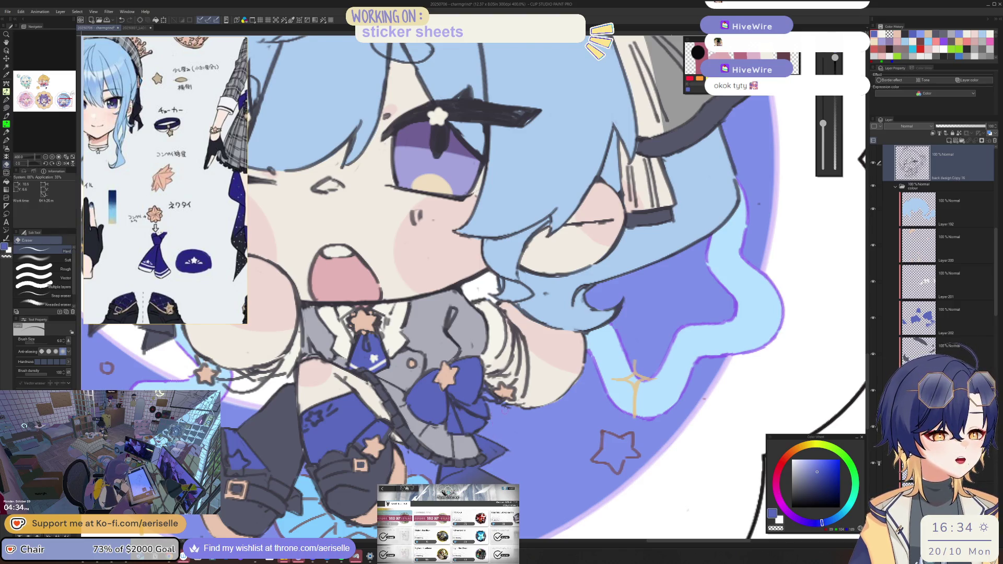
scroll(508, 355, down, 5)
scroll(508, 355, up, 5)
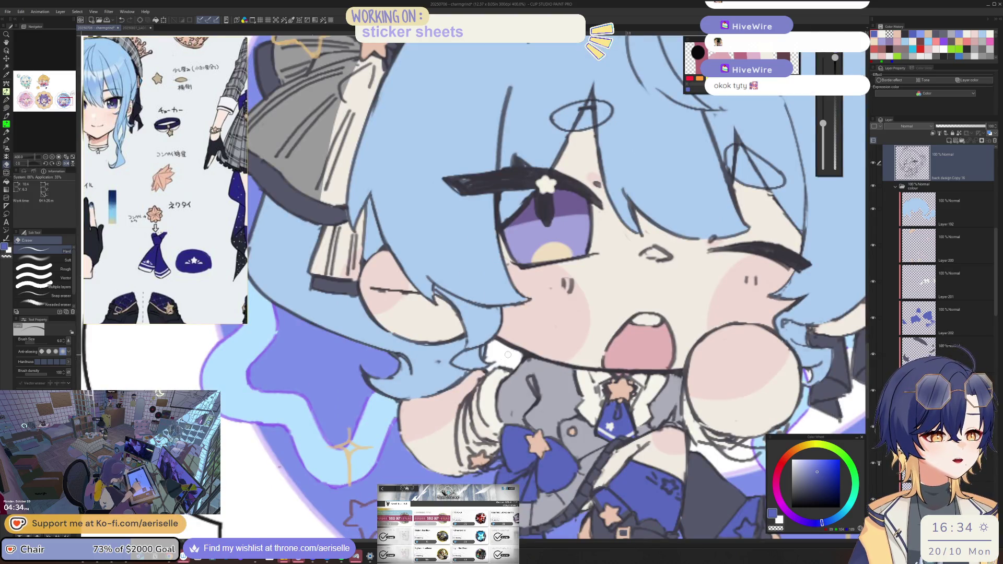
scroll(506, 354, up, 3)
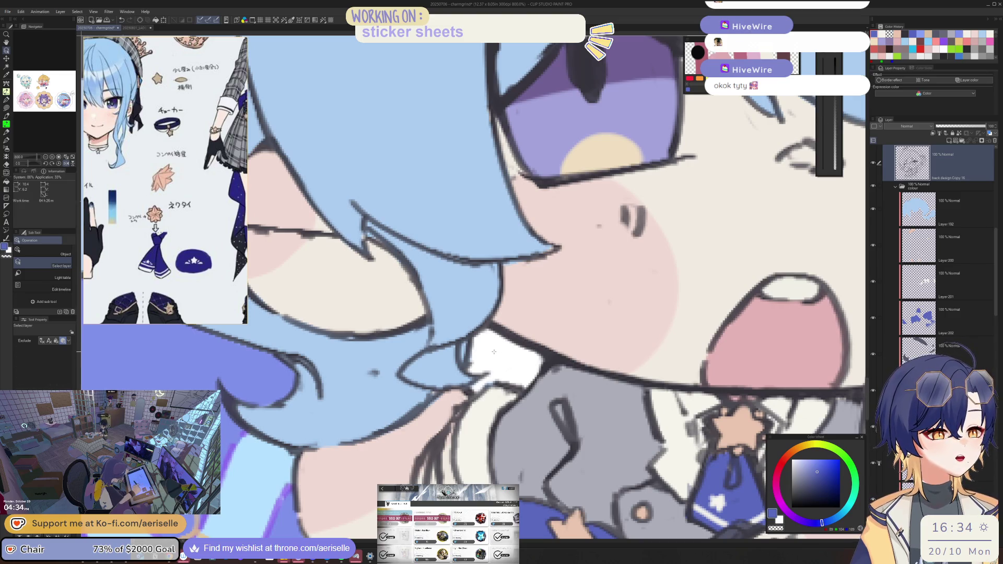
key(e)
scroll(497, 361, down, 10)
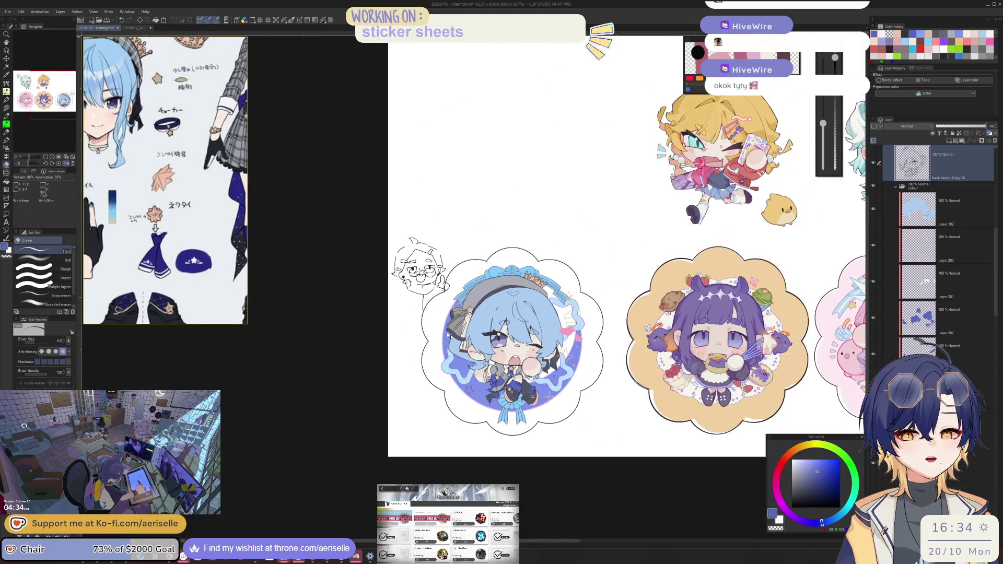
scroll(505, 378, up, 4)
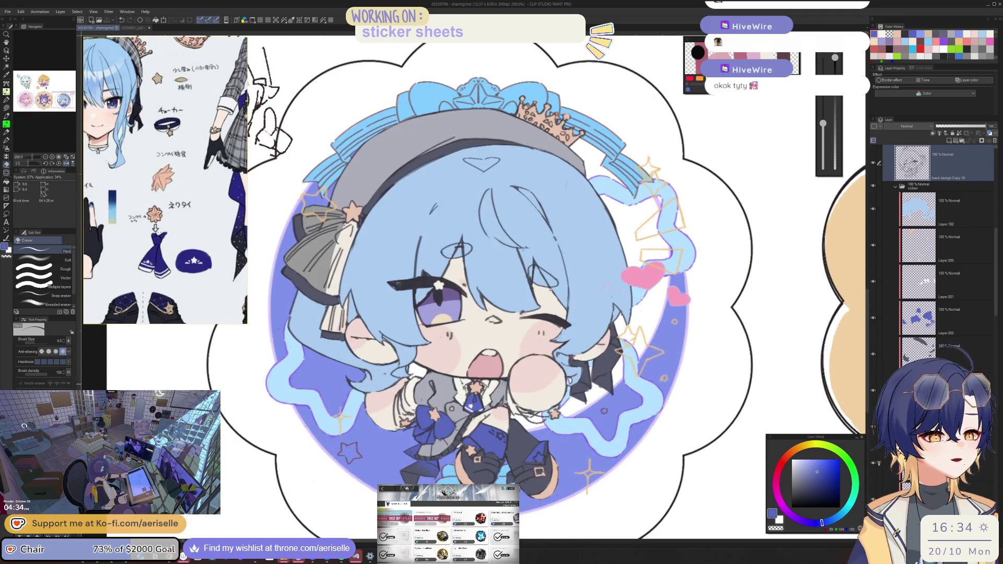
scroll(505, 378, up, 2)
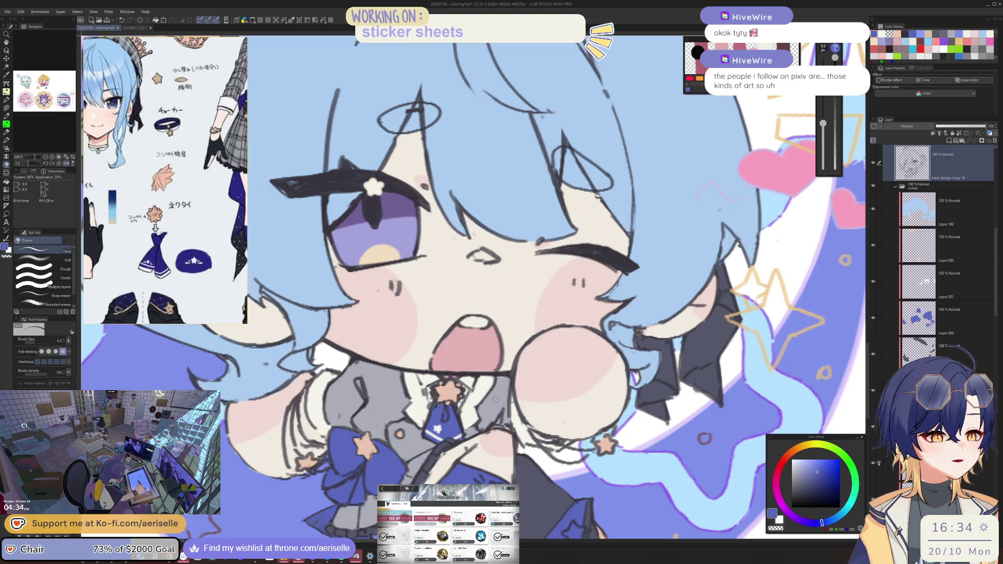
key(bracketleft)
key(bracketleft)
key(bracketleft)
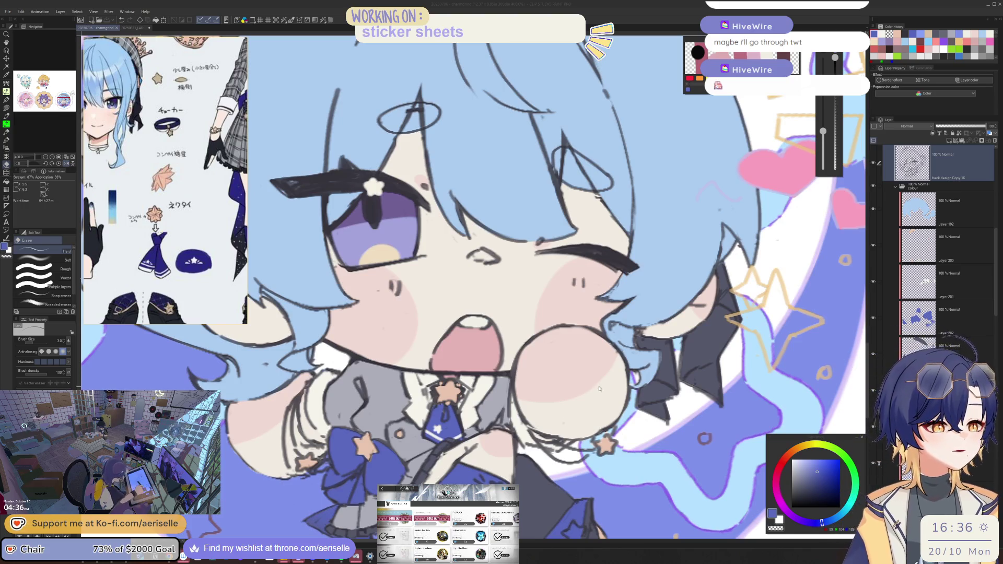
Step: Pick Layer 200 with its peach colour and lasso-fill a peach star on the outfit
scroll(600, 388, down, 3)
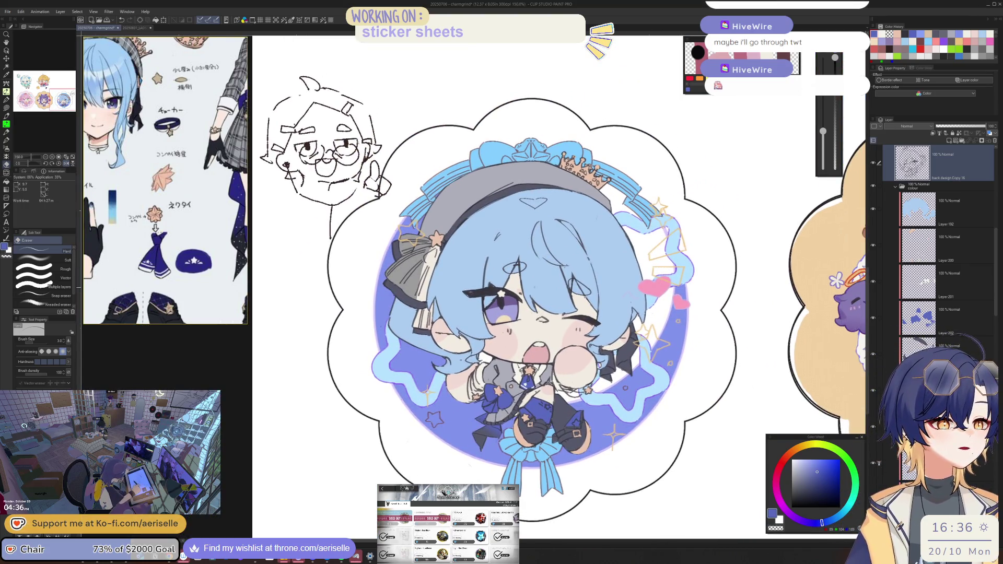
scroll(272, 120, down, 1)
scroll(189, 182, down, 3)
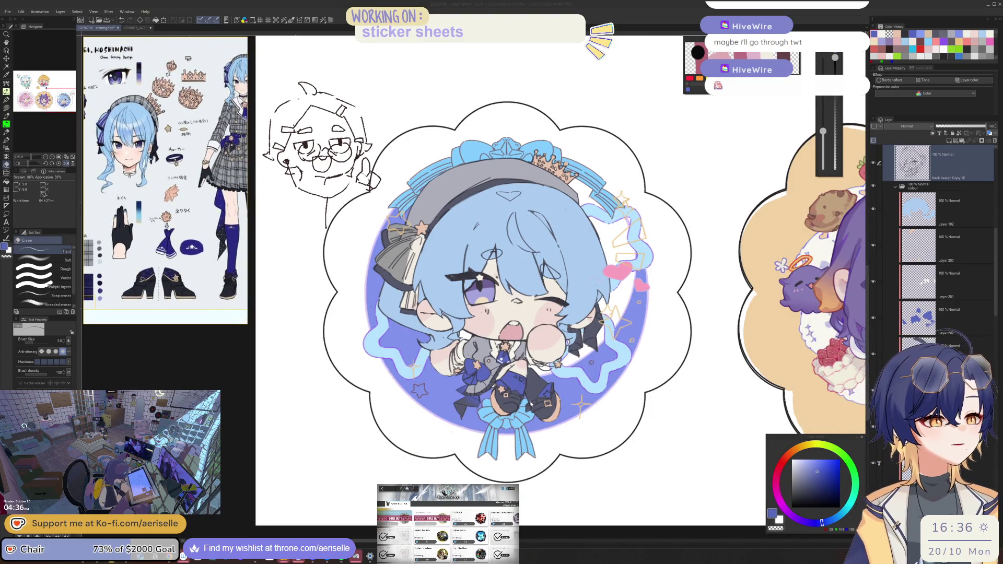
scroll(511, 392, up, 2)
key(o)
scroll(512, 391, up, 2)
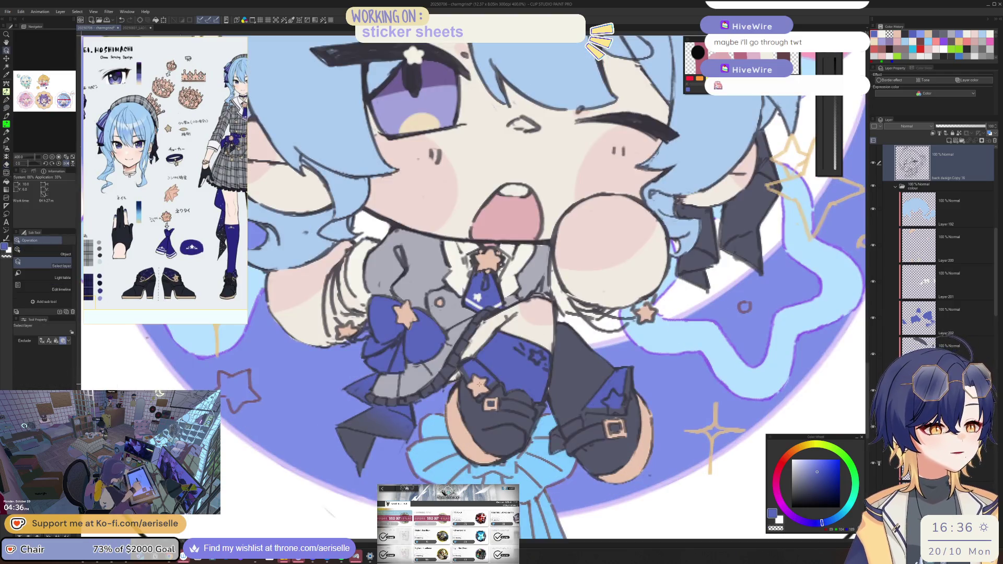
click(479, 384)
scroll(679, 397, up, 1)
scroll(679, 397, up, 1)
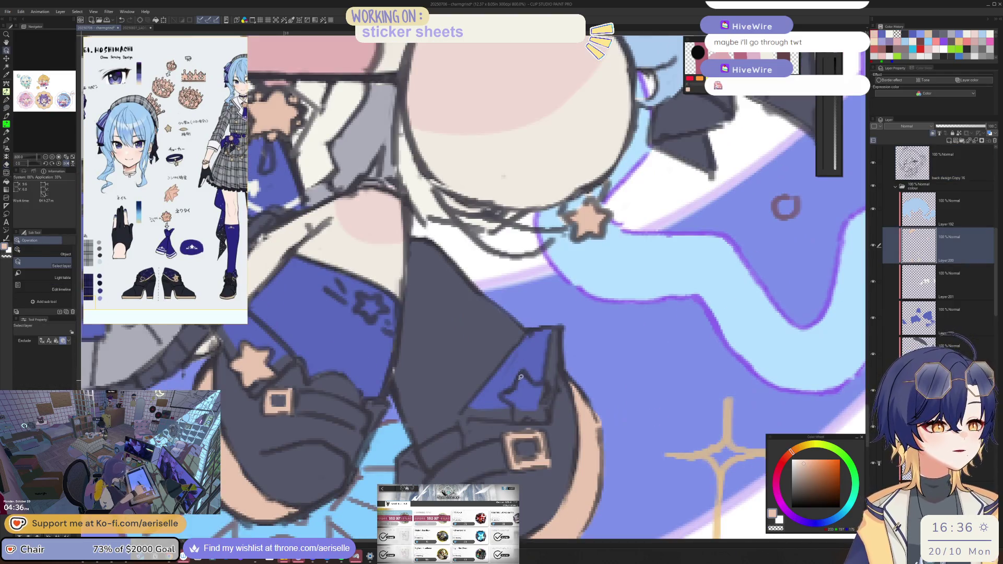
key(u)
mouse_move(514, 403)
mouse_down()
mouse_move(516, 416)
mouse_move(546, 419)
mouse_move(551, 386)
mouse_move(522, 371)
mouse_up()
Step: Lasso-fill the gap on the leg with skin colour and zoom out to the whole sticker
scroll(572, 400, down, 5)
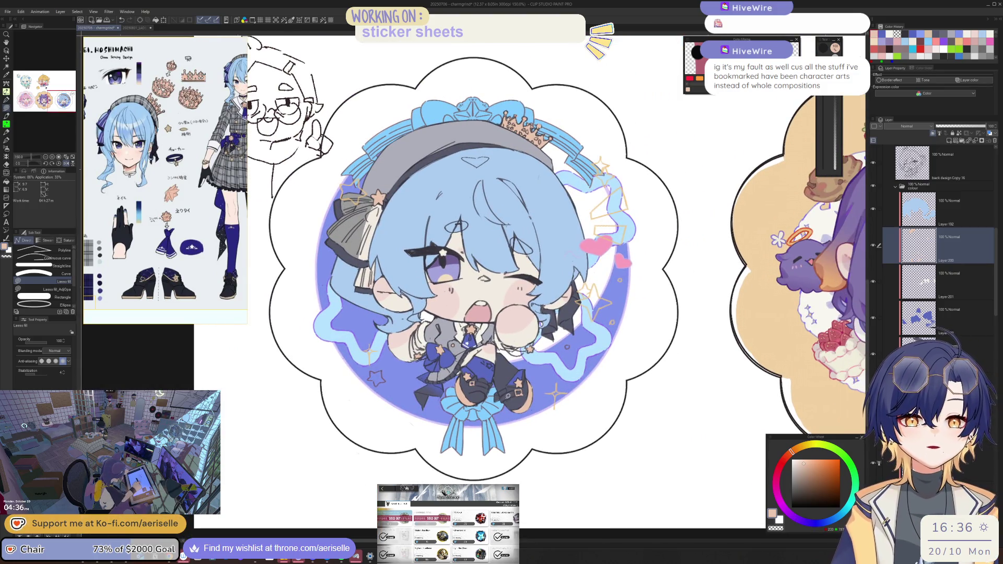
scroll(426, 361, up, 5)
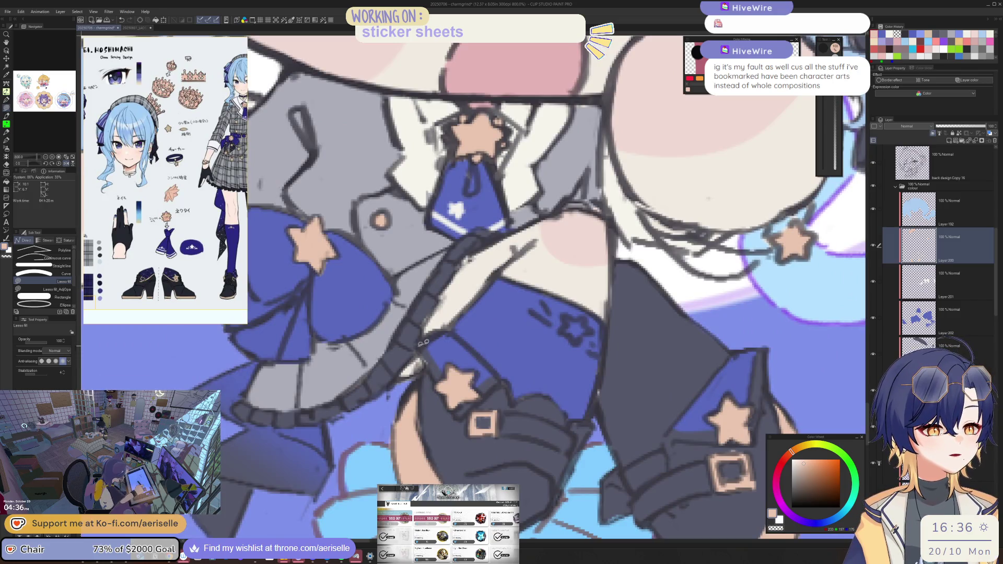
mouse_move(429, 367)
mouse_down()
mouse_move(442, 365)
mouse_move(421, 346)
mouse_up()
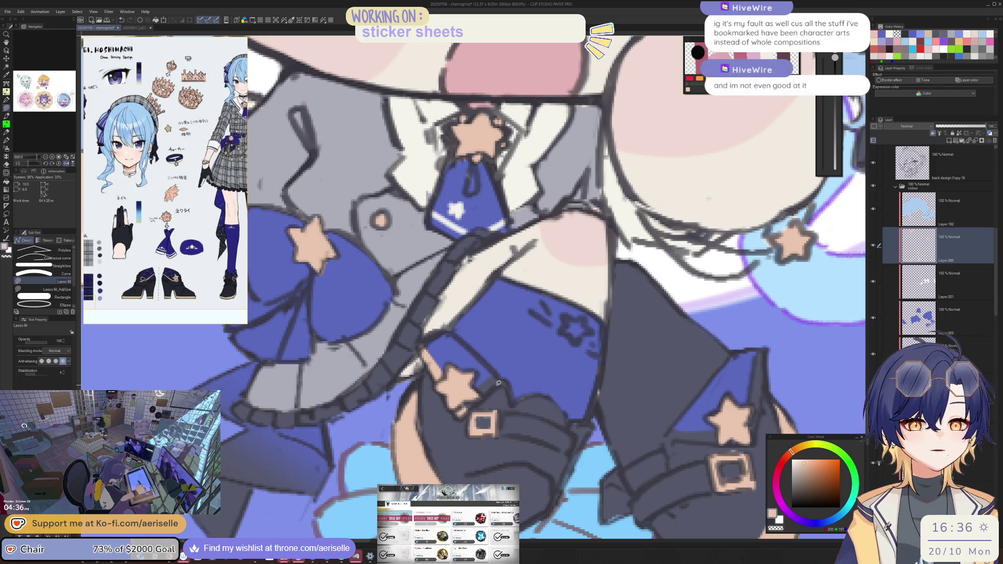
mouse_move(534, 399)
mouse_down()
mouse_move(504, 392)
mouse_move(551, 313)
mouse_move(542, 410)
mouse_move(534, 397)
mouse_up()
key(ctrl+0)
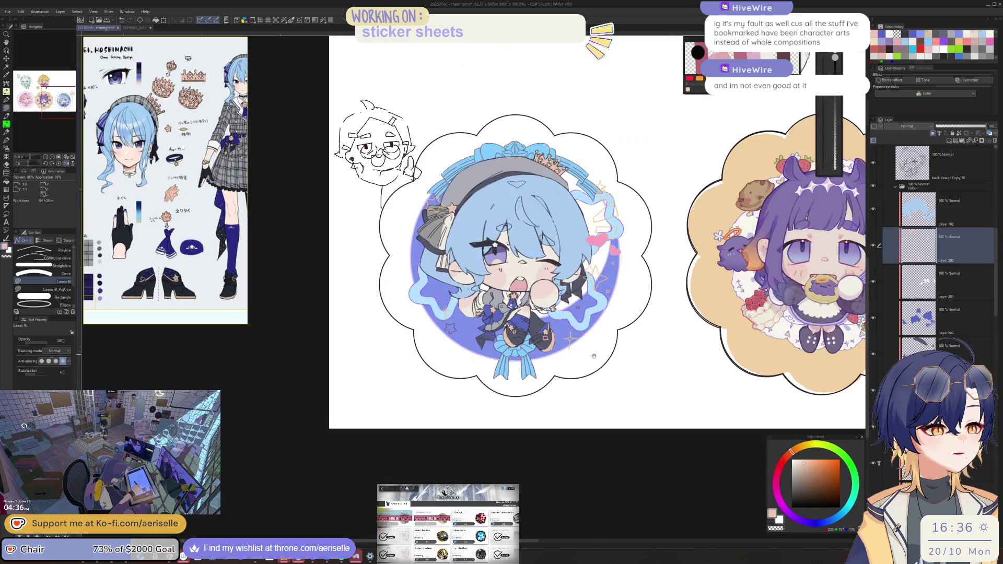
Step: Erase a small speck on the skirt
scroll(487, 360, up, 1)
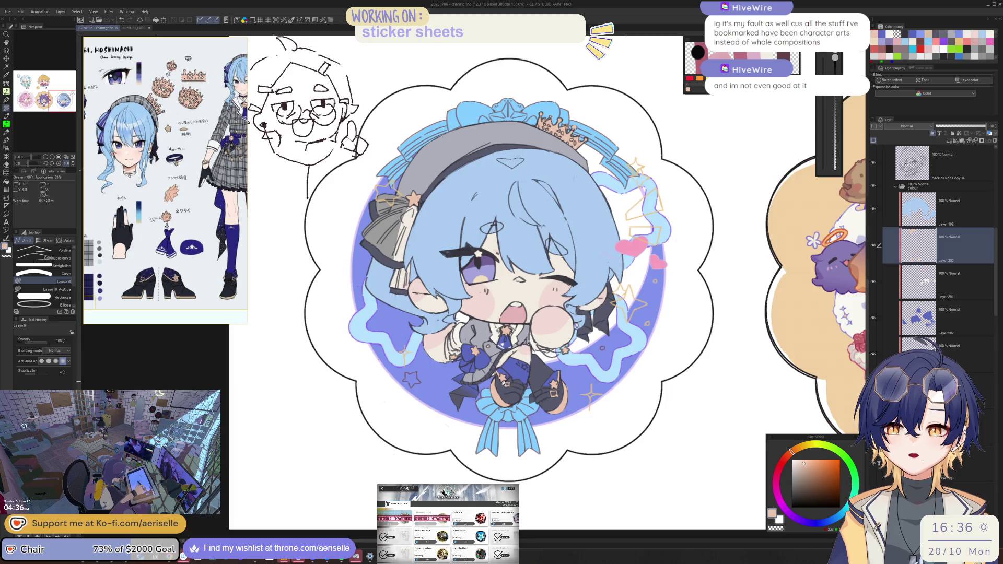
scroll(504, 383, up, 1)
scroll(578, 358, down, 1)
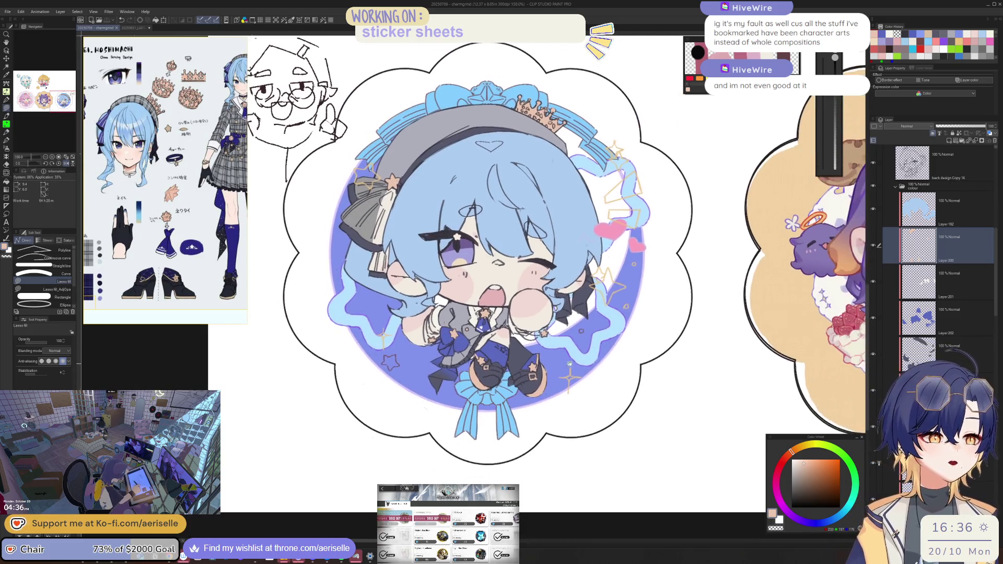
scroll(522, 274, up, 3)
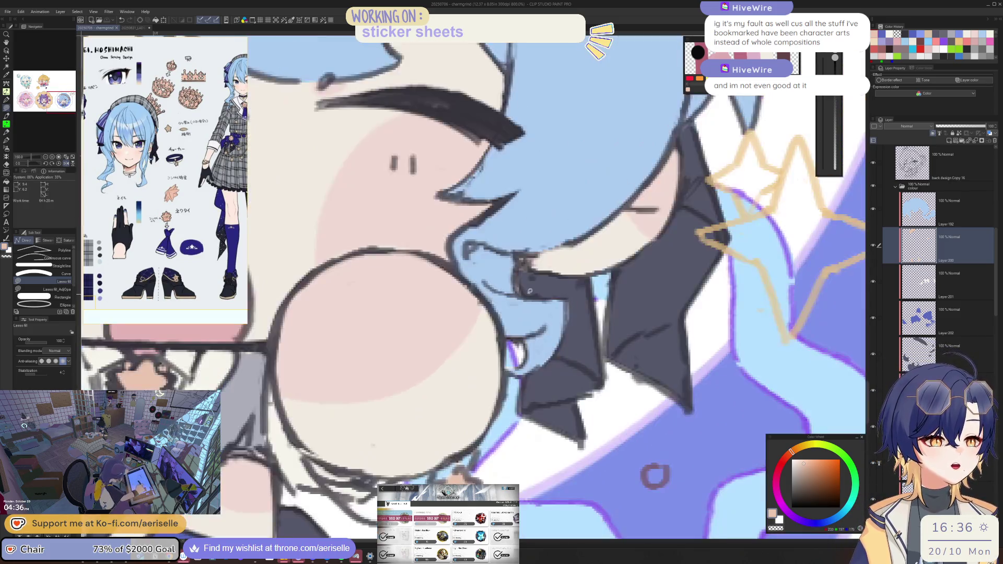
scroll(539, 272, down, 2)
scroll(572, 387, up, 1)
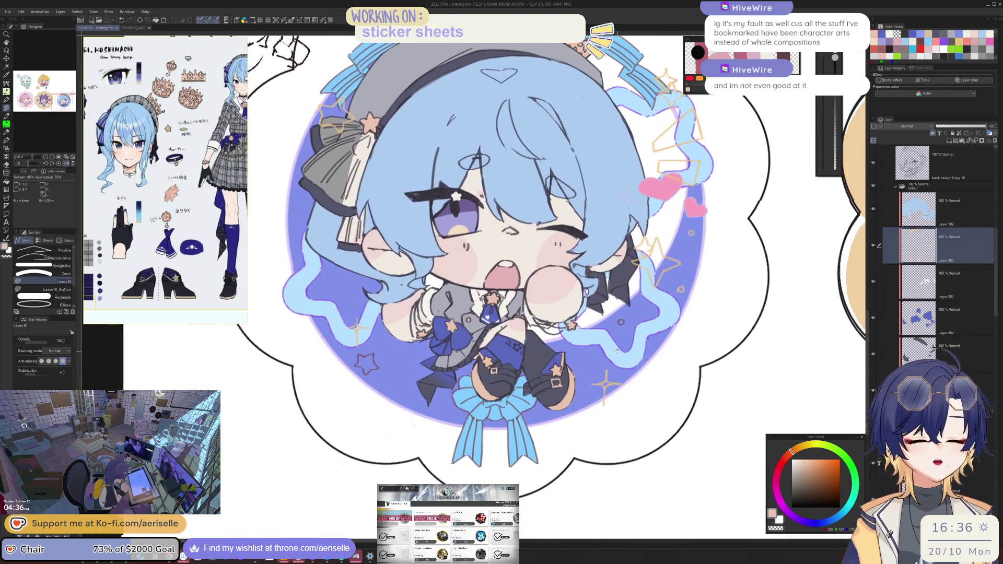
scroll(566, 374, down, 1)
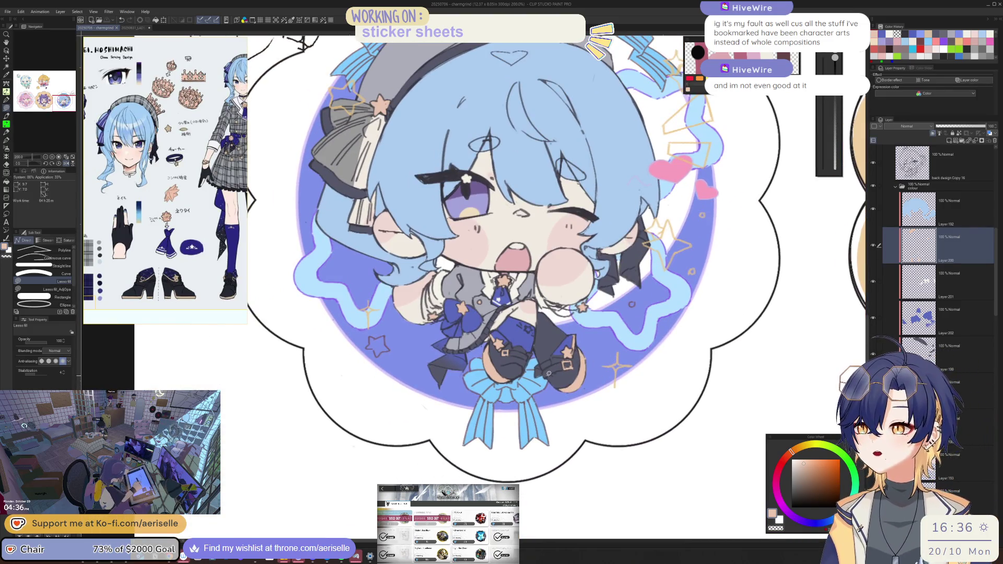
scroll(519, 340, up, 2)
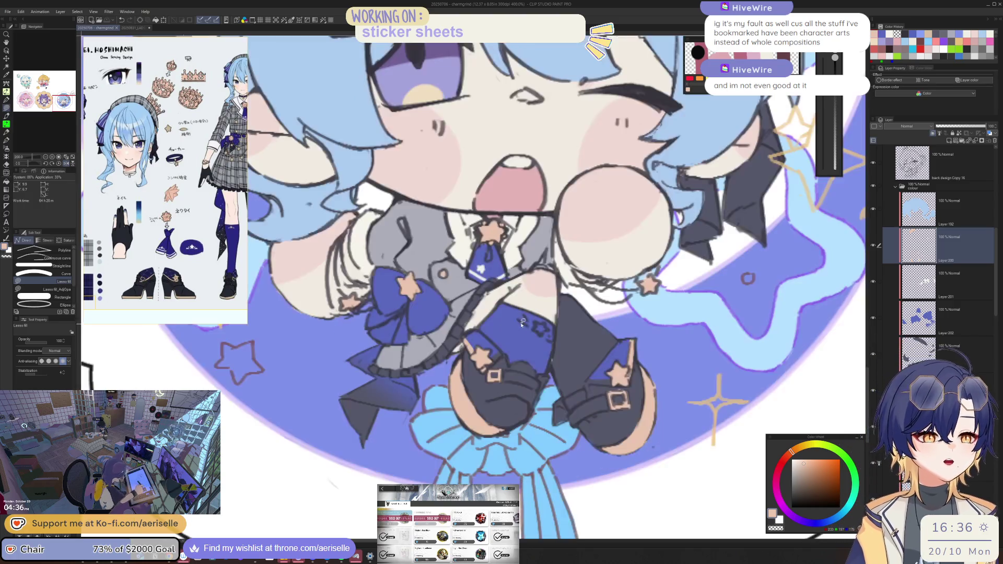
scroll(424, 296, up, 2)
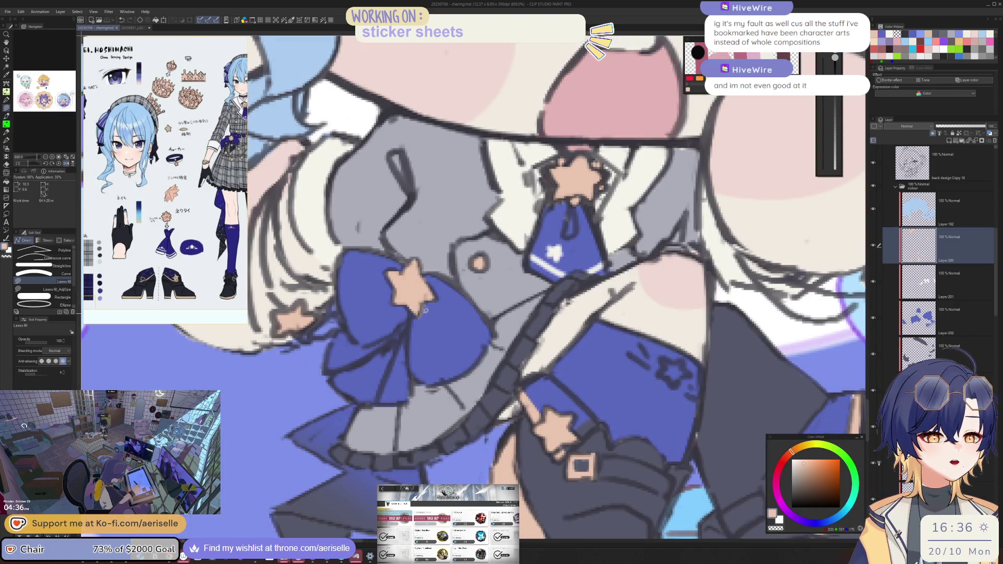
key(e)
click(428, 314)
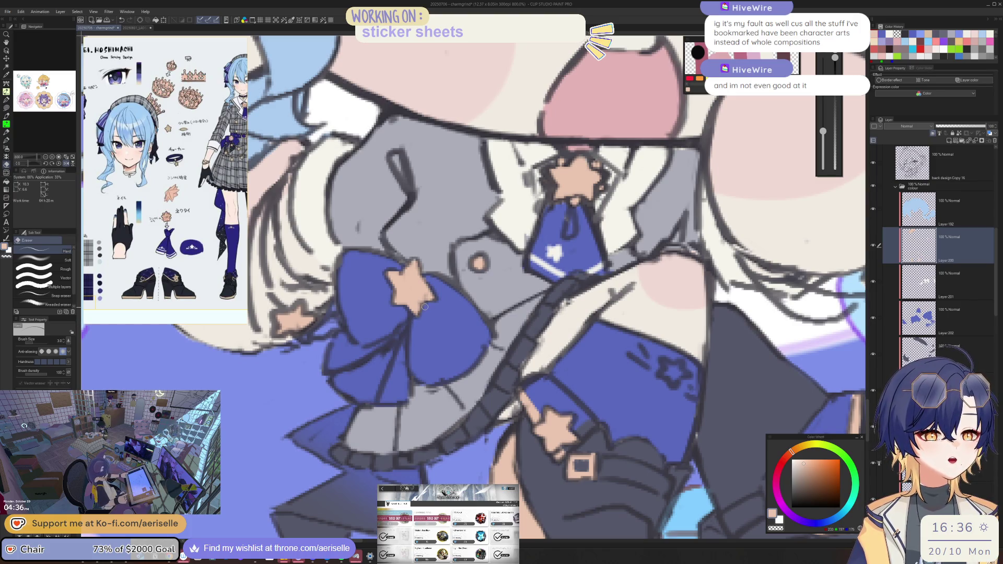
Step: Rotate the view slightly and lasso-fill a small peach star on the blue skirt
scroll(425, 306, down, 2)
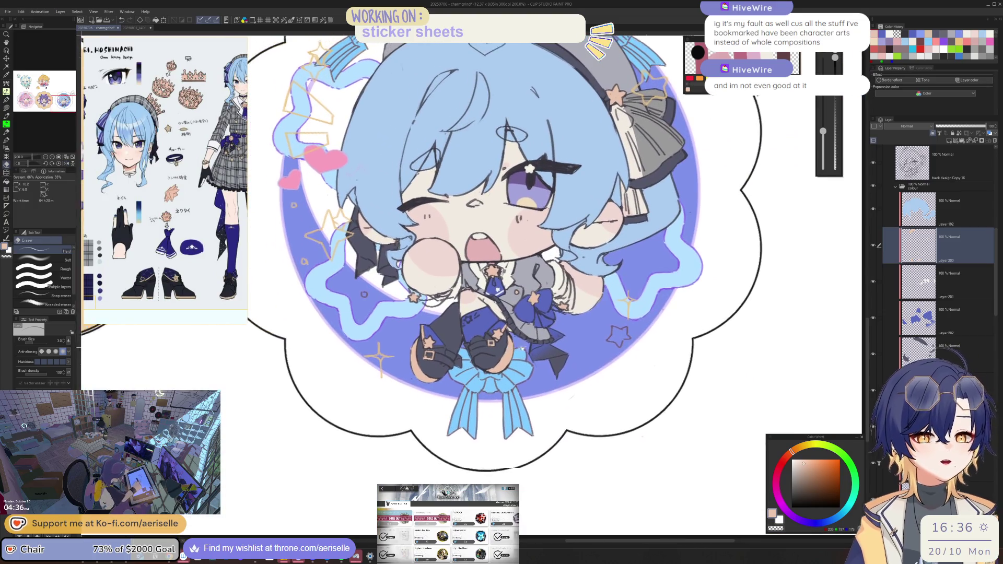
drag(522, 347, 458, 283)
scroll(490, 358, up, 2)
key(u)
mouse_move(490, 358)
mouse_down()
mouse_move(510, 363)
mouse_move(513, 343)
mouse_move(487, 357)
mouse_up()
key(e)
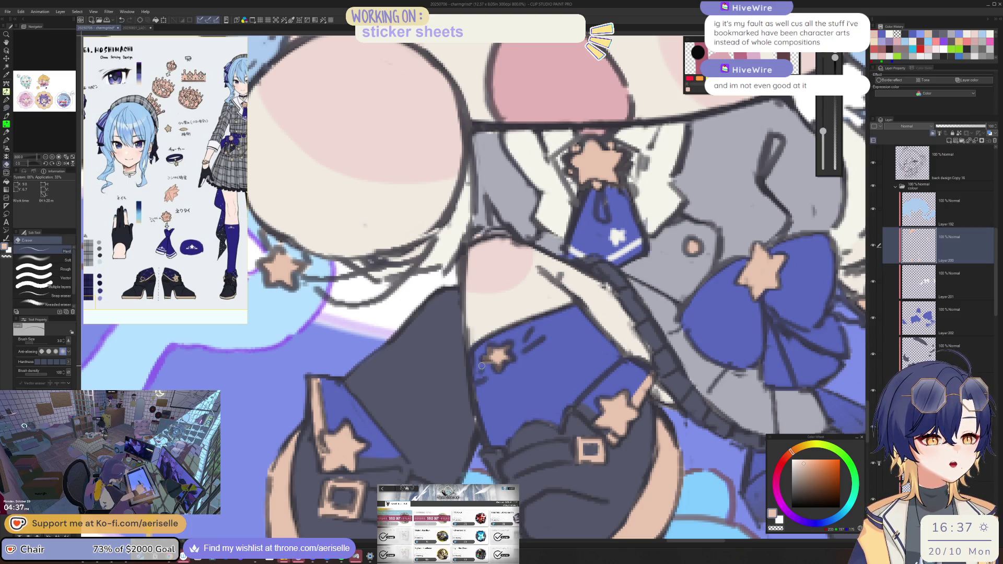
scroll(486, 359, down, 2)
drag(579, 375, 562, 406)
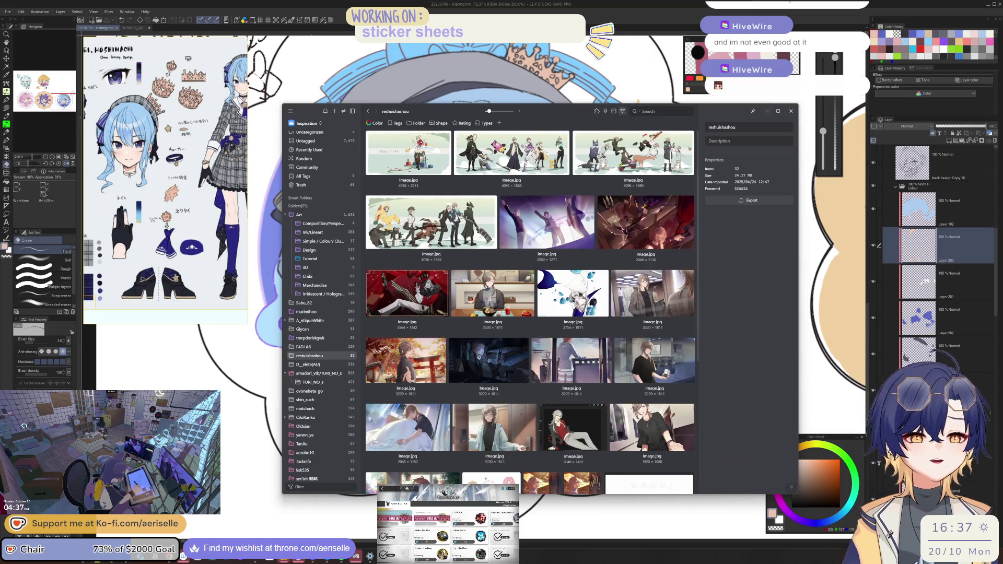
click(340, 222)
click(341, 215)
scroll(530, 314, down, 5)
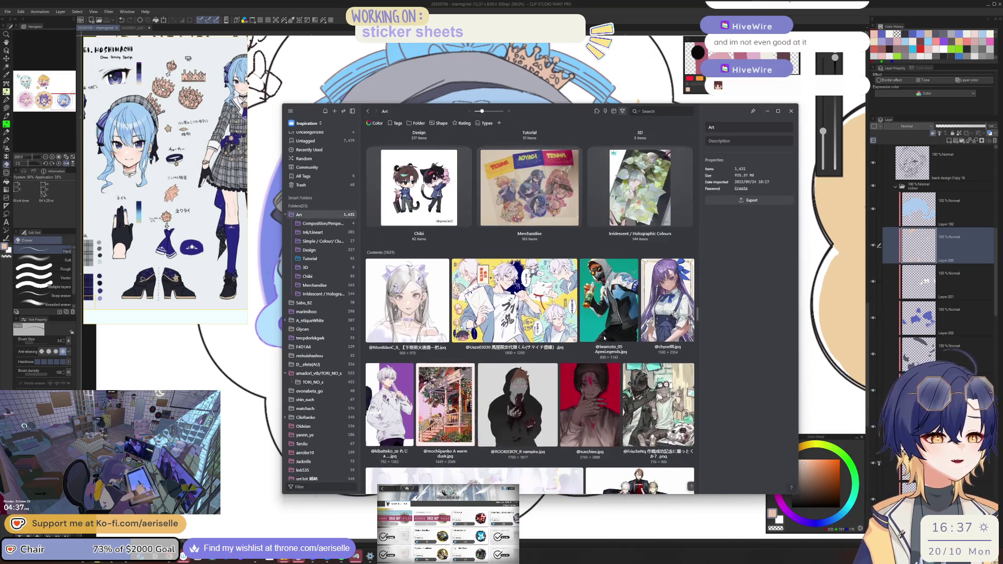
scroll(639, 330, down, 1)
click(319, 215)
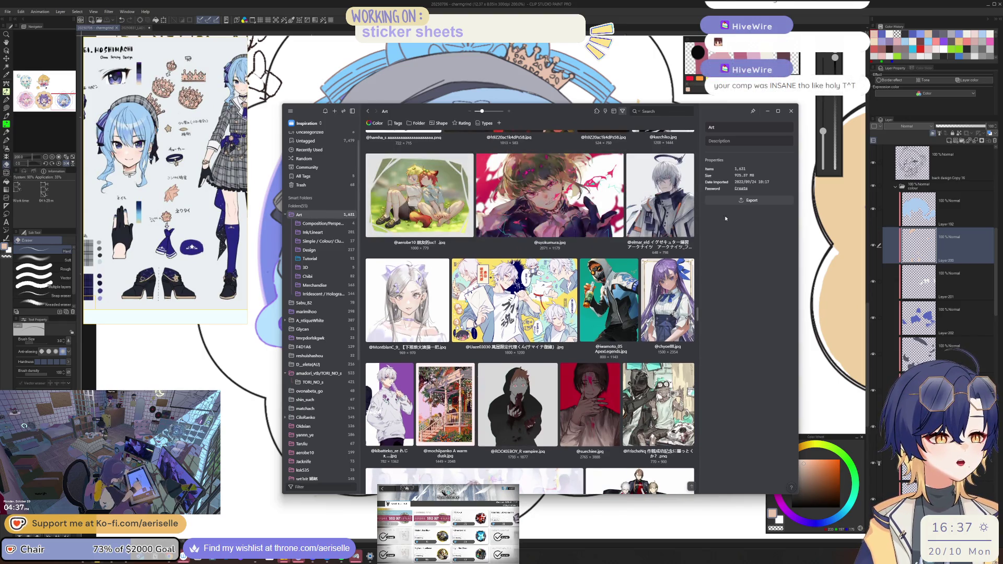
drag(698, 316, 692, 179)
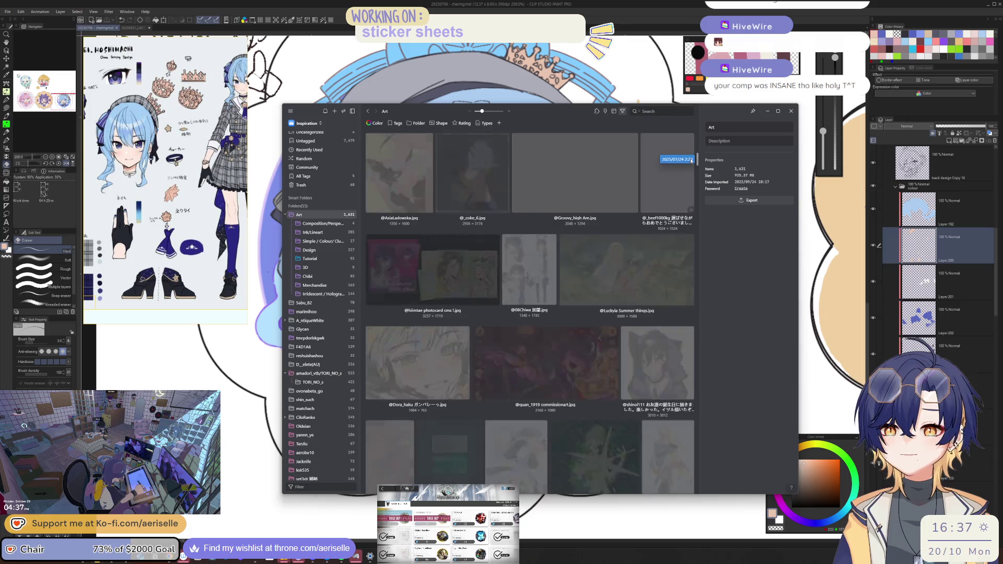
scroll(594, 249, up, 2)
scroll(595, 249, up, 15)
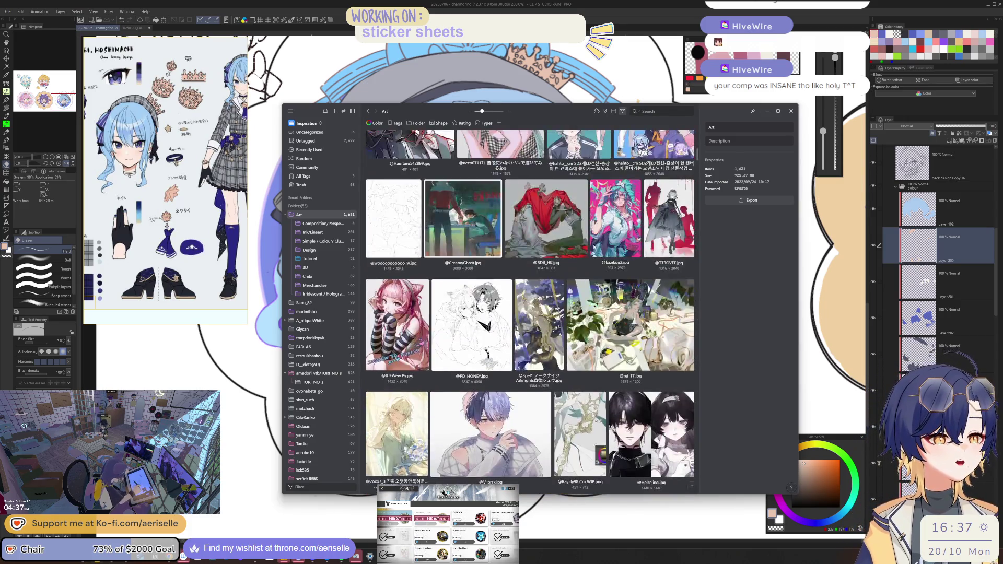
scroll(586, 233, up, 3)
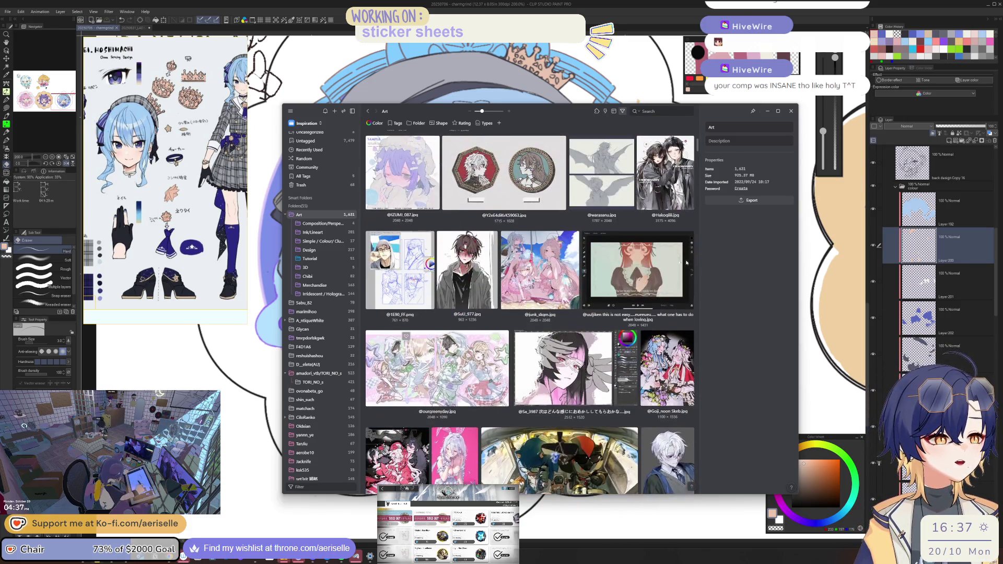
drag(798, 256, 895, 256)
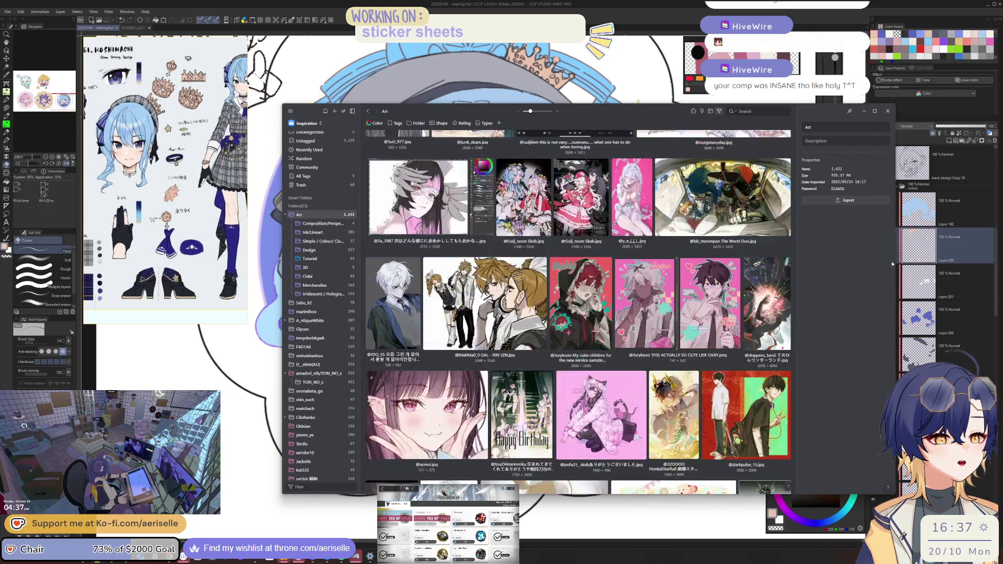
scroll(579, 310, up, 20)
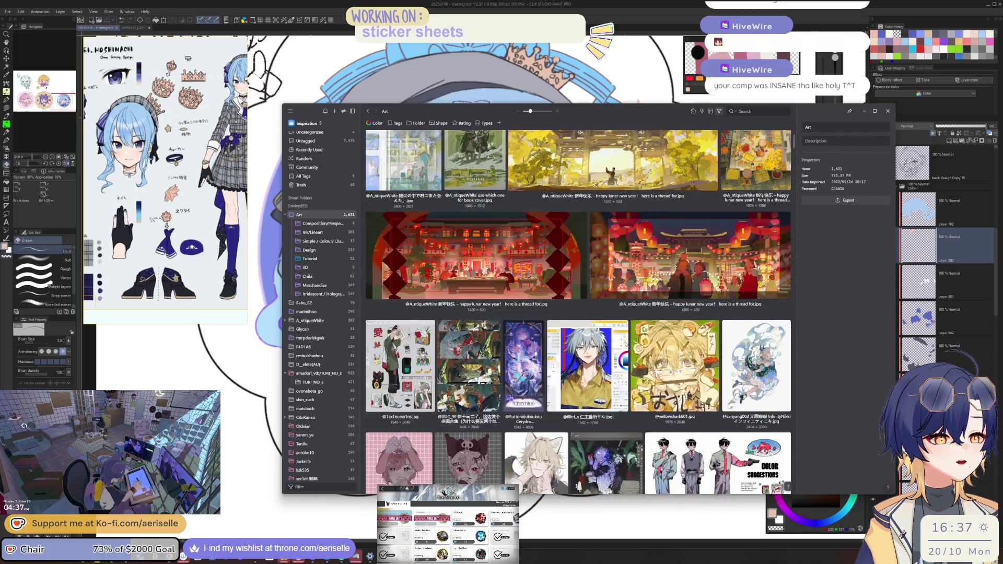
scroll(401, 289, down, 2)
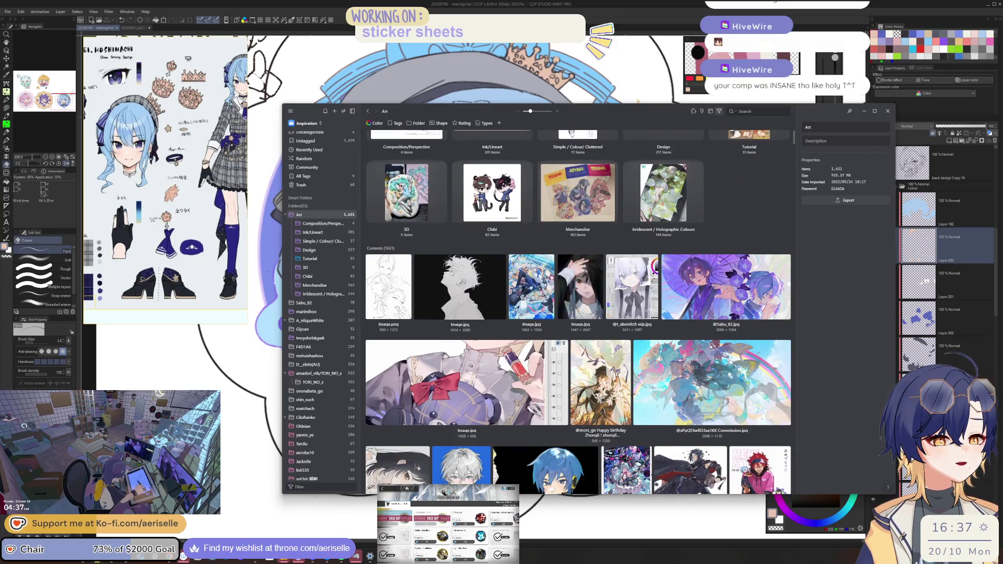
scroll(581, 291, down, 3)
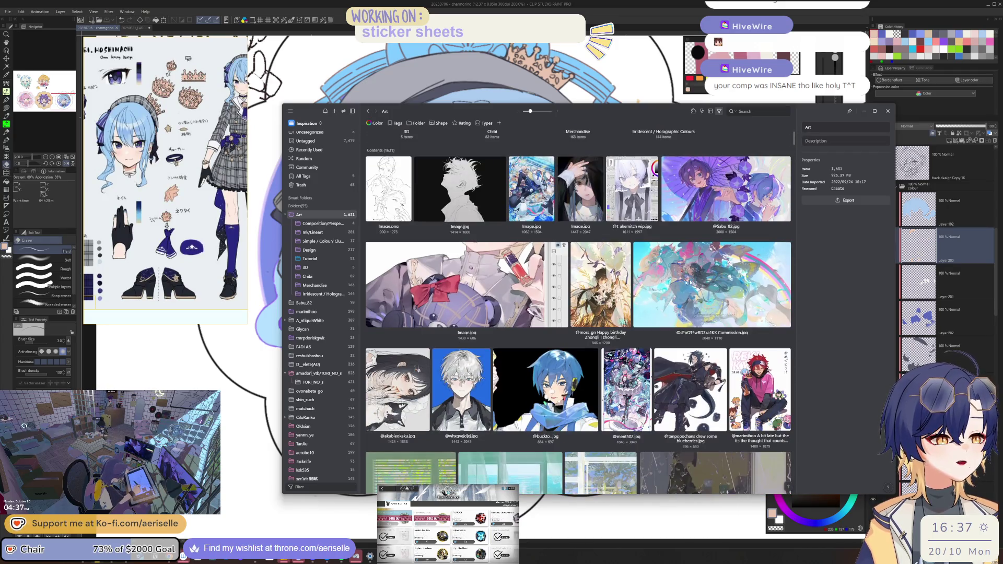
double_click(705, 282)
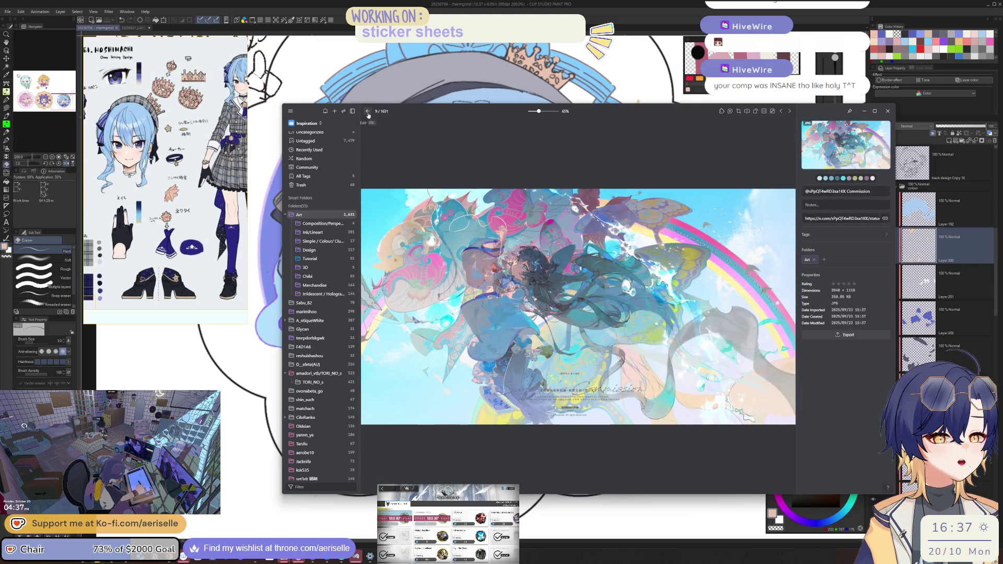
click(367, 111)
scroll(558, 315, down, 3)
scroll(558, 314, down, 9)
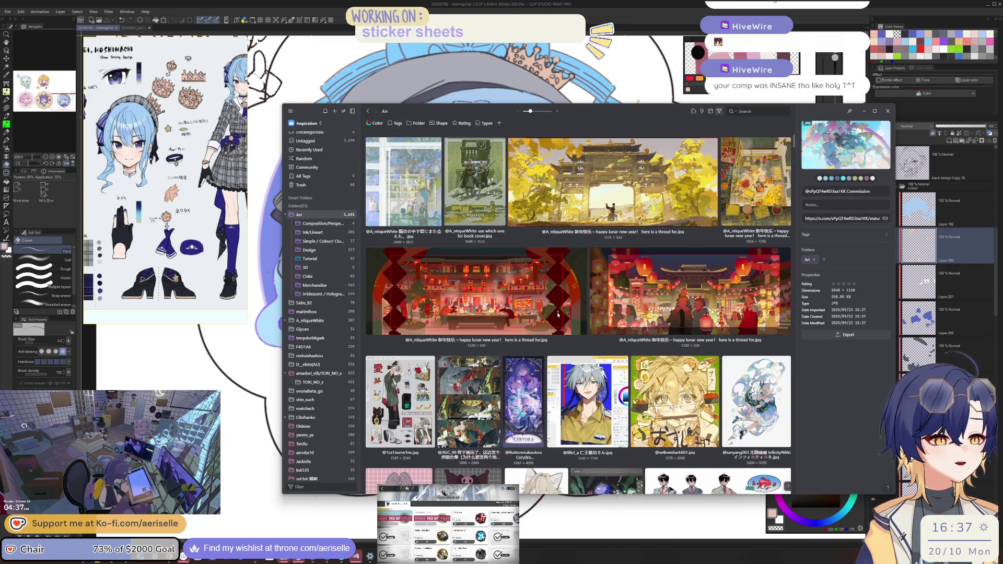
click(596, 229)
double_click(596, 229)
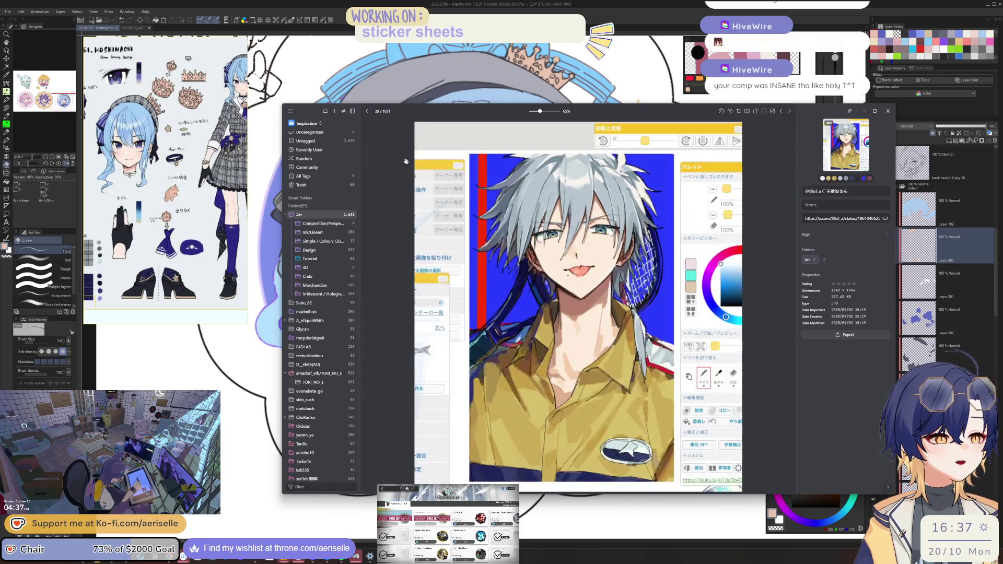
click(368, 111)
double_click(408, 312)
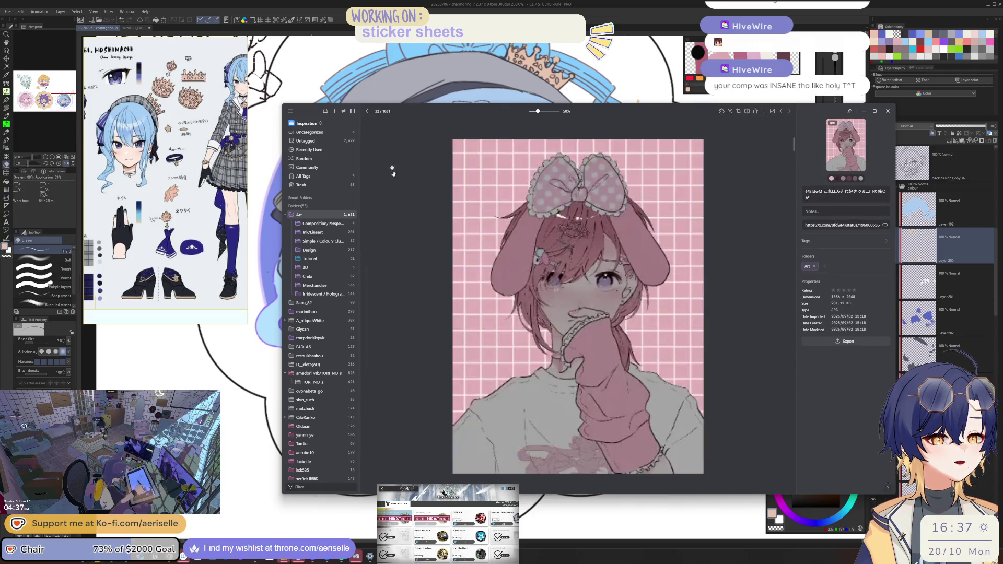
key(Escape)
scroll(478, 253, down, 3)
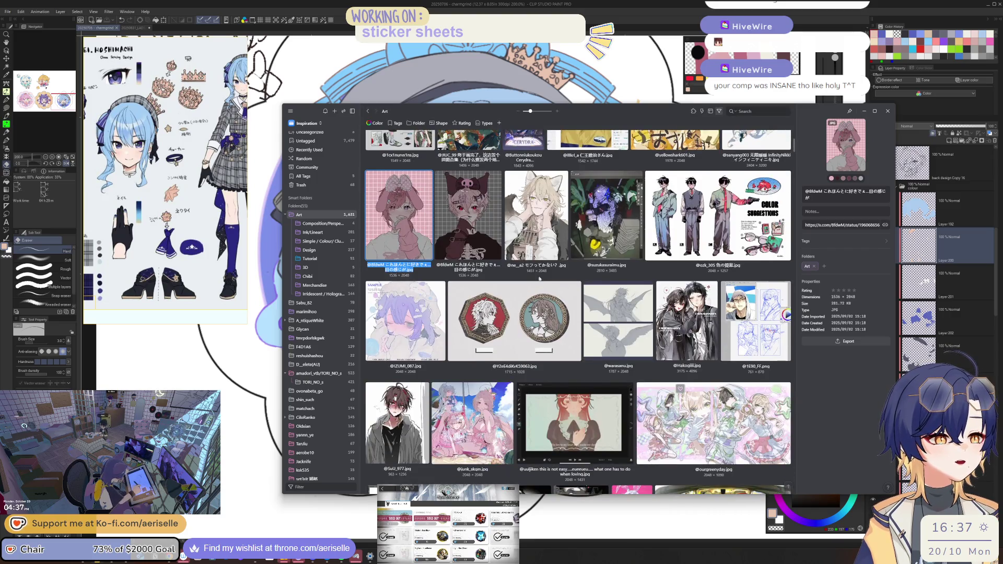
scroll(621, 254, down, 7)
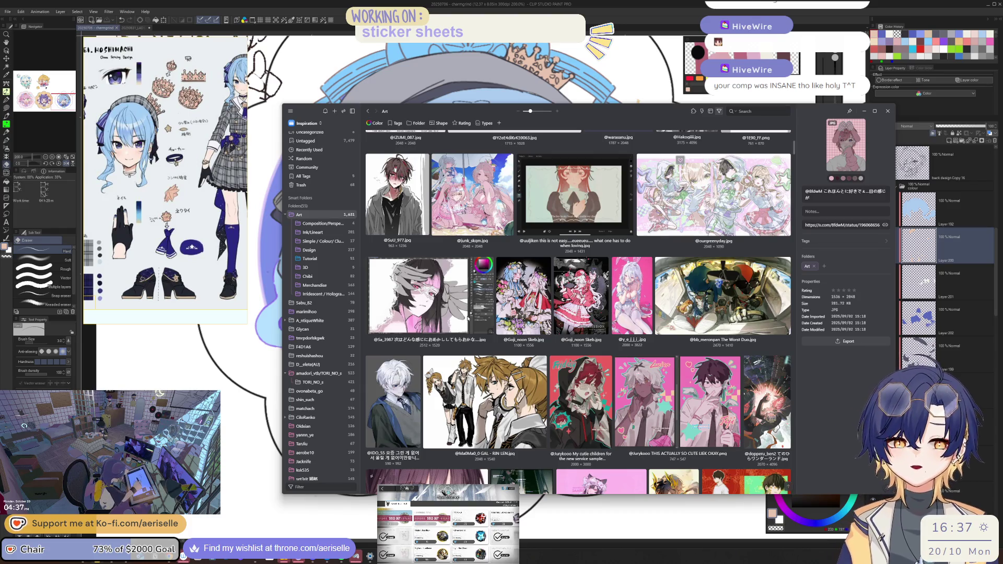
click(936, 245)
Step: Check the drawing in mirrored view and zoom in on the blue-haired sticker
key(h)
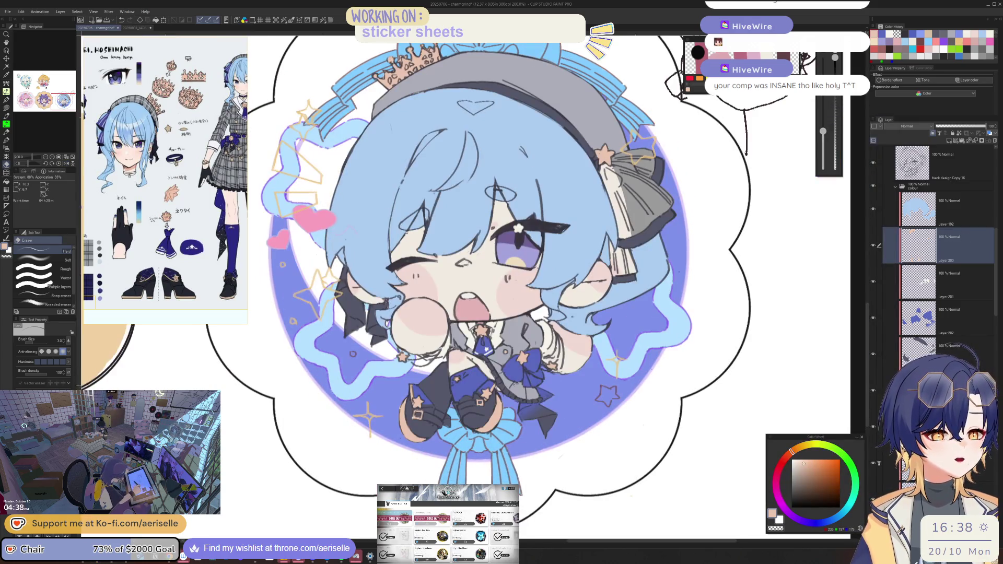
key(o)
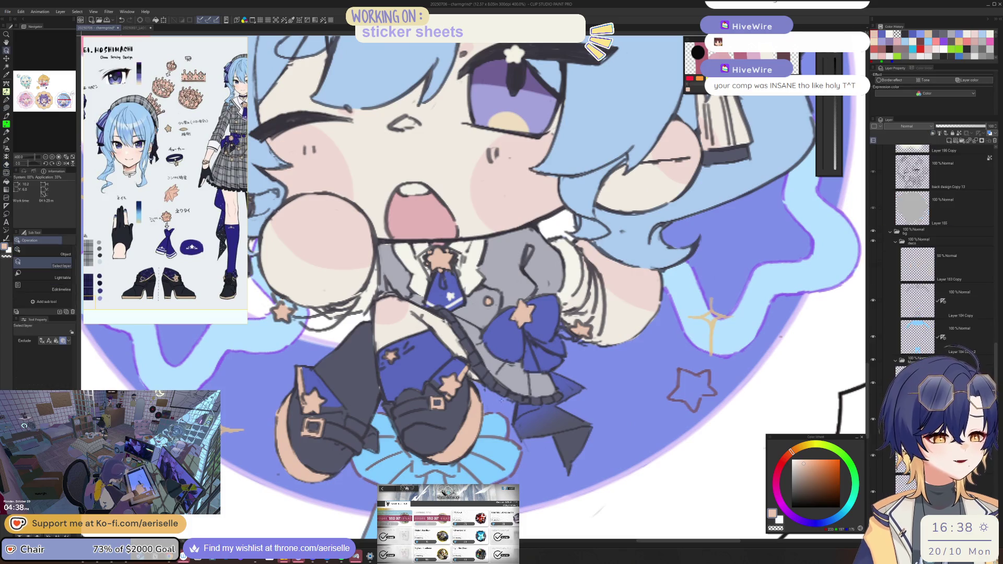
key(ctrl+alt+0)
key(h)
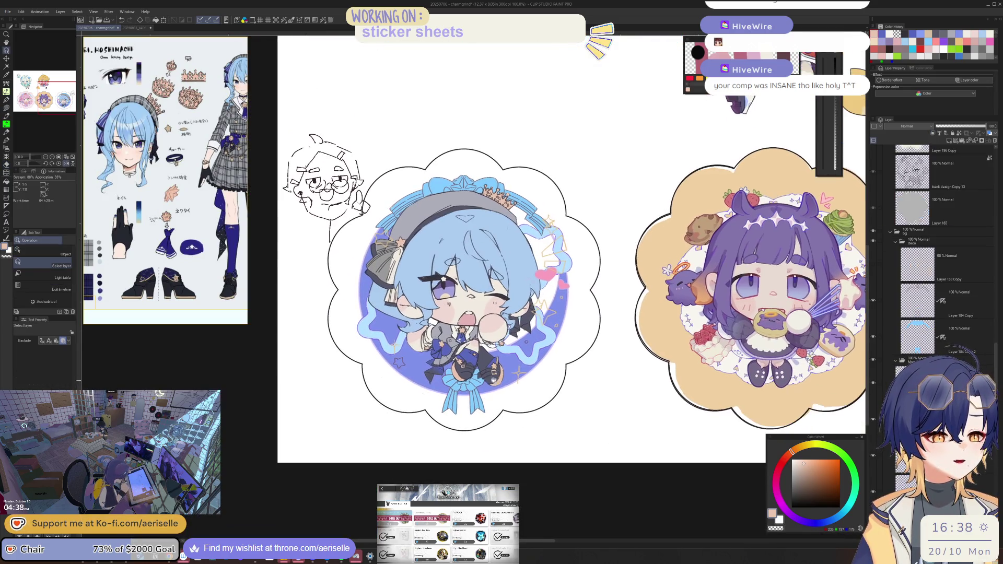
key(ctrl+plus)
Step: Recolour the circle to warm yellow with Hue/Saturation/Luminosity, then open the LADSZINE_Rafayel document
key(ctrl+u)
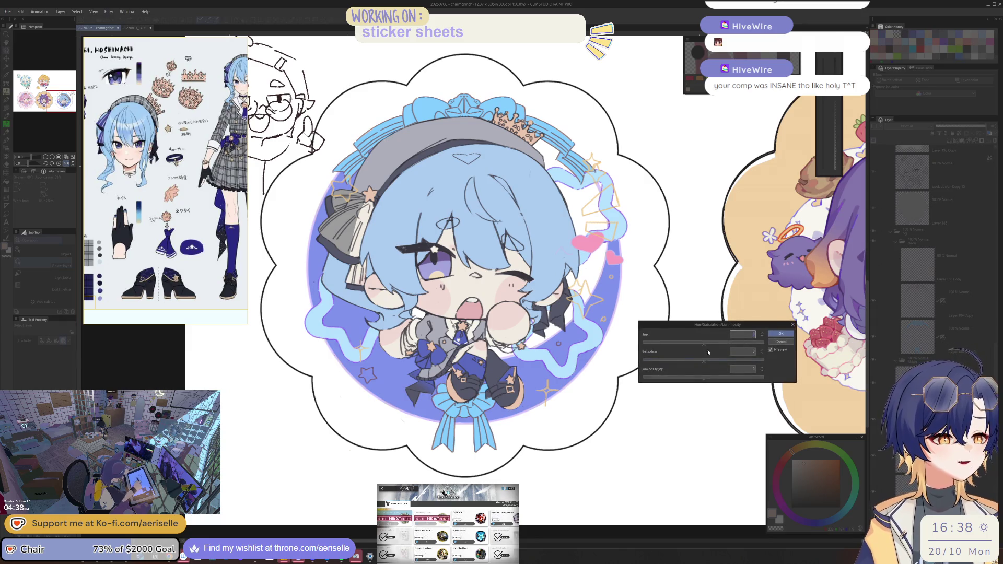
mouse_move(711, 349)
mouse_down()
mouse_move(682, 343)
mouse_move(657, 361)
mouse_up()
click(721, 378)
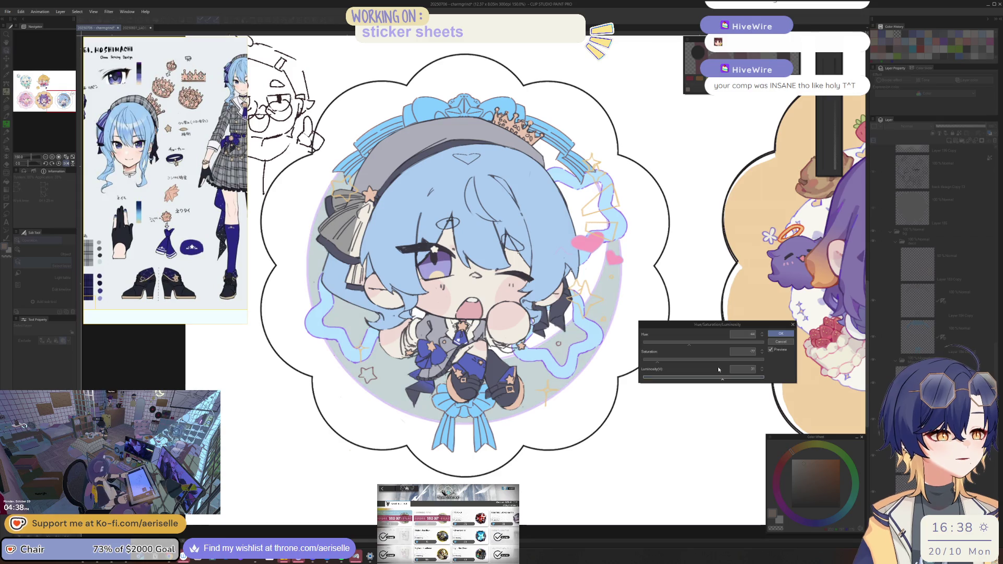
drag(719, 345, 762, 344)
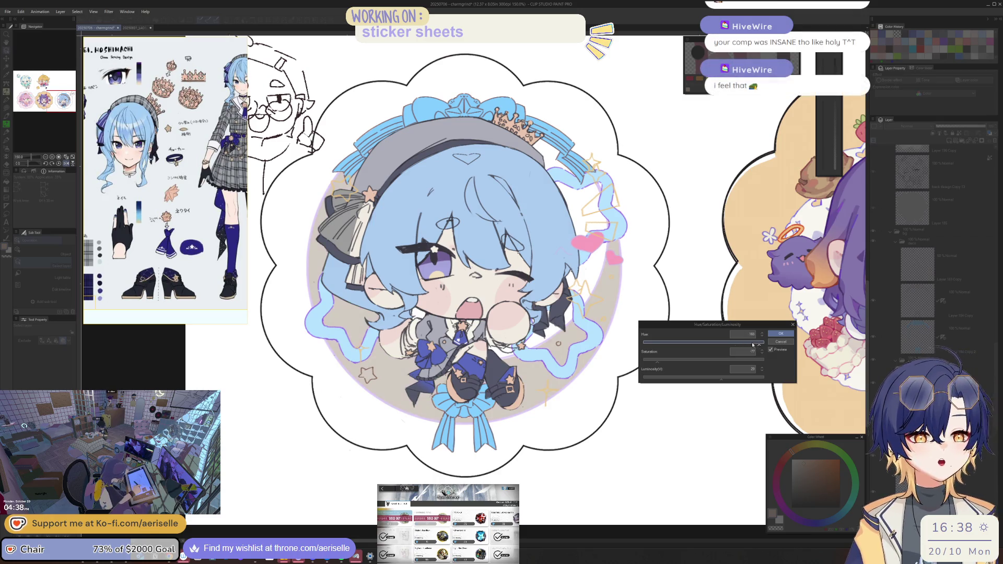
click(717, 361)
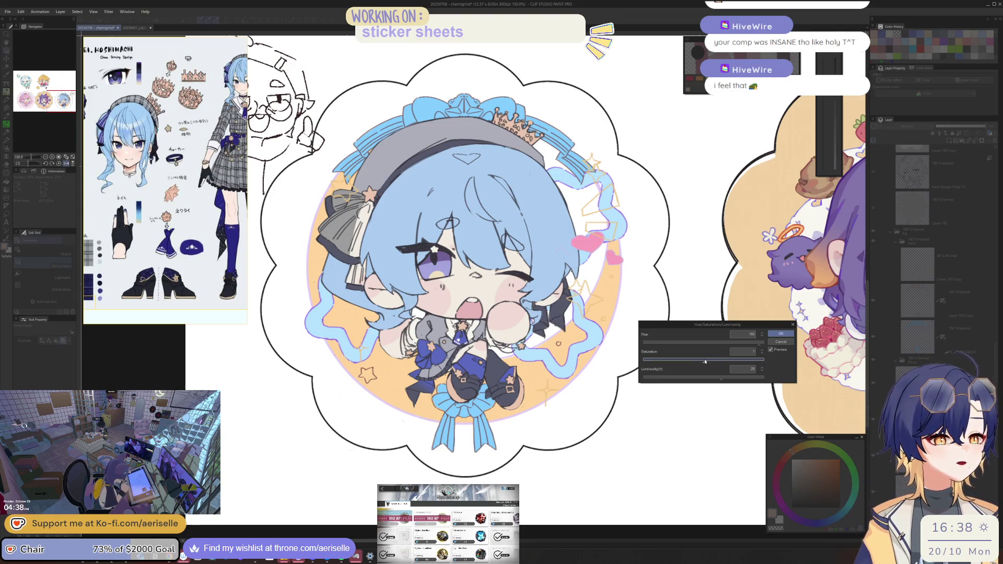
drag(729, 384, 743, 380)
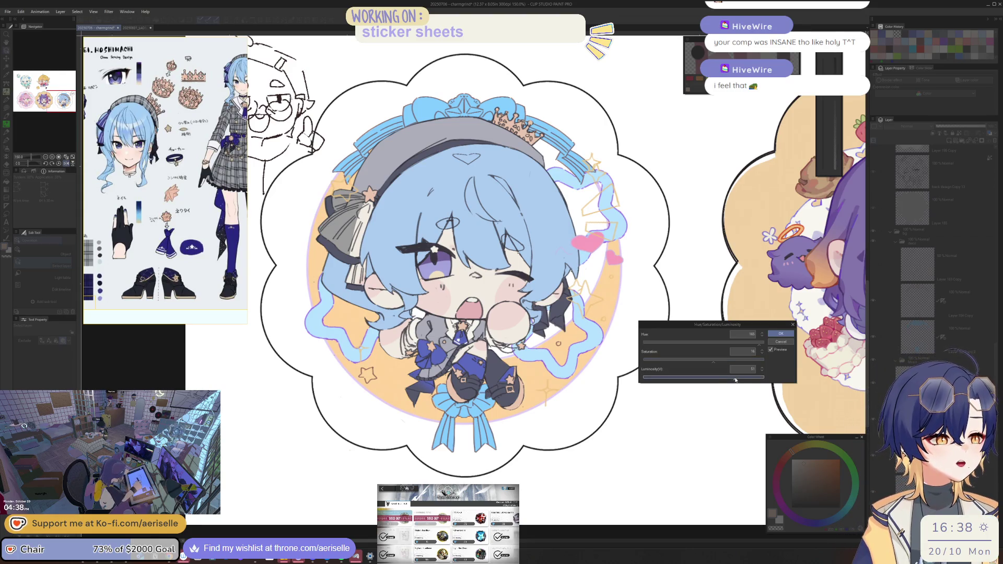
key(h)
key(ctrl+minus)
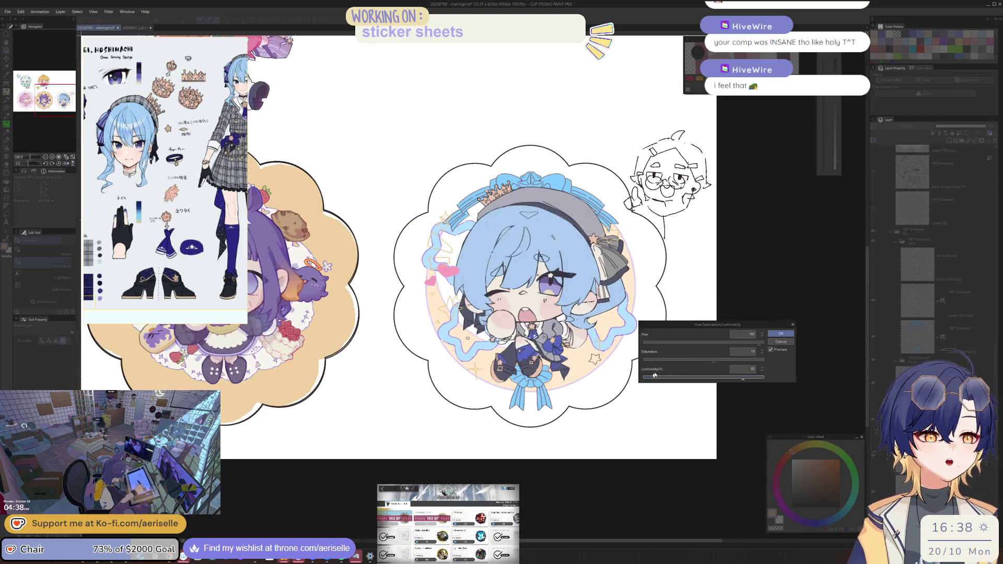
click(781, 333)
key(h)
drag(591, 400, 693, 413)
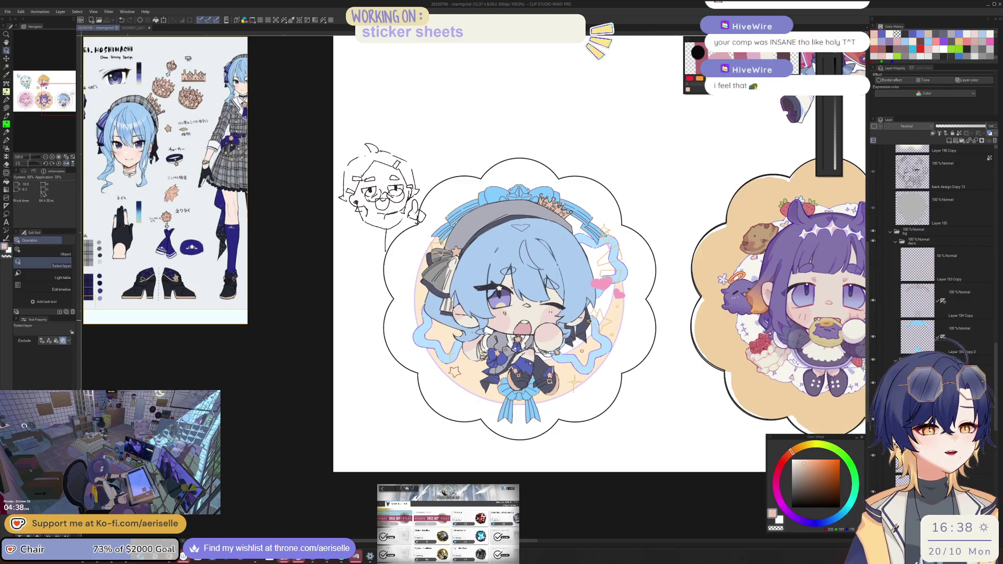
click(134, 27)
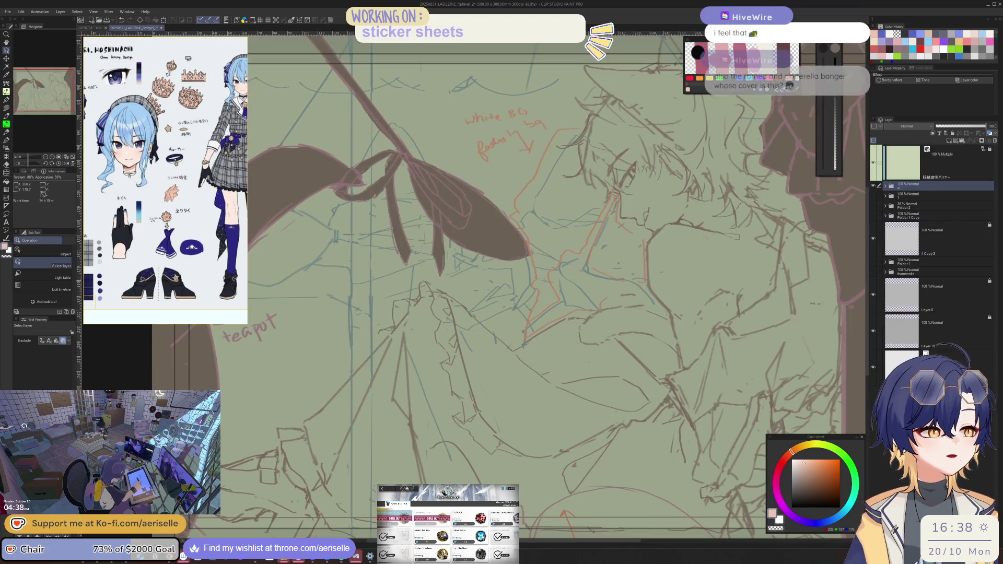
scroll(543, 281, down, 3)
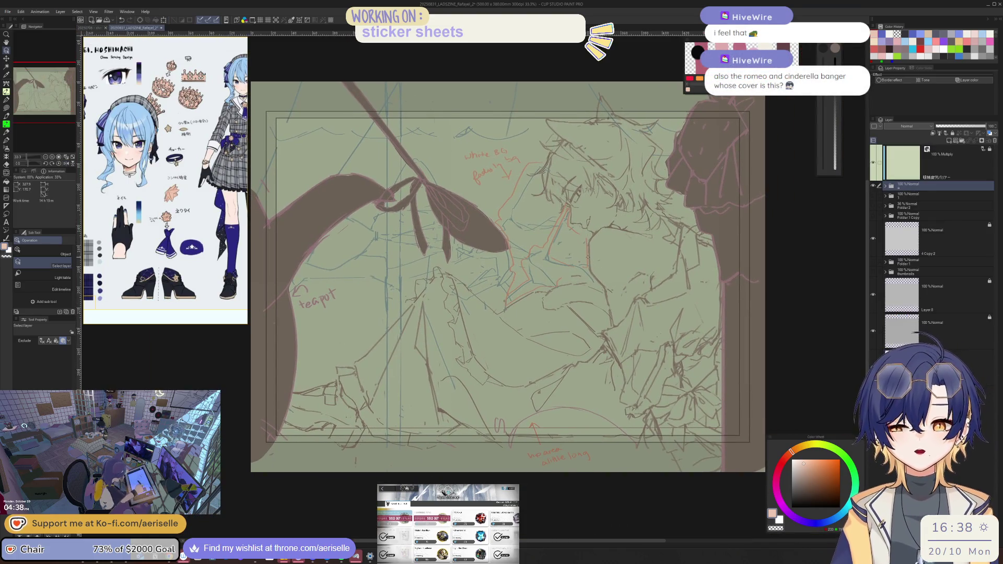
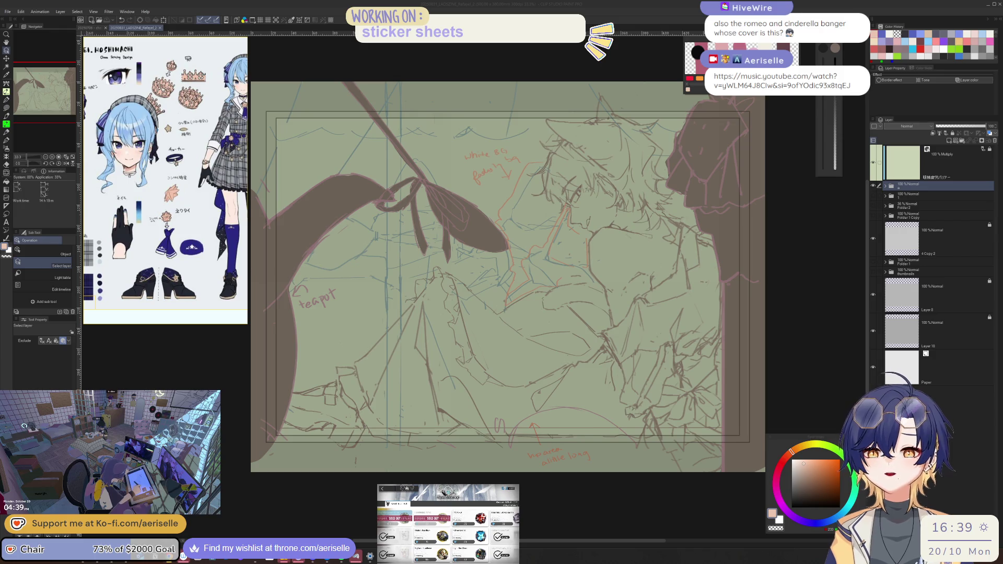
Step: On the charmgrind sticker sheet, fill the sticker backdrop with a warm muted beige
click(94, 27)
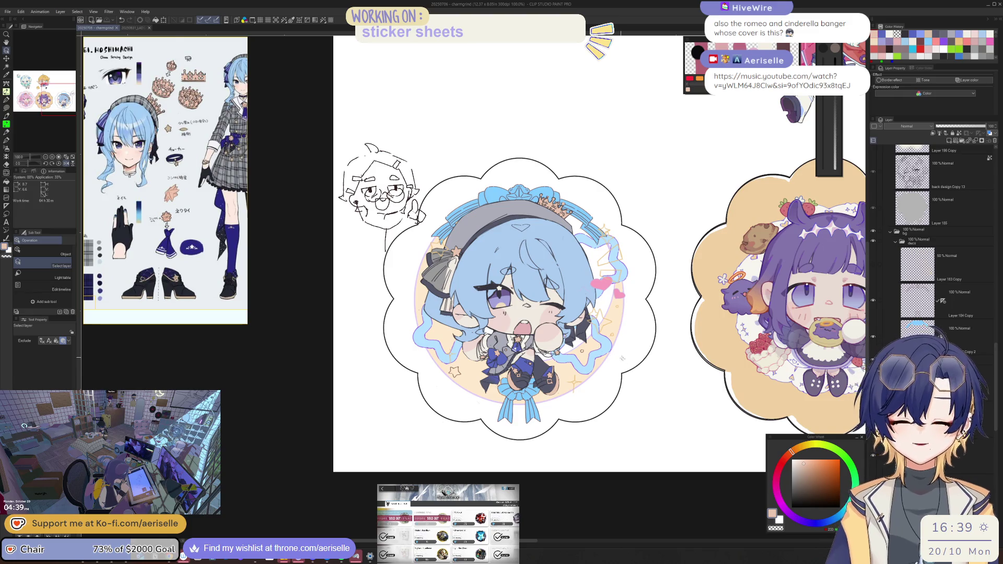
scroll(633, 365, up, 1)
drag(799, 440, 742, 230)
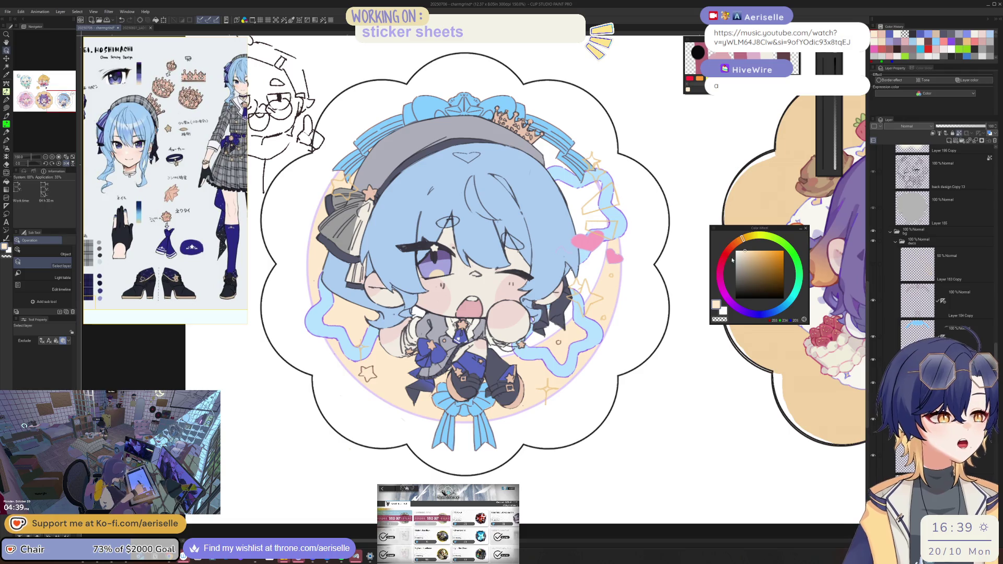
click(739, 241)
click(742, 254)
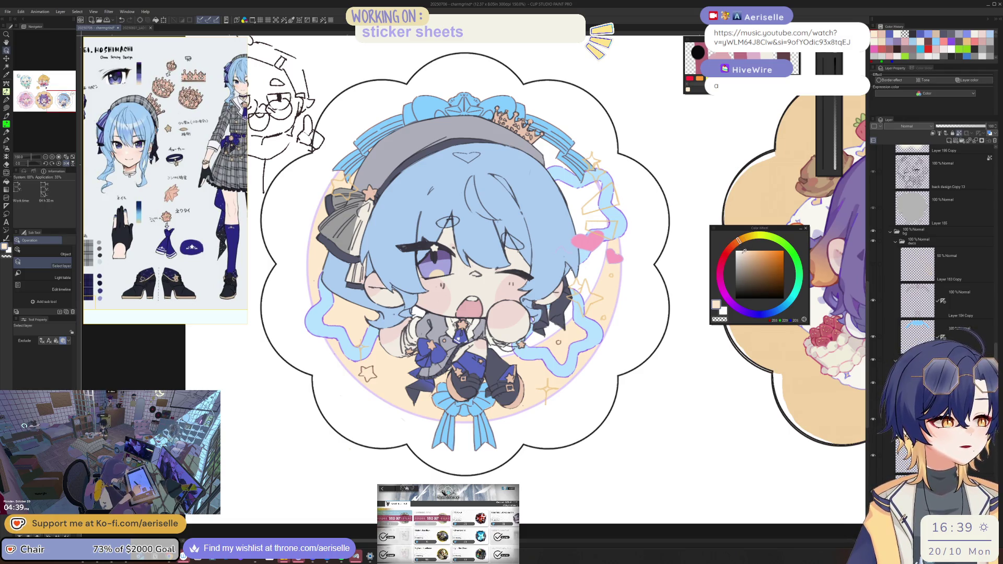
key(g)
click(604, 258)
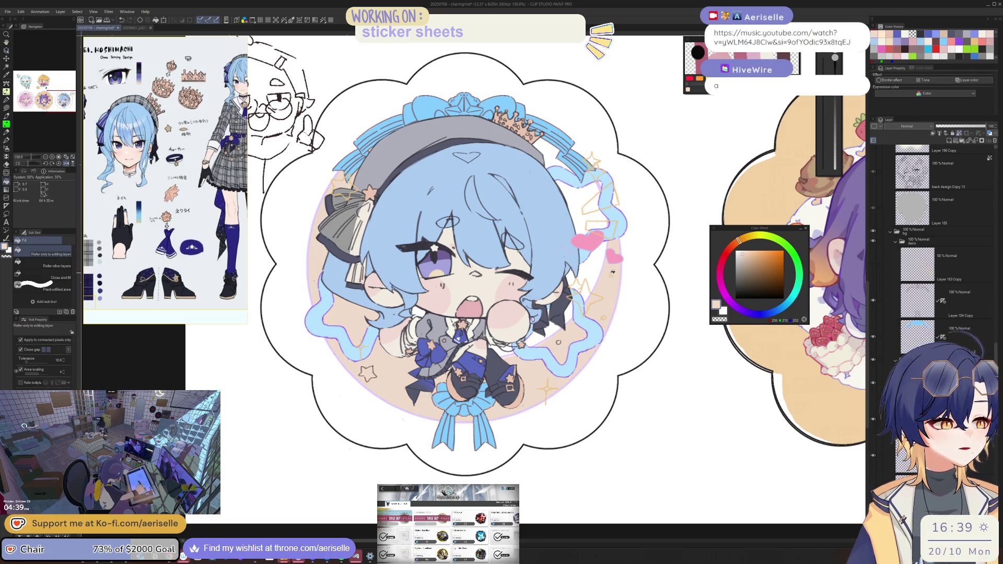
click(745, 253)
click(615, 282)
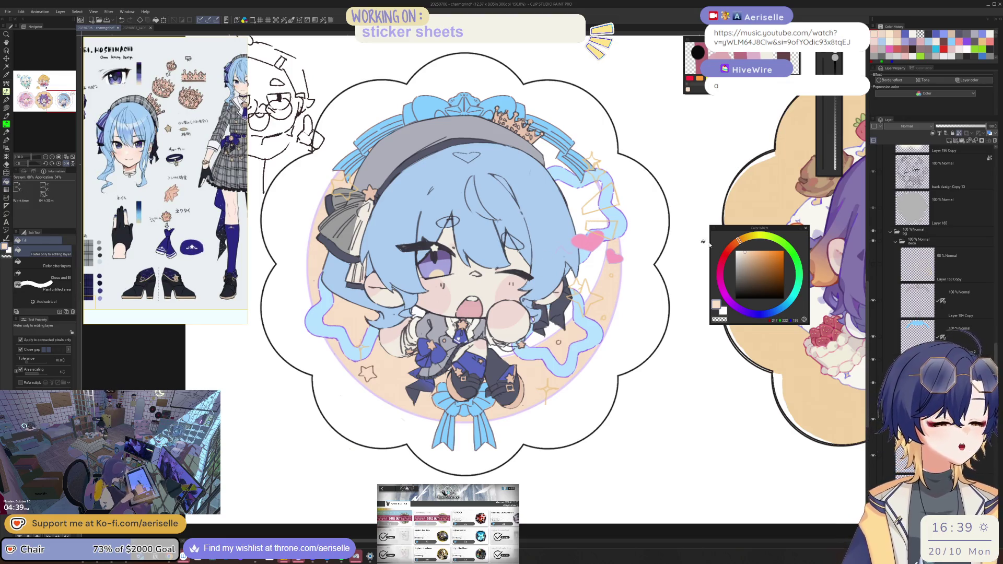
Step: Sample the ribbon layer's light blue and lasso-fill a small gap in the ribbon
scroll(551, 280, up, 1)
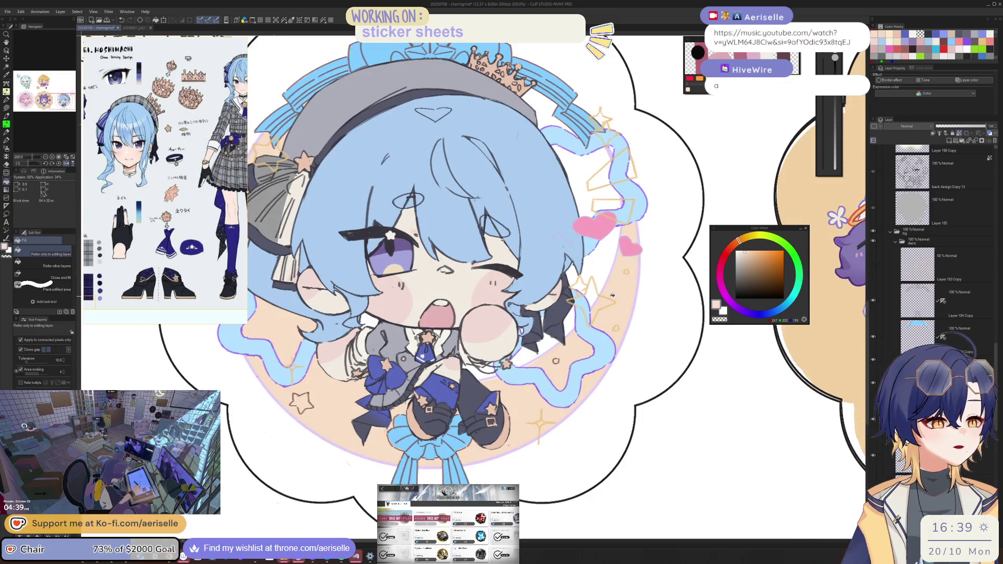
scroll(638, 273, down, 1)
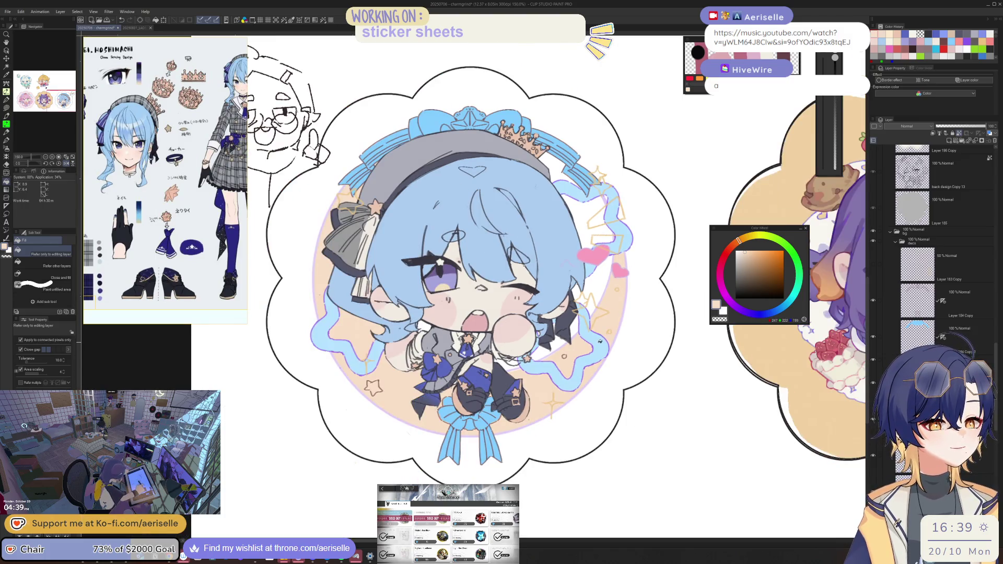
scroll(410, 325, up, 1)
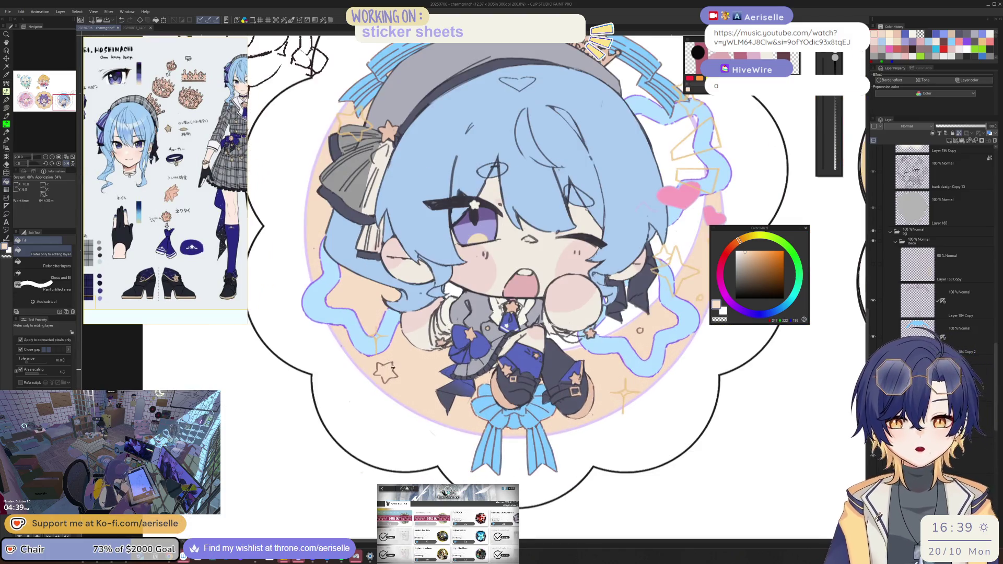
scroll(463, 369, up, 4)
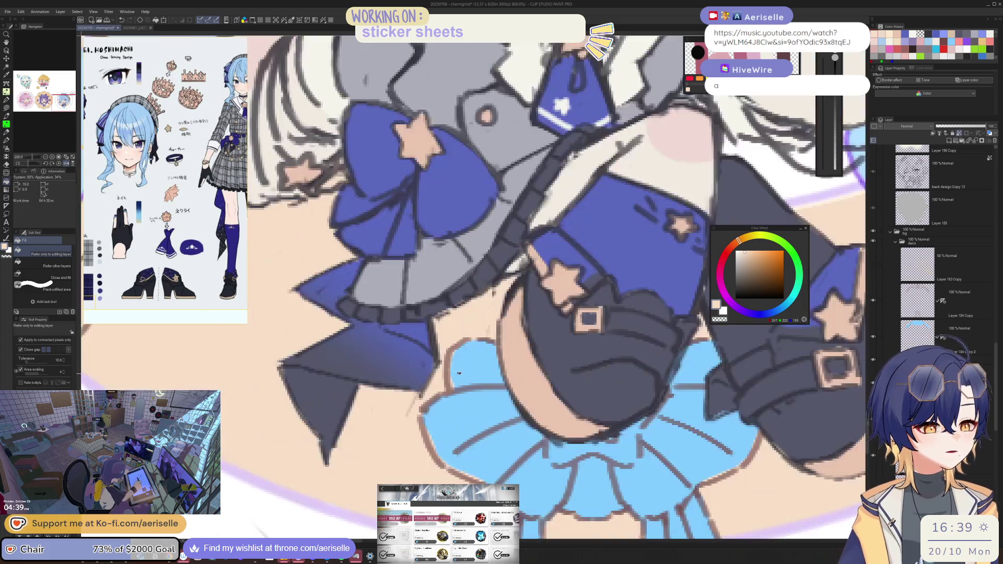
key(o)
click(463, 370)
alt+click(463, 369)
key(u)
mouse_move(737, 374)
mouse_down()
mouse_move(740, 395)
mouse_move(763, 413)
mouse_move(753, 451)
mouse_up()
Step: Fill the hair bow area under the star and sample the bow's blue-purple
scroll(576, 478, down, 4)
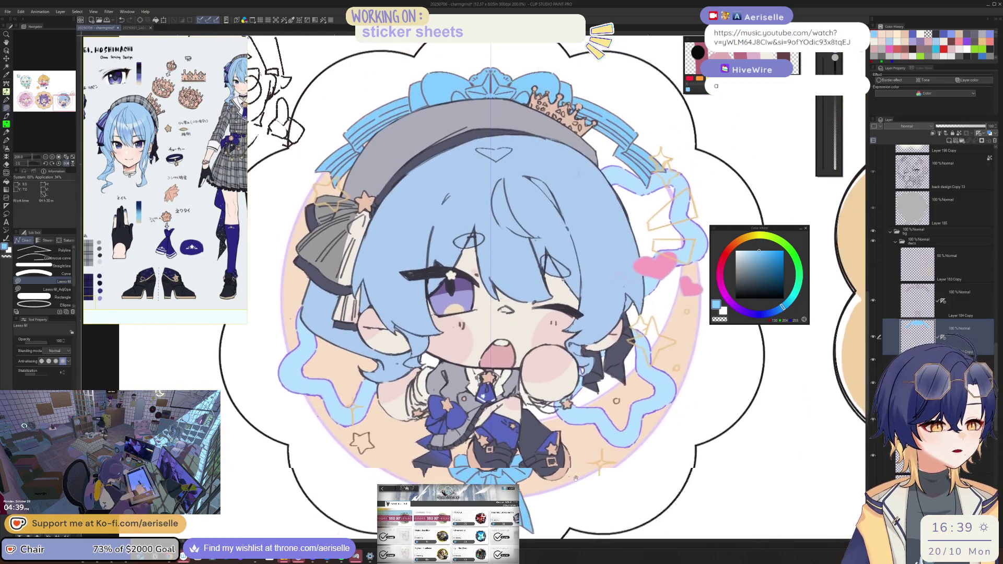
drag(508, 322, 546, 391)
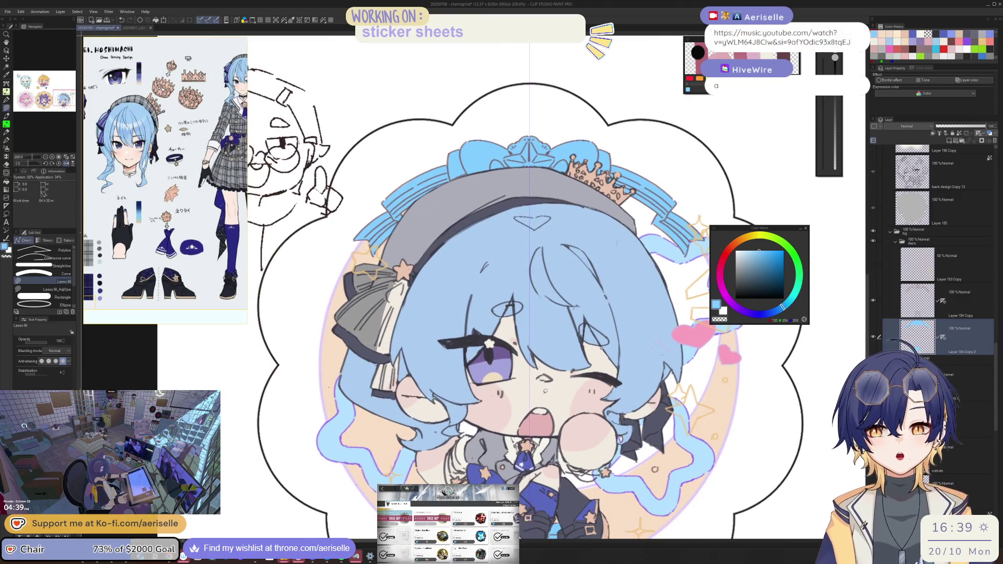
drag(573, 322, 590, 263)
key(o)
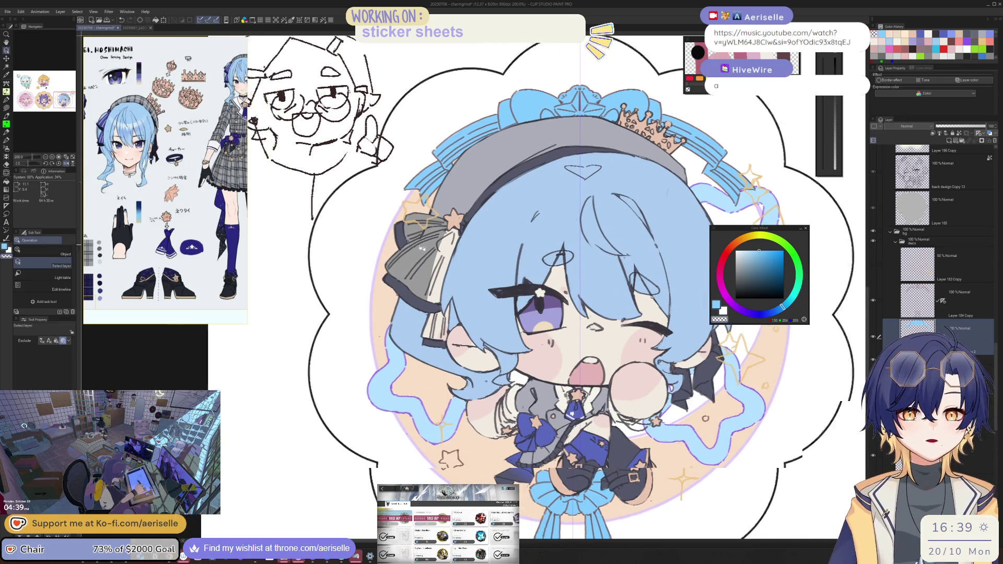
scroll(303, 183, up, 2)
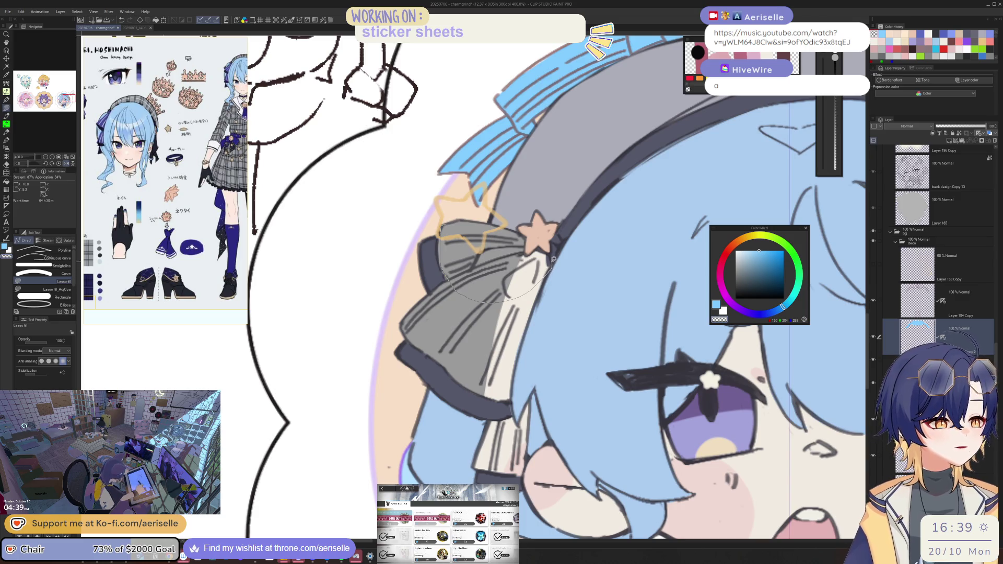
drag(504, 223, 493, 224)
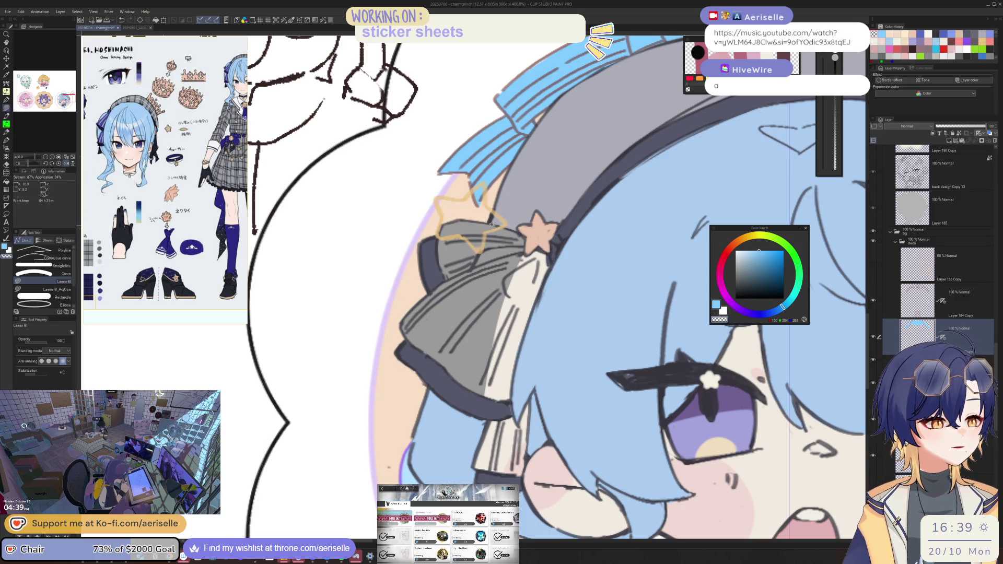
scroll(536, 430, down, 4)
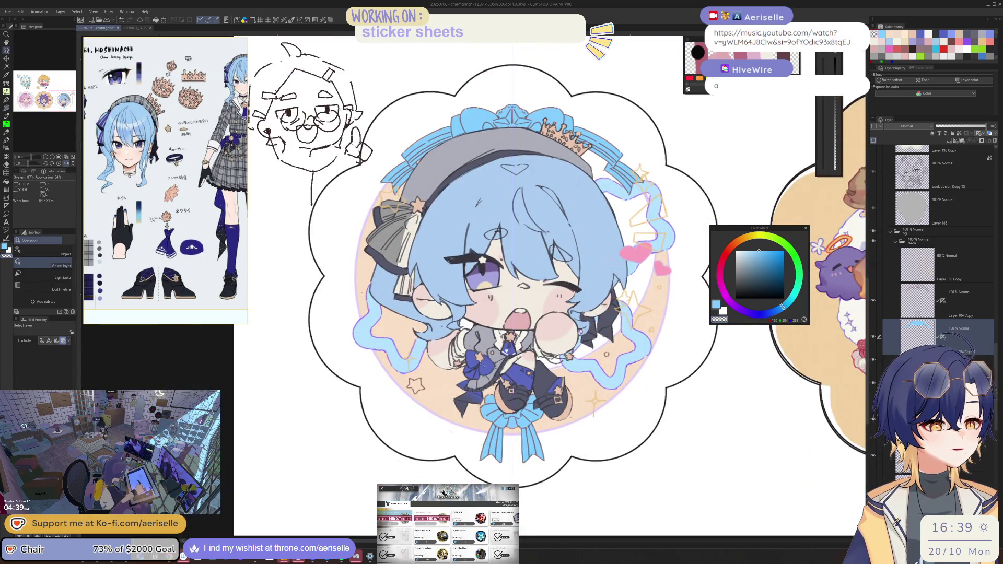
ctrl+shift+click(341, 214)
scroll(342, 214, up, 5)
Step: Lasso-fill the hair bow blue-purple, including its right edge
key(u)
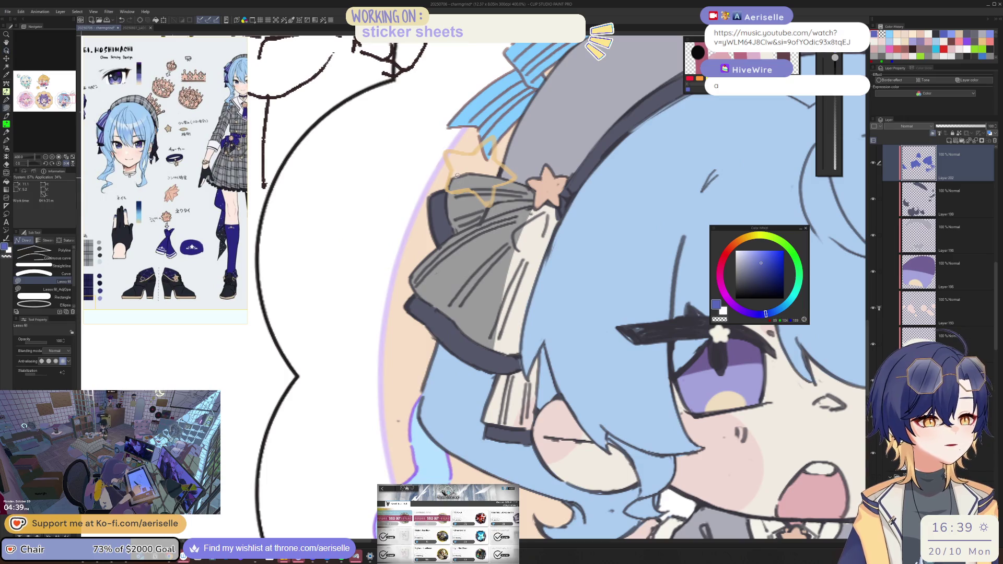
drag(450, 182, 473, 290)
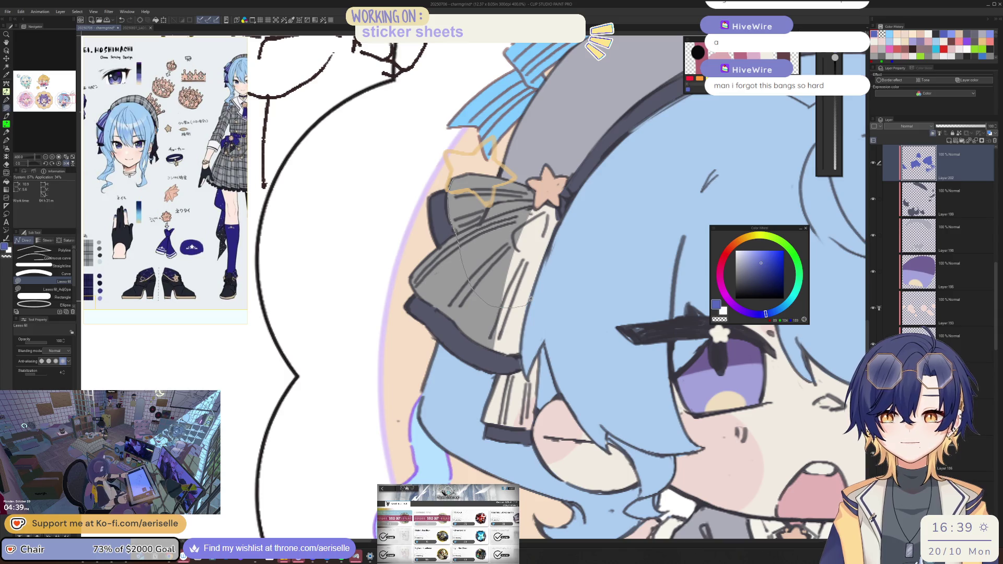
drag(530, 299, 547, 296)
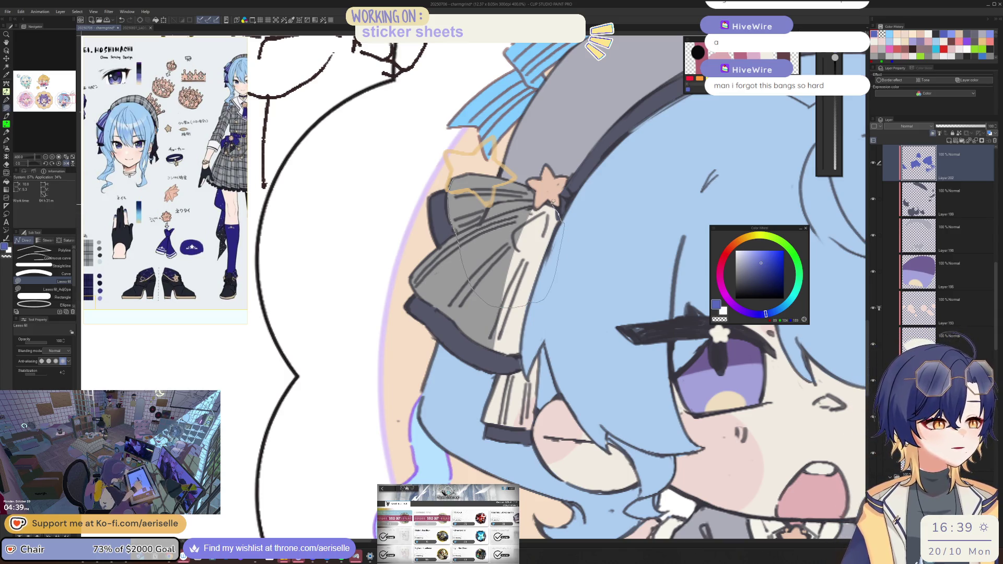
mouse_move(517, 177)
mouse_down()
mouse_move(491, 175)
mouse_move(475, 214)
mouse_move(484, 253)
mouse_up()
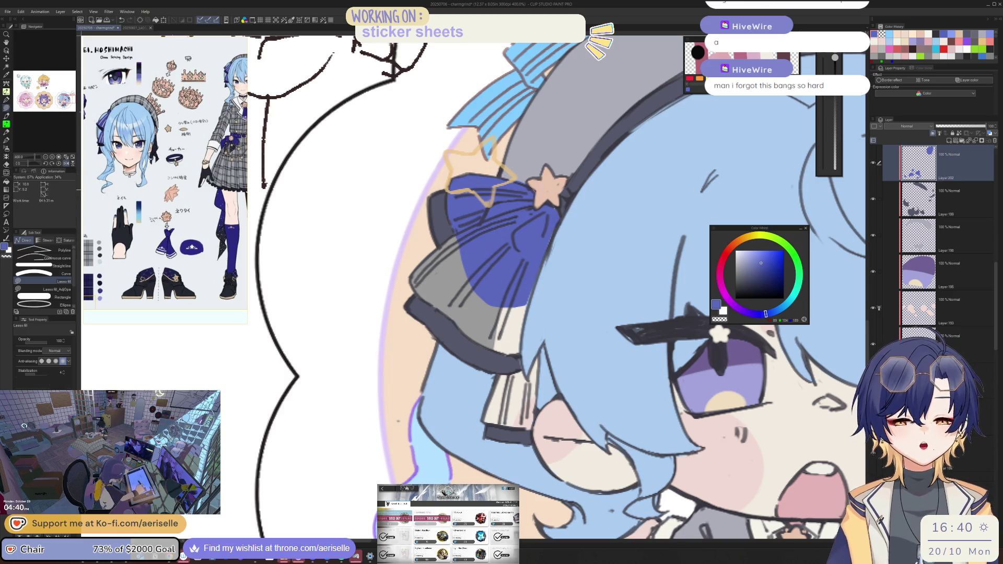
key(e)
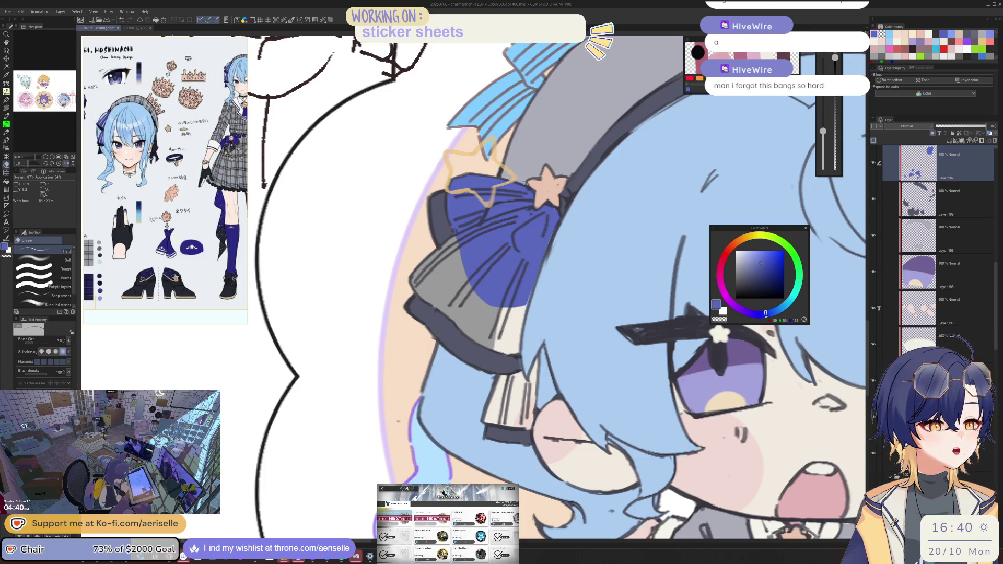
key(h)
key(u)
mouse_move(411, 285)
mouse_down()
mouse_move(416, 330)
mouse_move(482, 336)
mouse_move(498, 317)
mouse_up()
mouse_move(538, 279)
mouse_down()
mouse_move(515, 248)
mouse_move(476, 227)
mouse_up()
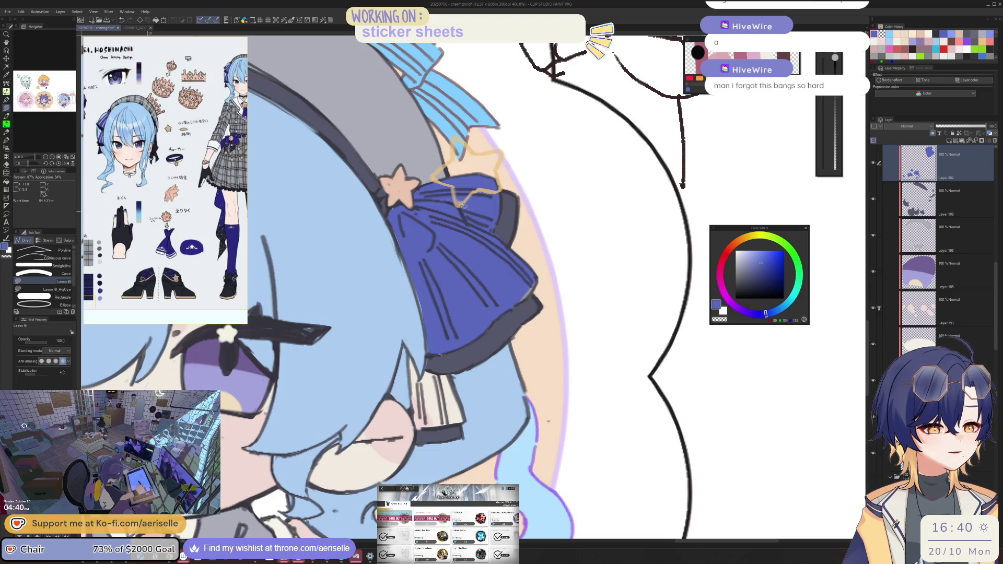
Step: Move the suisei reference image lower and bring up the Open file dialog
mouse_move(224, 156)
mouse_down()
mouse_move(194, 317)
mouse_move(224, 370)
mouse_up()
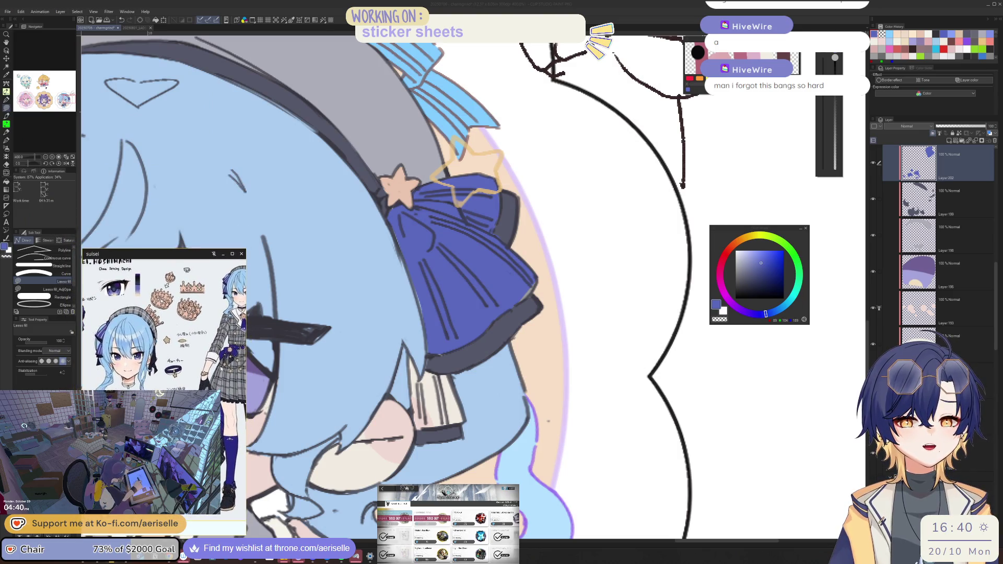
click(8, 11)
click(21, 30)
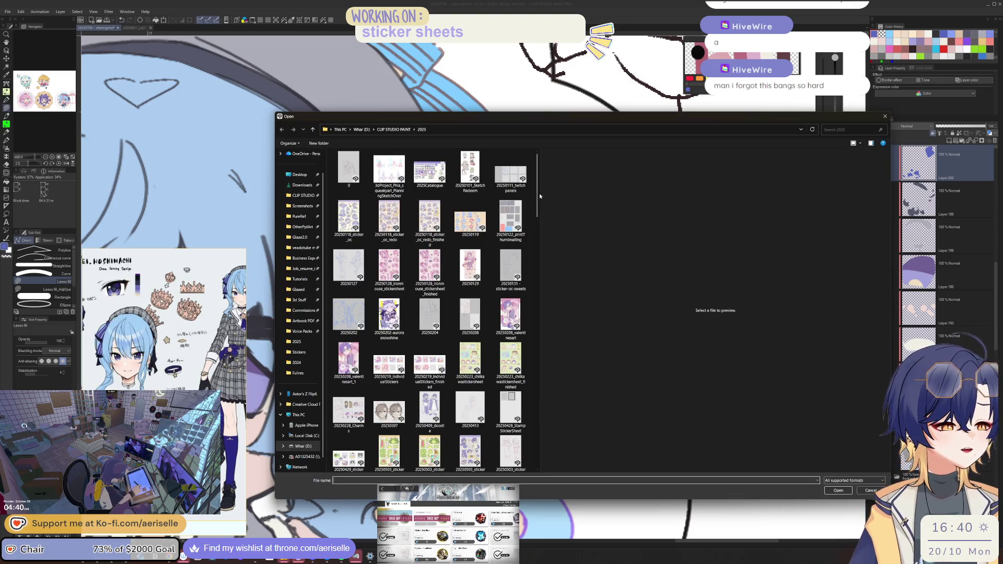
drag(540, 196, 535, 351)
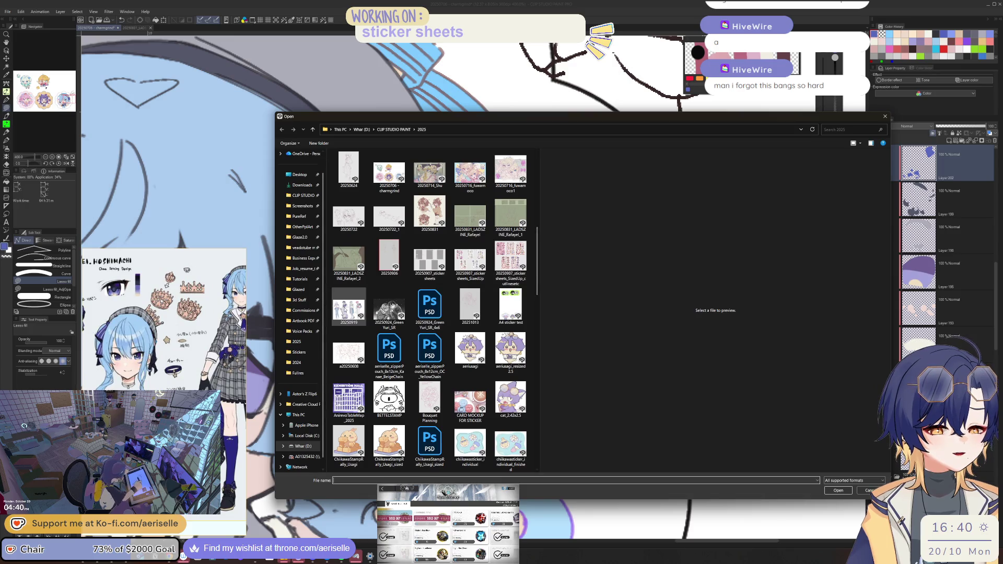
Step: Open 20250919, pan to view all four characters, then return to the charmgrind sheet
click(349, 310)
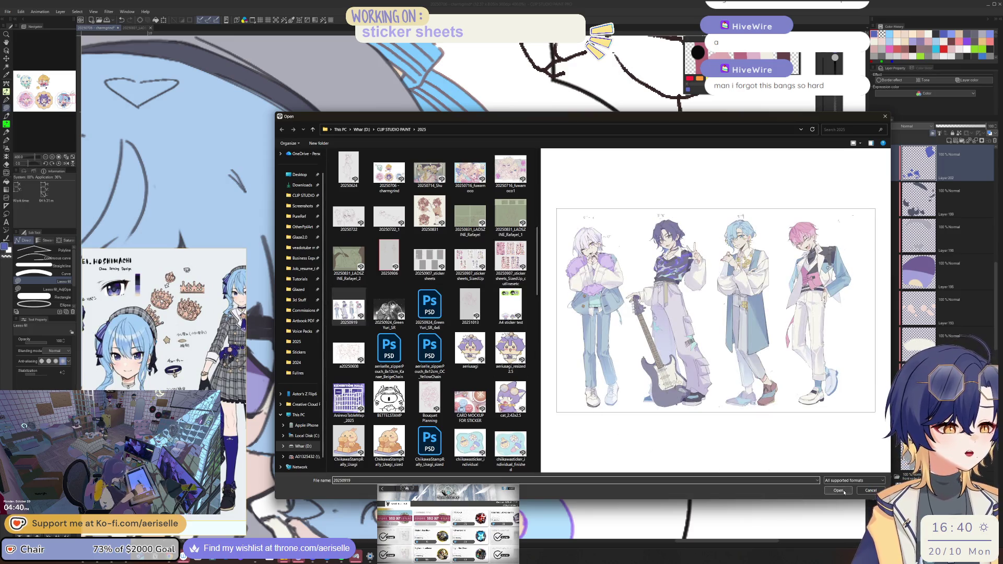
click(843, 491)
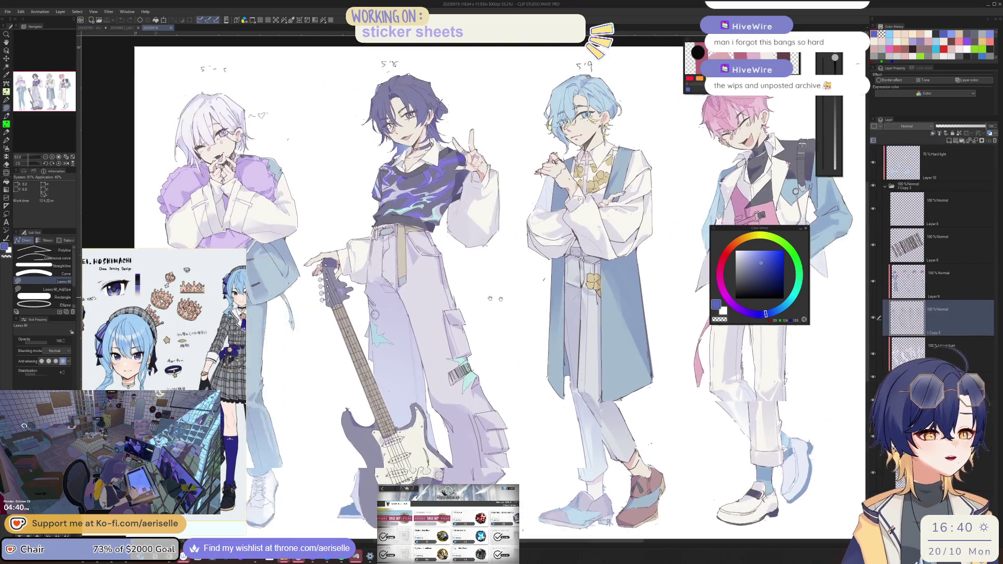
scroll(582, 301, up, 5)
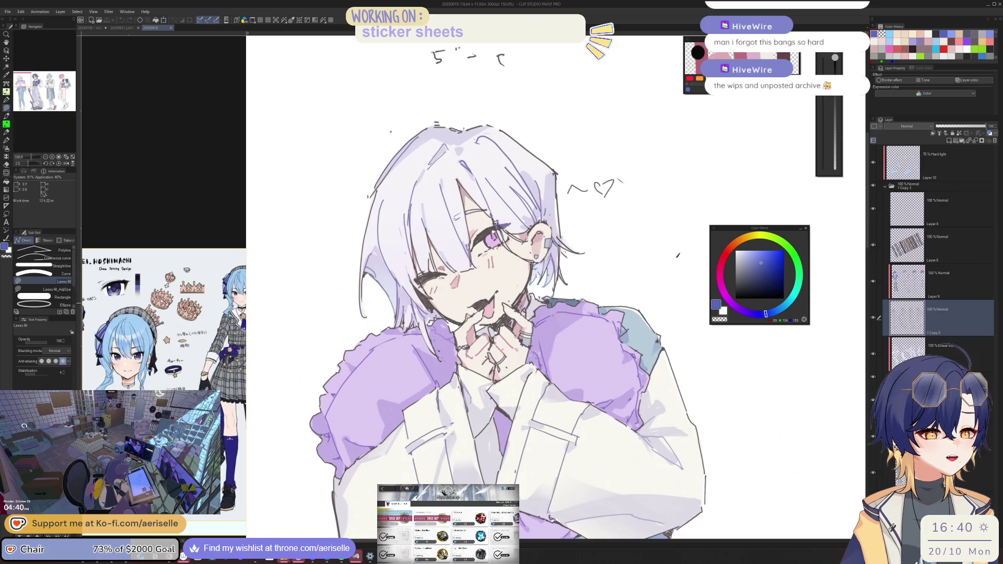
scroll(581, 301, down, 3)
mouse_move(579, 356)
mouse_down()
mouse_move(605, 295)
mouse_move(596, 201)
mouse_move(589, 254)
mouse_move(596, 224)
mouse_move(498, 193)
mouse_up()
scroll(604, 295, down, 2)
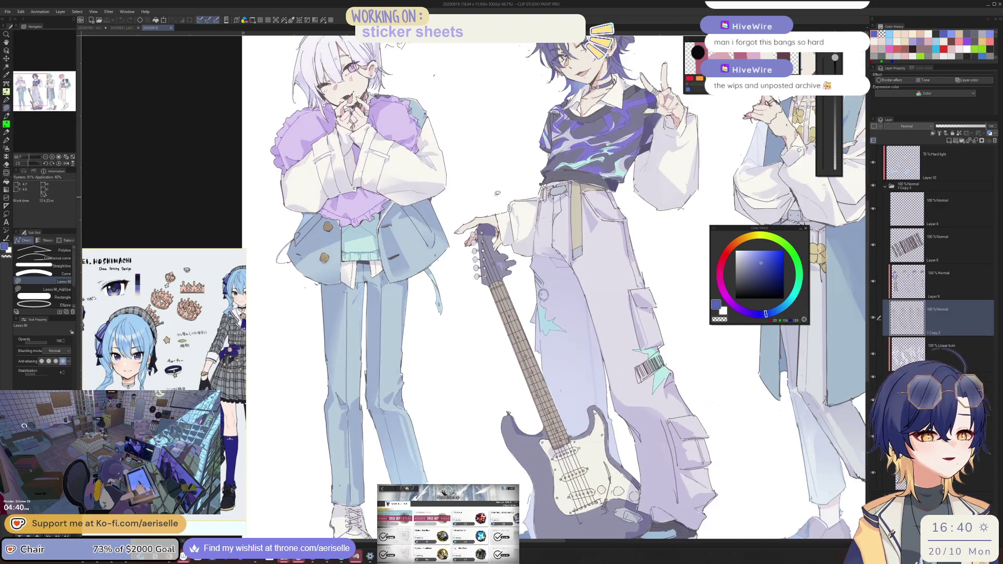
scroll(624, 262, down, 1)
mouse_move(644, 286)
mouse_down()
mouse_move(418, 292)
mouse_move(424, 313)
mouse_move(200, 92)
mouse_up()
click(120, 28)
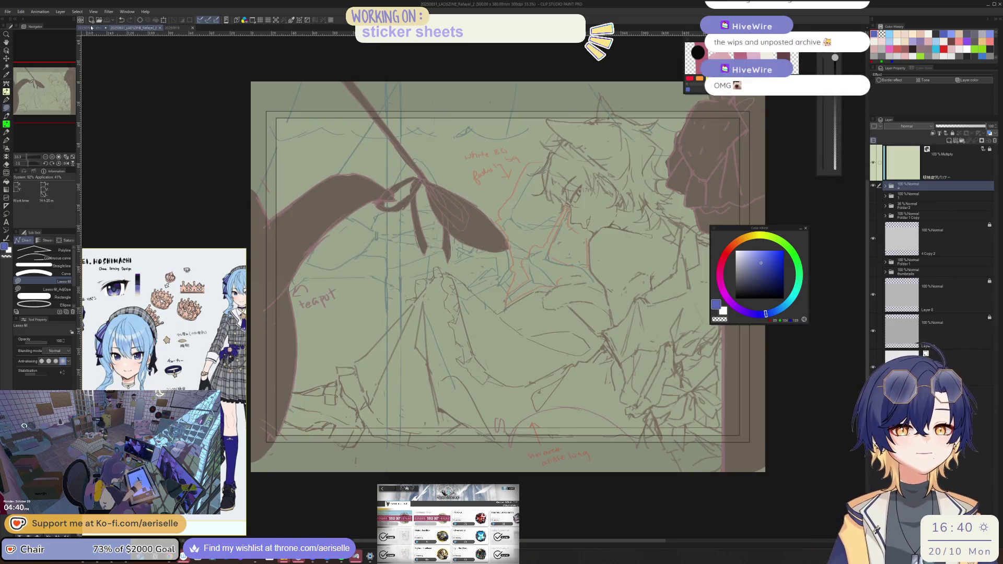
click(91, 28)
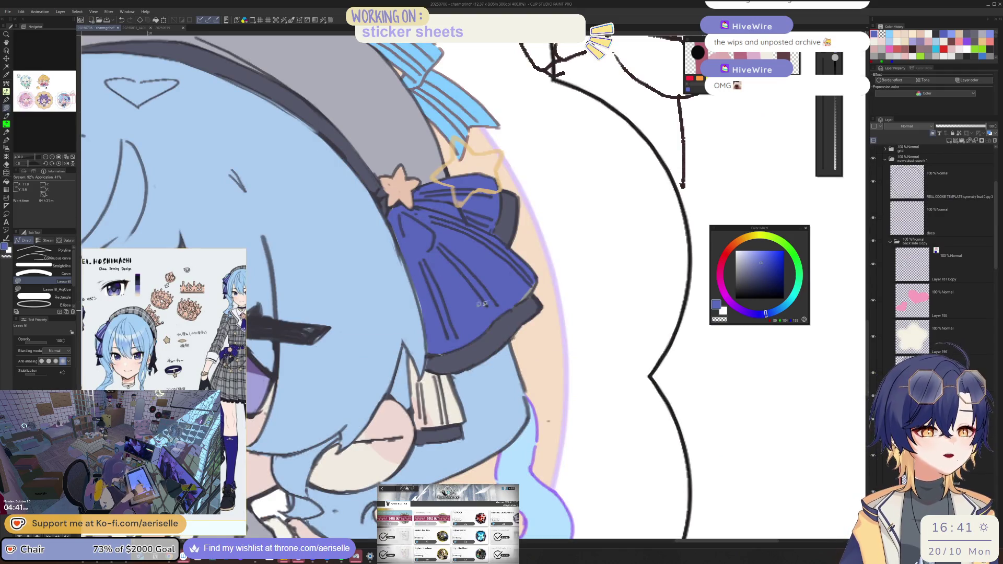
Step: Lasso-fill a small patch near the bow's right edge
mouse_move(525, 271)
mouse_down()
mouse_move(517, 302)
mouse_move(543, 271)
mouse_up()
key(e)
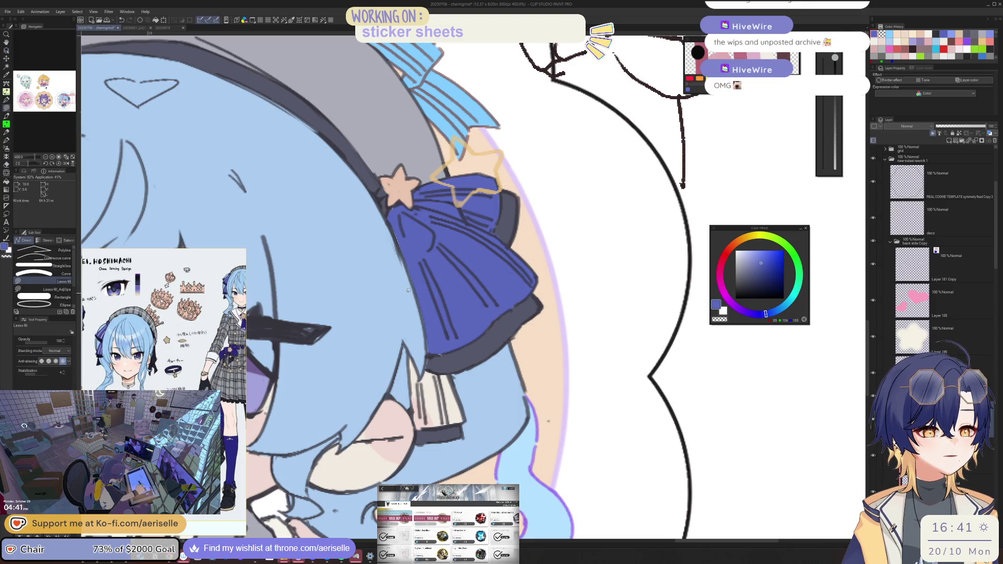
key(u)
scroll(527, 276, down, 6)
scroll(526, 275, up, 5)
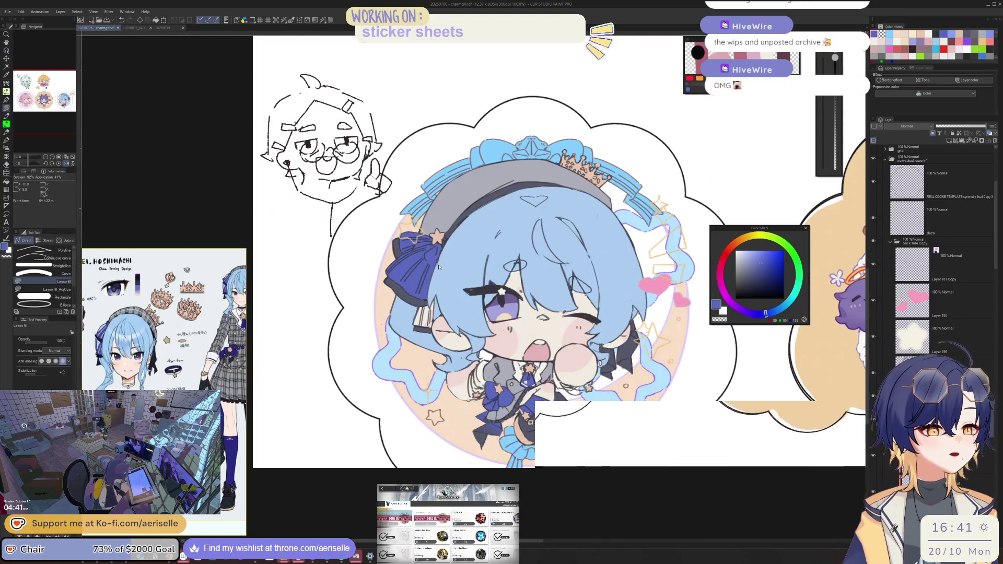
key(o)
Step: Lower the sticker colours' saturation to -10 with Hue/Saturation/Luminosity
key(ctrl+u)
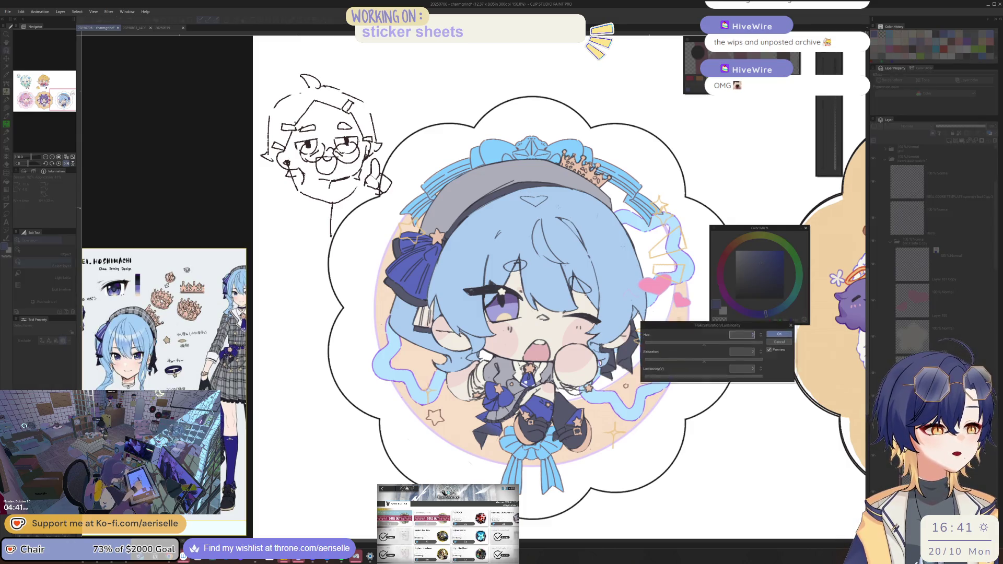
click(699, 362)
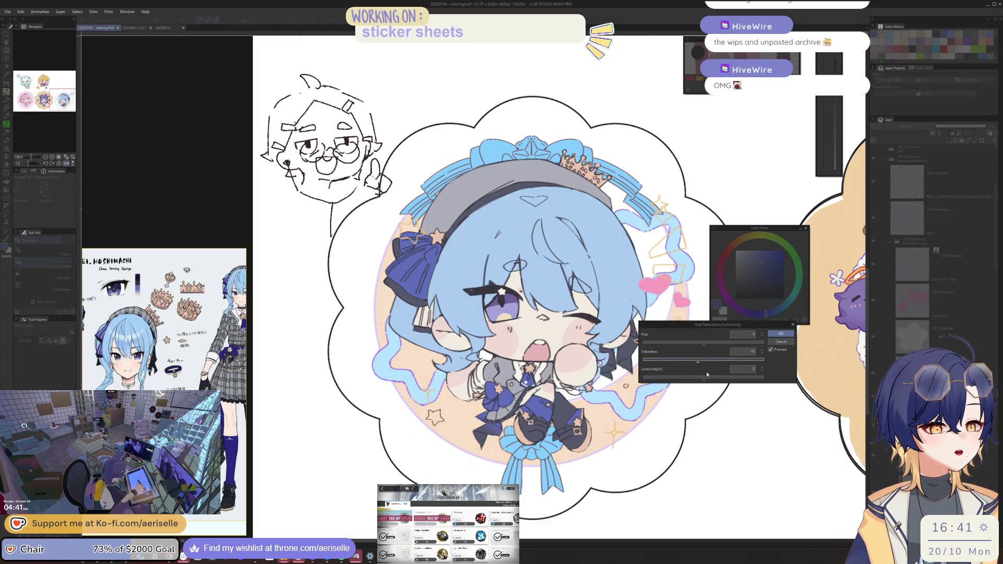
click(781, 334)
scroll(522, 287, down, 2)
scroll(523, 287, up, 4)
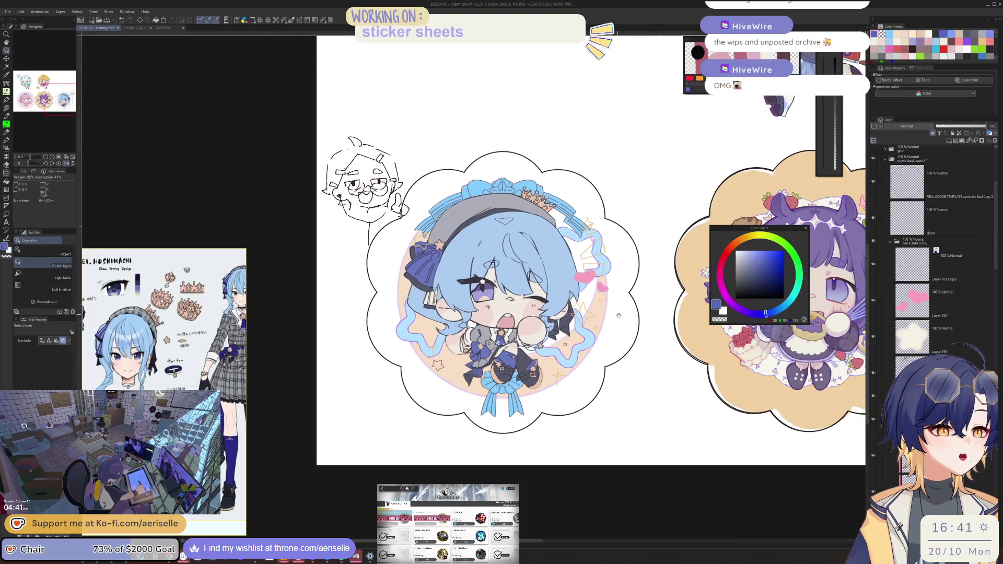
Step: Apply a second Hue/Saturation/Luminosity adjustment: saturation -6, luminosity 16
key(u)
key(o)
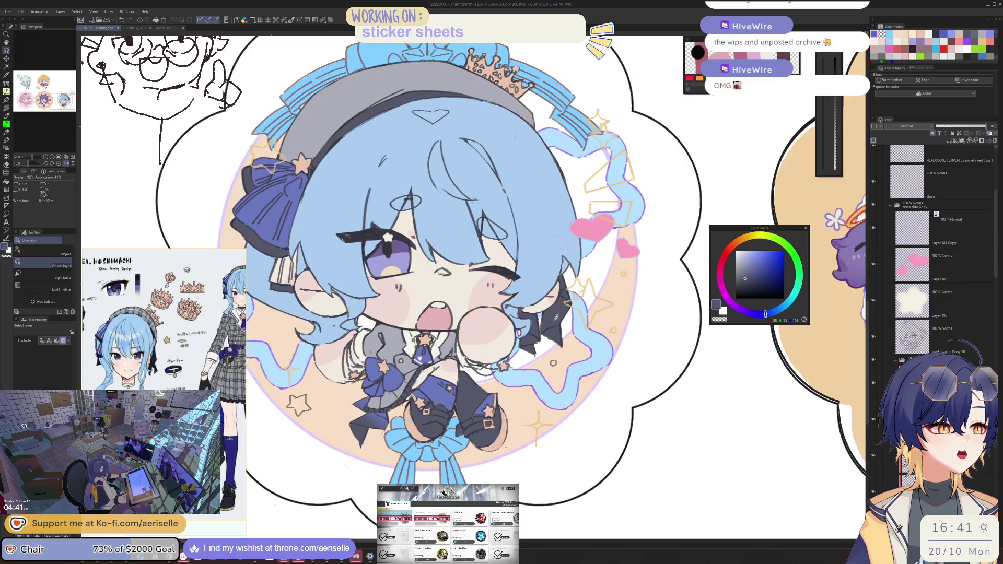
key(ctrl+u)
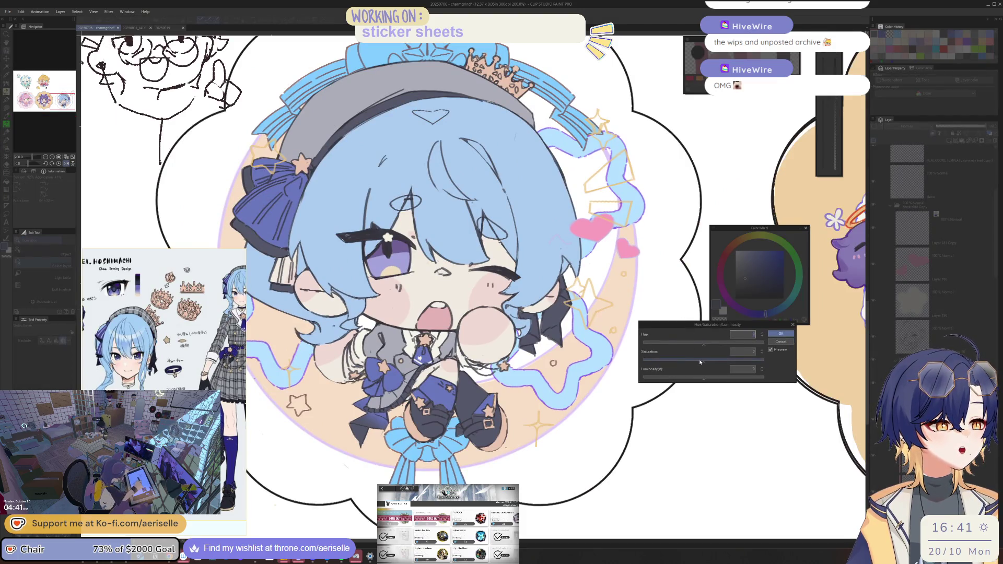
click(700, 362)
click(714, 377)
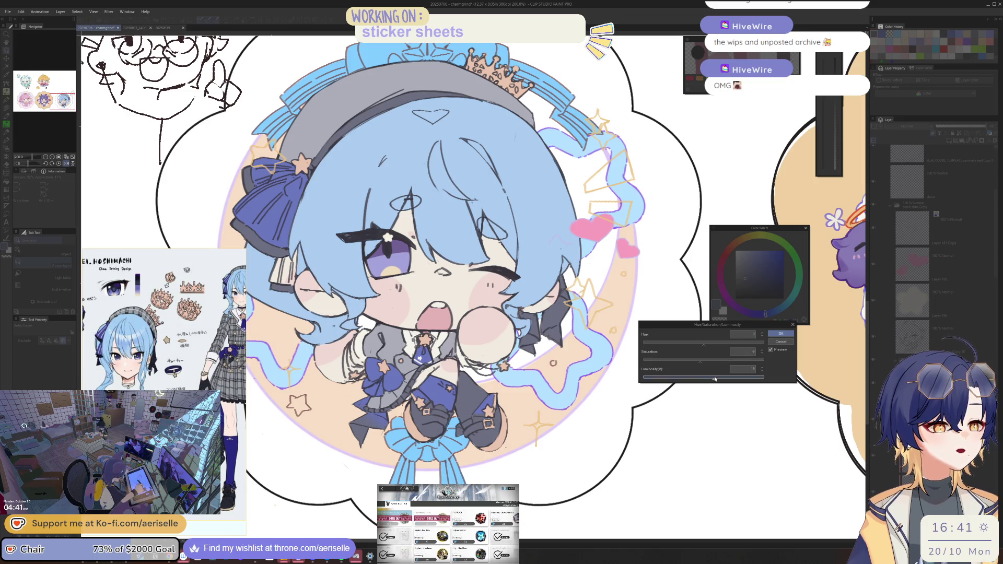
click(781, 333)
scroll(656, 432, down, 2)
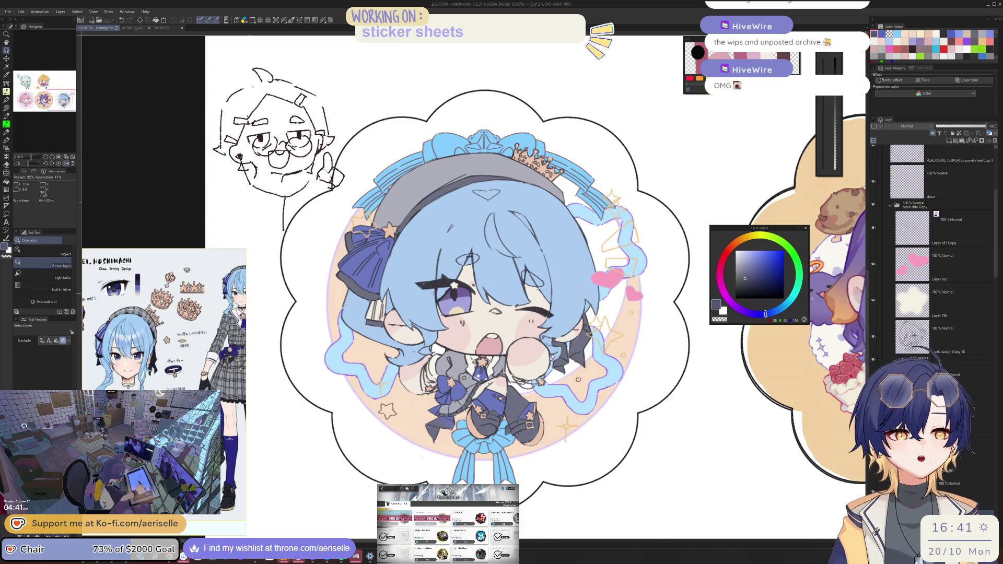
scroll(420, 337, up, 4)
scroll(421, 337, down, 2)
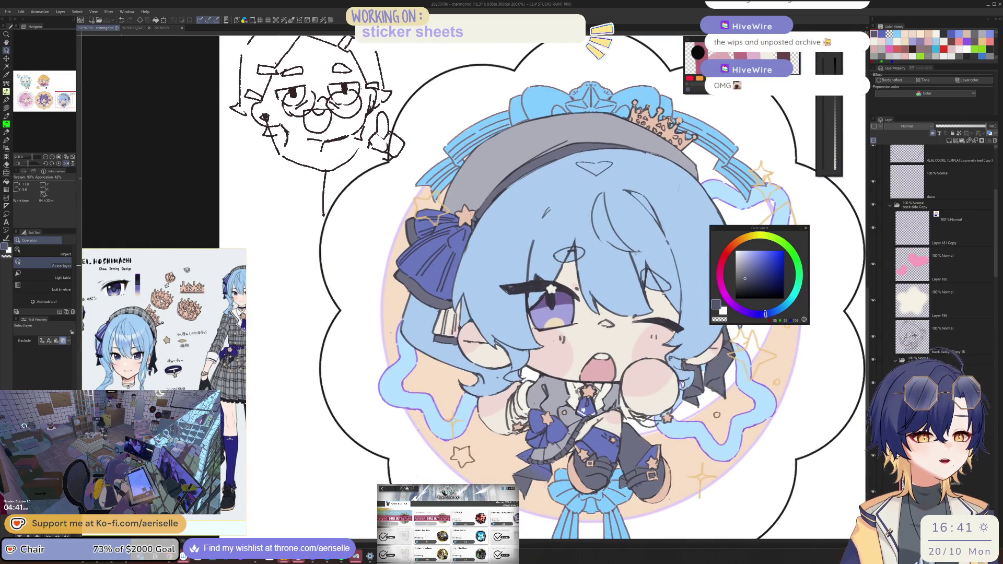
Step: Fill the bow's ribbon tail in its sampled blue-violet, then set the eraser to size 6
key(u)
key(o)
alt+click(438, 269)
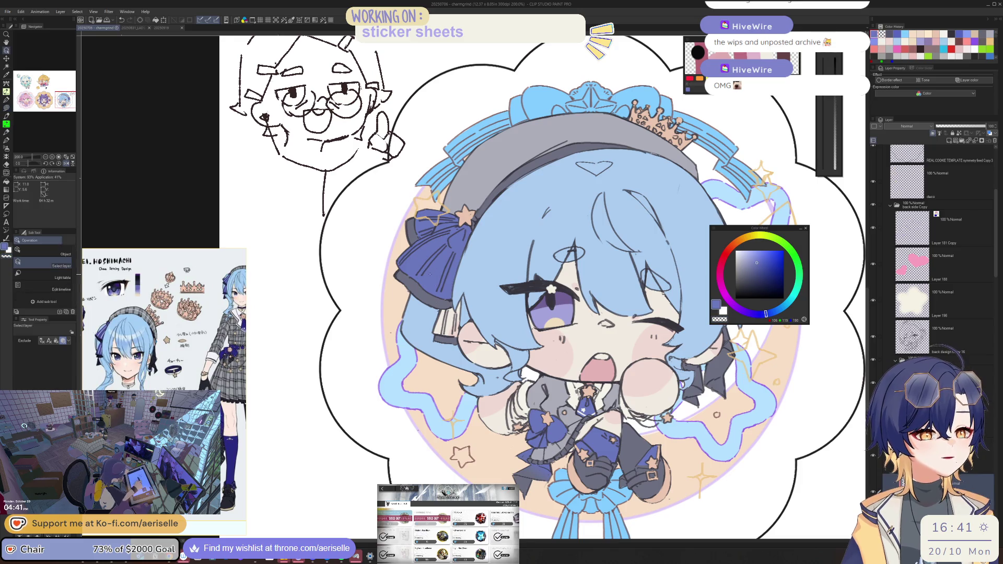
scroll(438, 269, up, 2)
key(u)
mouse_move(445, 360)
mouse_down()
mouse_move(440, 385)
mouse_move(455, 394)
mouse_move(493, 361)
mouse_move(495, 320)
mouse_move(475, 340)
mouse_up()
key(e)
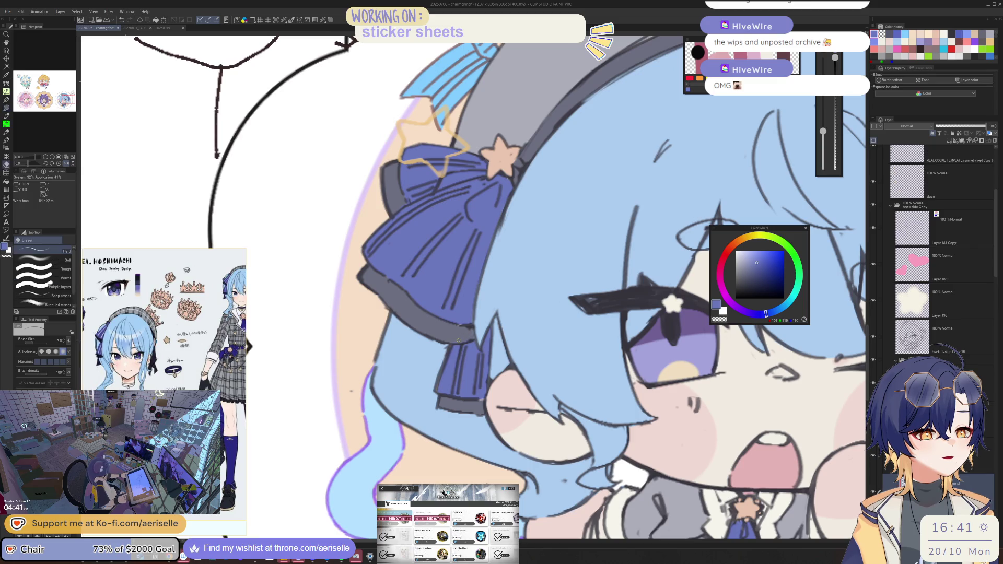
key(bracketright)
scroll(471, 339, down, 2)
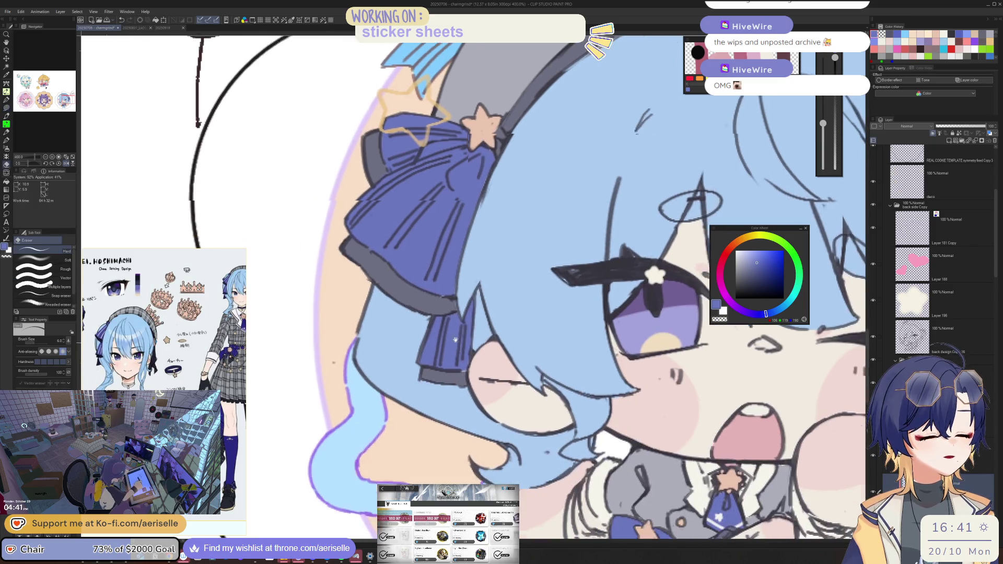
Step: Flip the canvas view horizontally and zoom in on the blue-haired sticker
key(u)
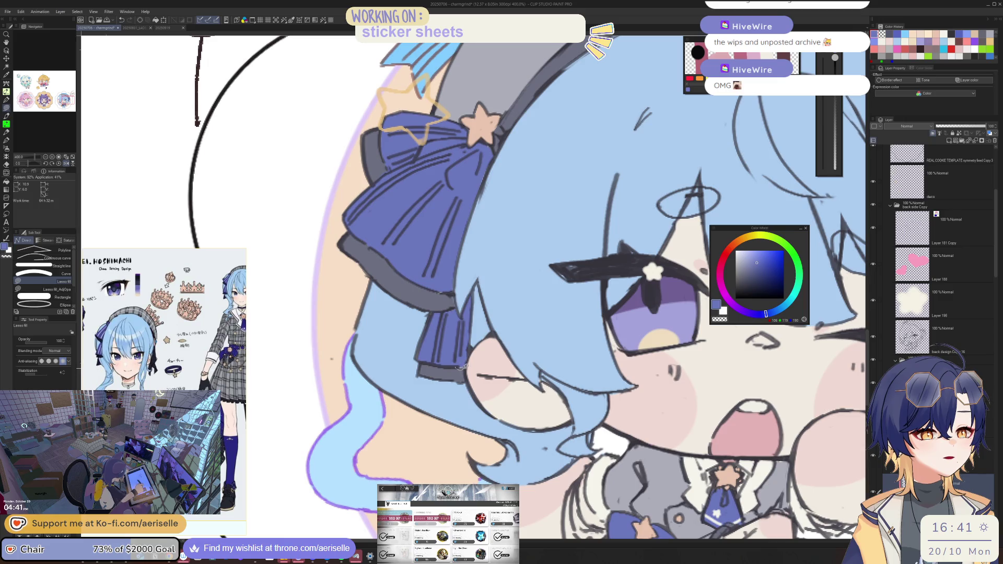
key(e)
scroll(580, 287, down, 4)
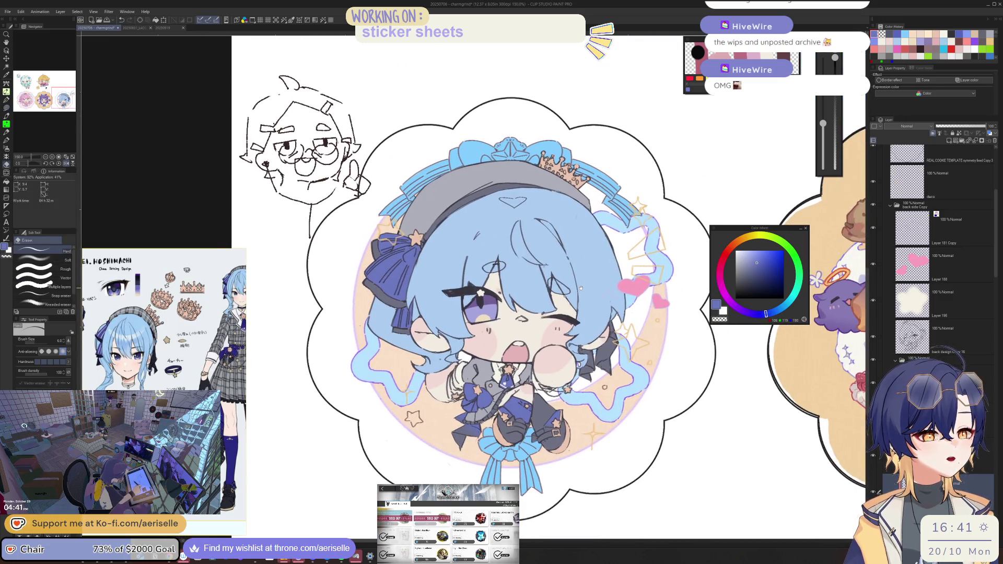
key(h)
scroll(580, 287, down, 3)
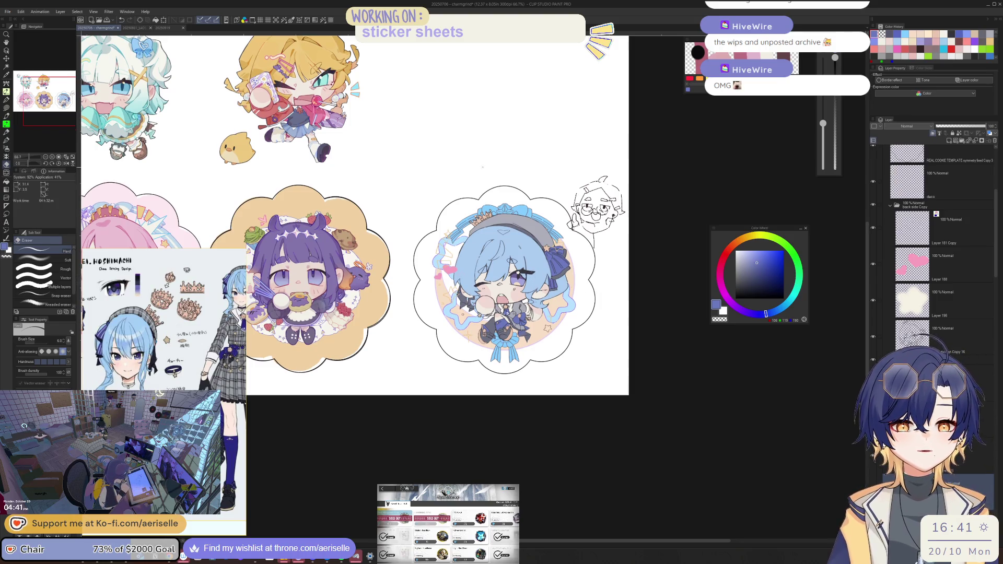
mouse_move(228, 269)
scroll(228, 269, up, 5)
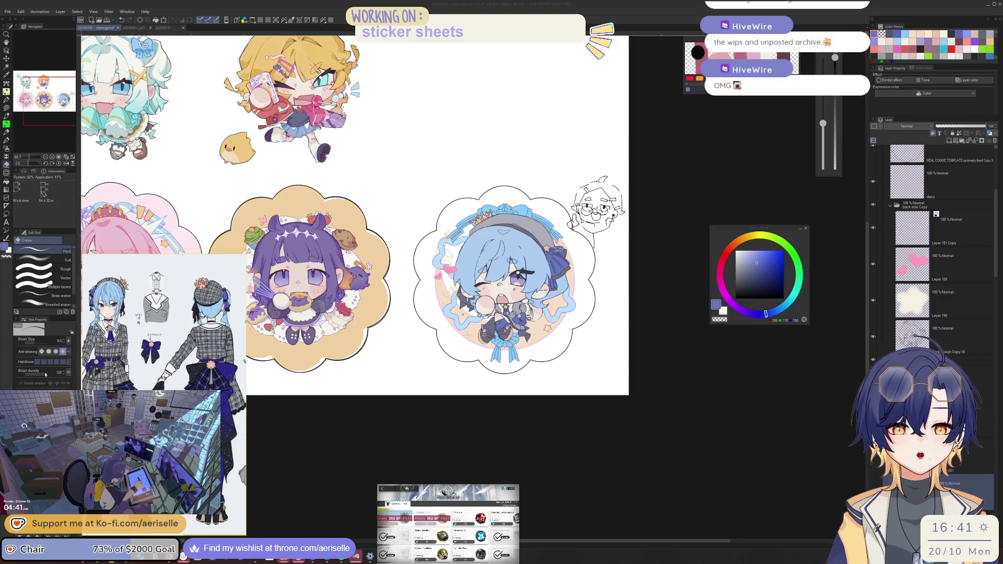
scroll(209, 334, up, 3)
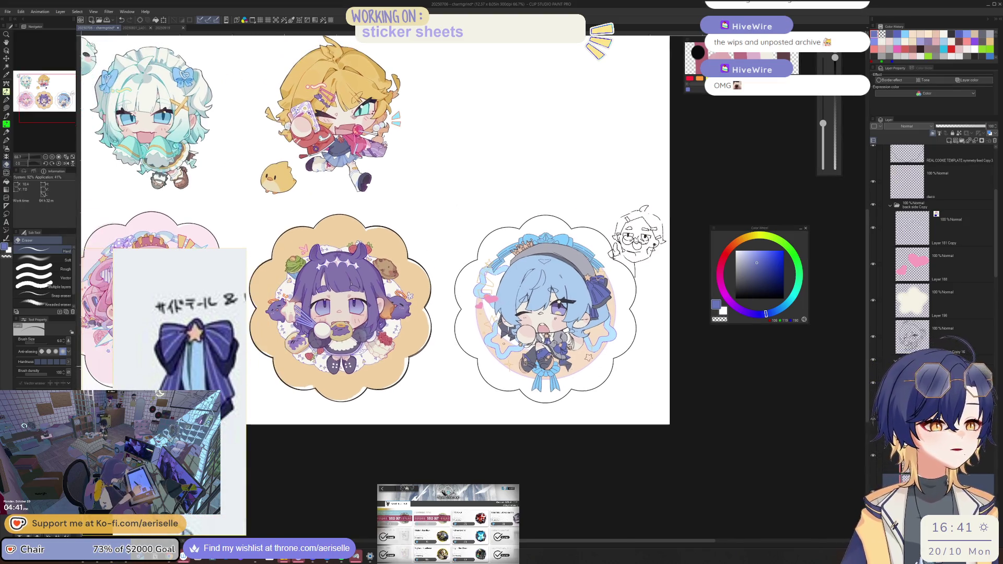
key(ctrl+plus)
key(ctrl+plus)
key(ctrl+plus)
scroll(172, 370, down, 3)
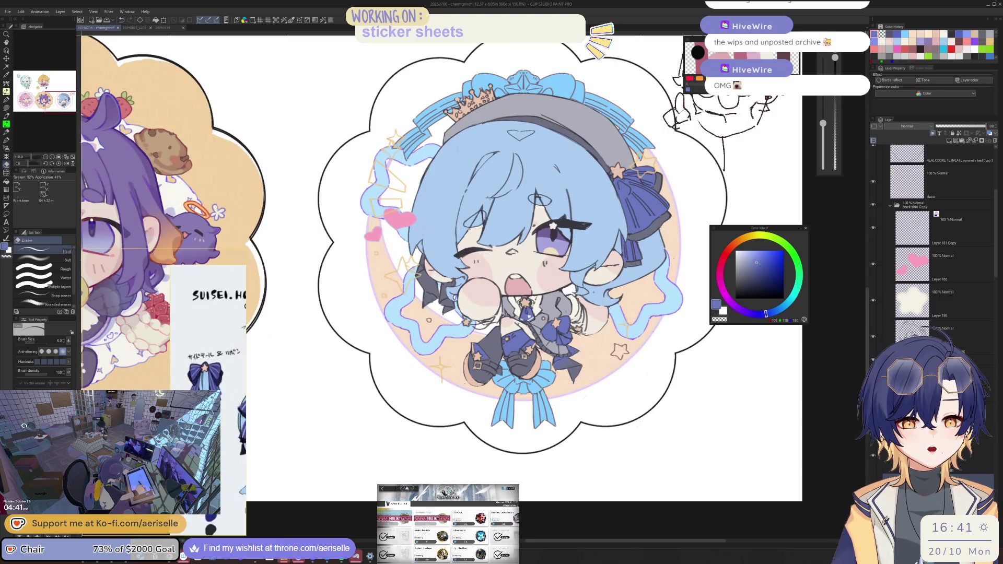
scroll(172, 334, down, 3)
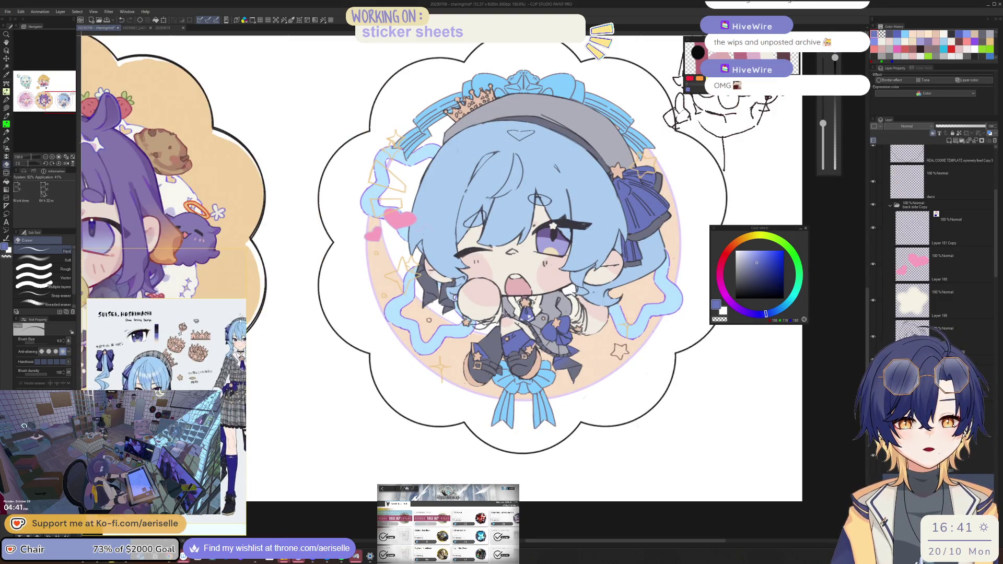
Step: Enlarge the reference window to show the 3D model and shift it slightly left
mouse_move(244, 252)
mouse_down()
mouse_move(352, 217)
mouse_move(427, 90)
mouse_up()
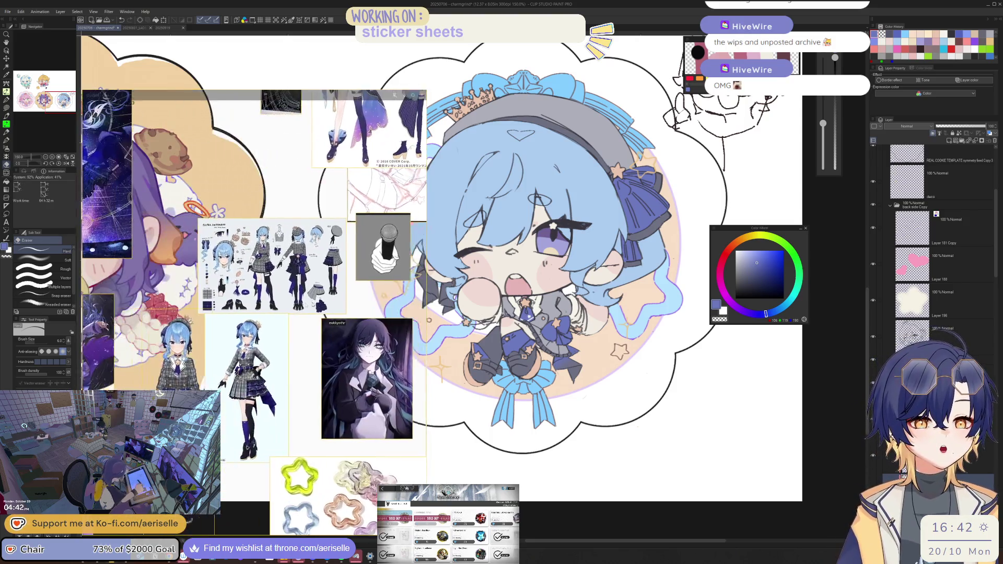
scroll(312, 303, up, 5)
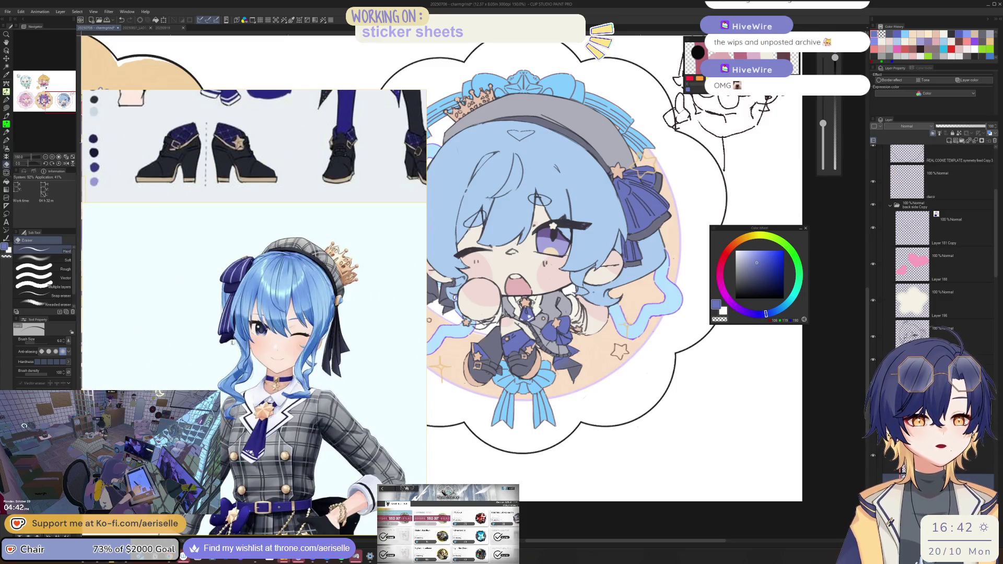
scroll(302, 252, down, 3)
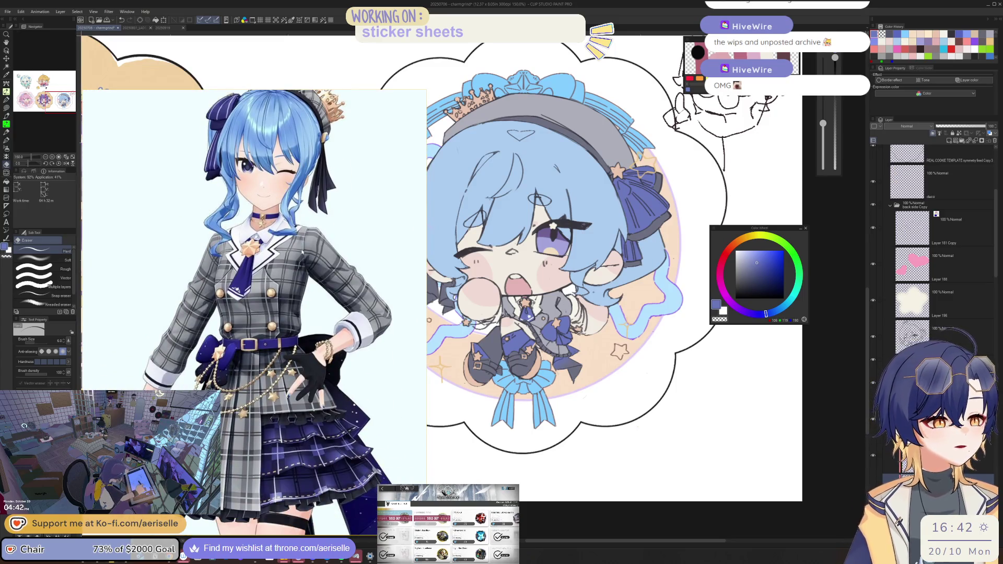
drag(318, 301, 290, 299)
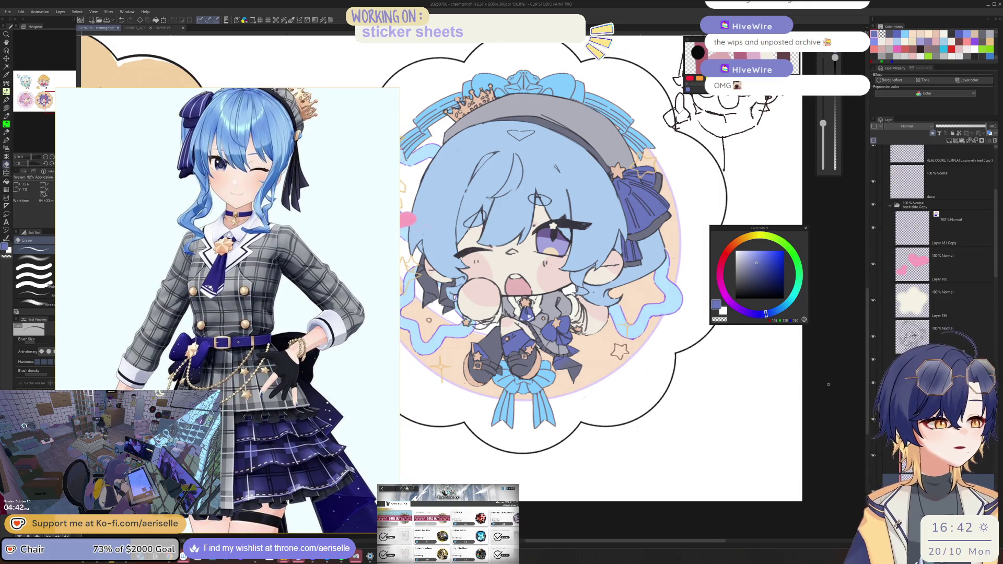
scroll(828, 385, up, 2)
Step: Move the Color Wheel aside, pick a near-white colour, and flip the view back
key(i)
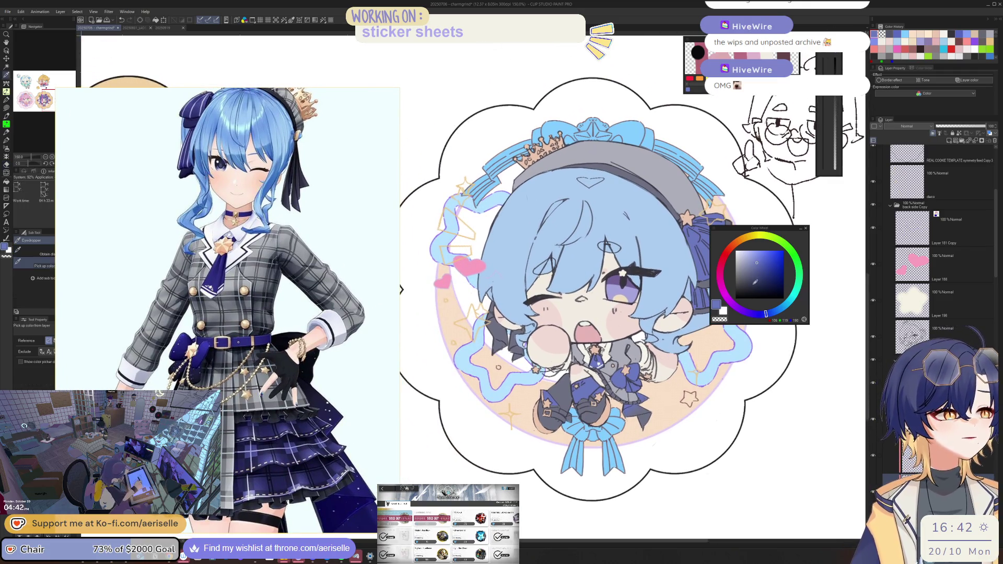
drag(774, 235, 809, 320)
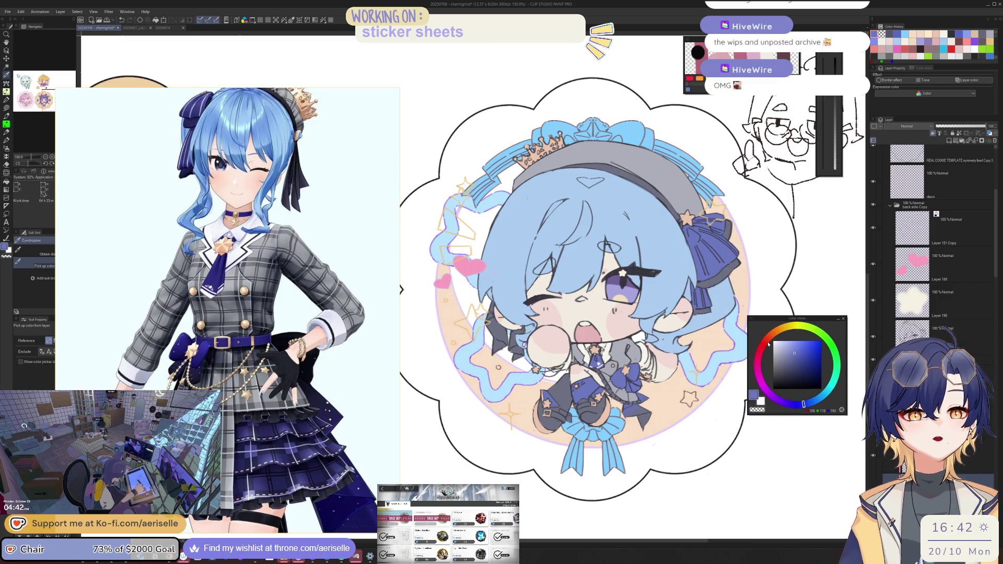
key(u)
key(o)
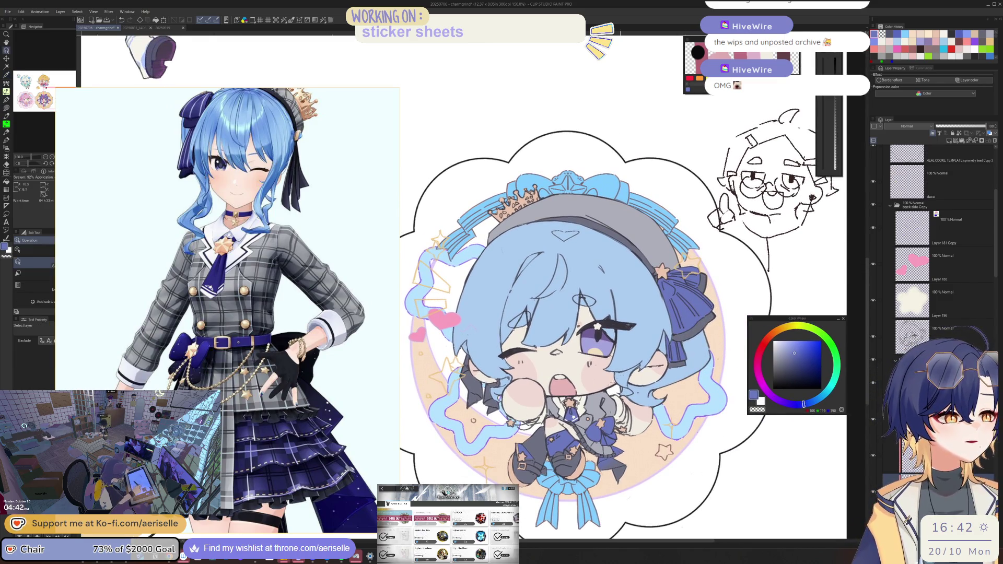
scroll(639, 469, up, 3)
key(h)
scroll(640, 469, down, 3)
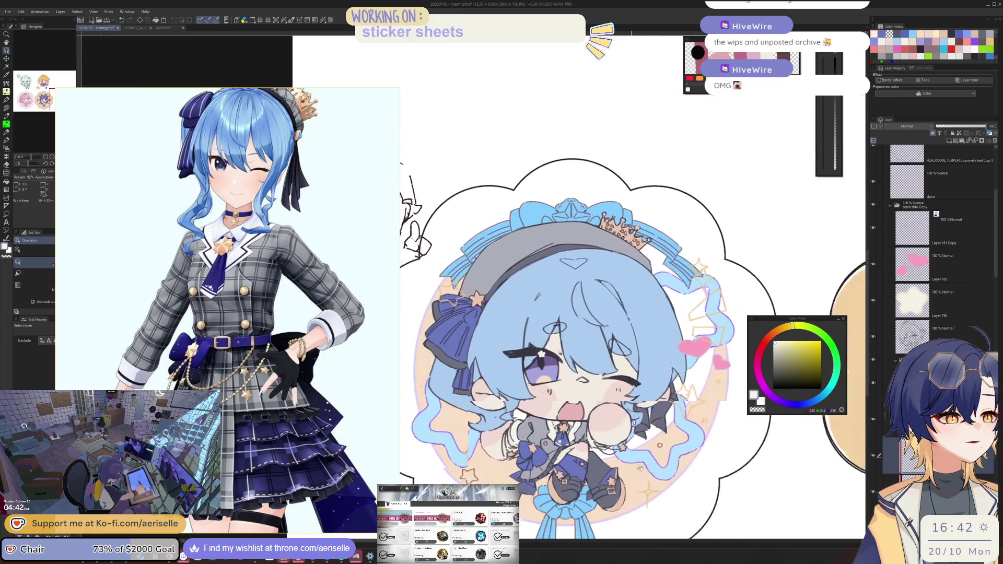
scroll(640, 468, left, 2)
scroll(551, 343, up, 5)
Step: Draw white pen highlight strokes across the striped ribbon, redoing the first attempts
key(p)
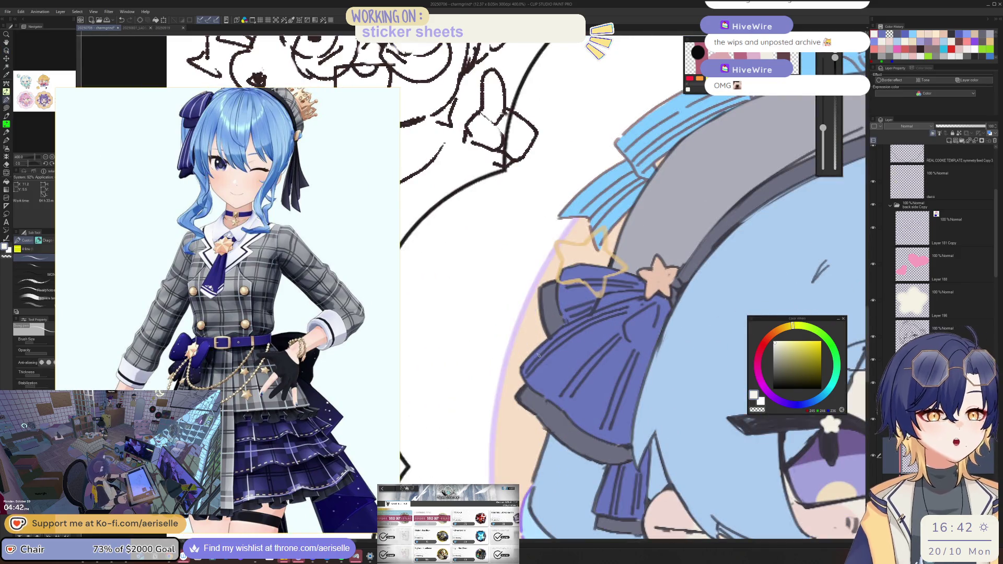
mouse_move(528, 373)
mouse_down()
mouse_move(567, 338)
mouse_move(662, 302)
mouse_up()
key(ctrl+z)
mouse_move(526, 373)
mouse_down()
mouse_move(585, 327)
mouse_move(654, 301)
mouse_up()
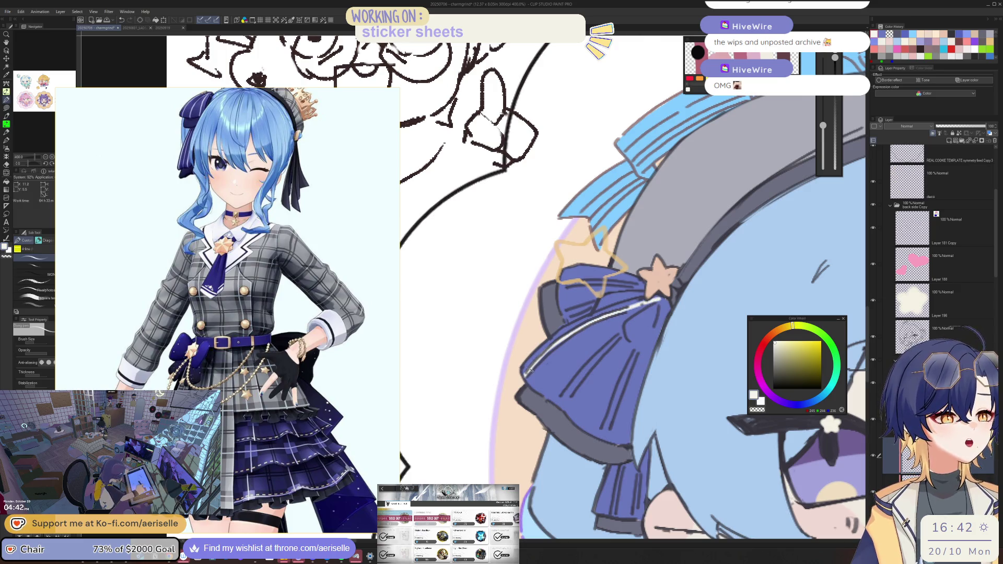
key(ctrl+z)
drag(558, 407, 669, 302)
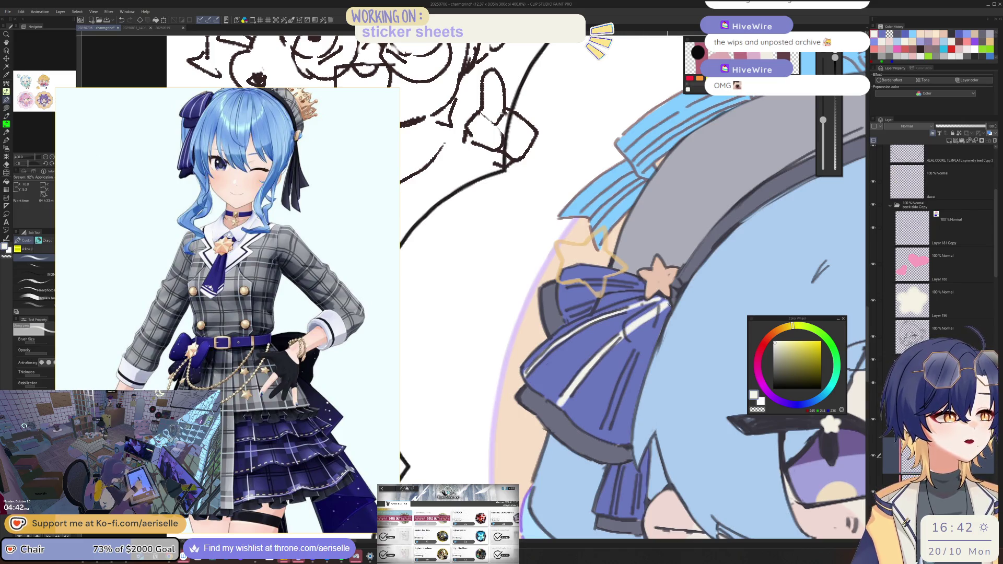
mouse_move(492, 397)
mouse_down()
mouse_move(610, 319)
mouse_move(582, 358)
mouse_up()
Step: With the view rotated, add more white highlights along the ribbon's edge, then fit the sheet
key(asciicircum)
key(asciicircum)
drag(491, 447, 578, 347)
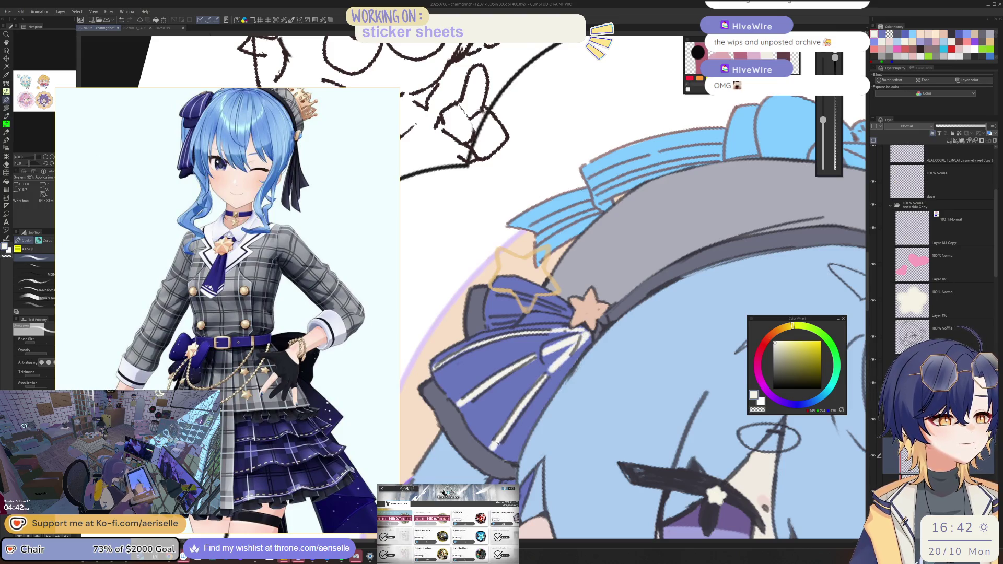
drag(524, 409, 558, 360)
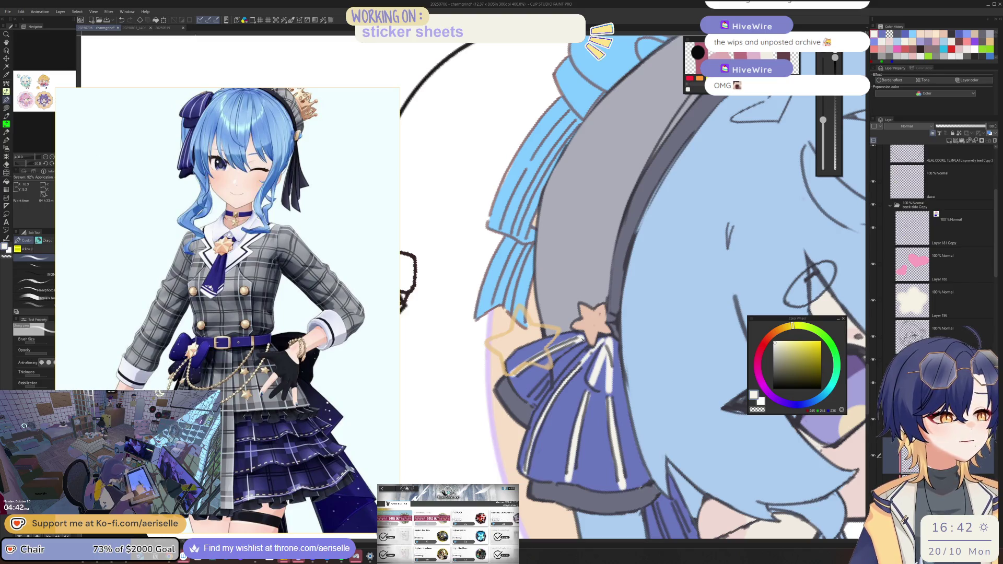
drag(512, 375, 579, 341)
drag(525, 403, 591, 343)
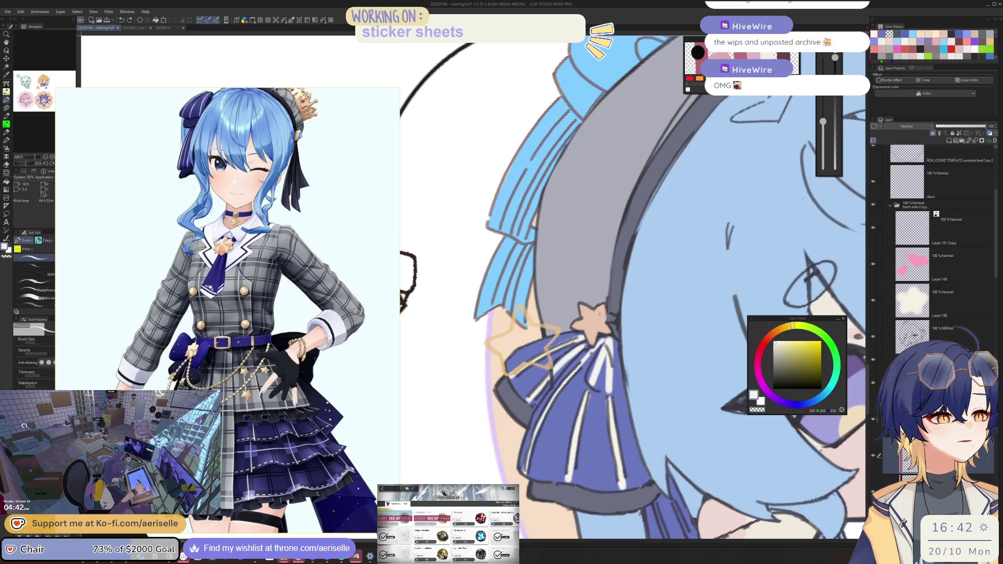
key(ctrl+alt+0)
scroll(571, 452, up, 4)
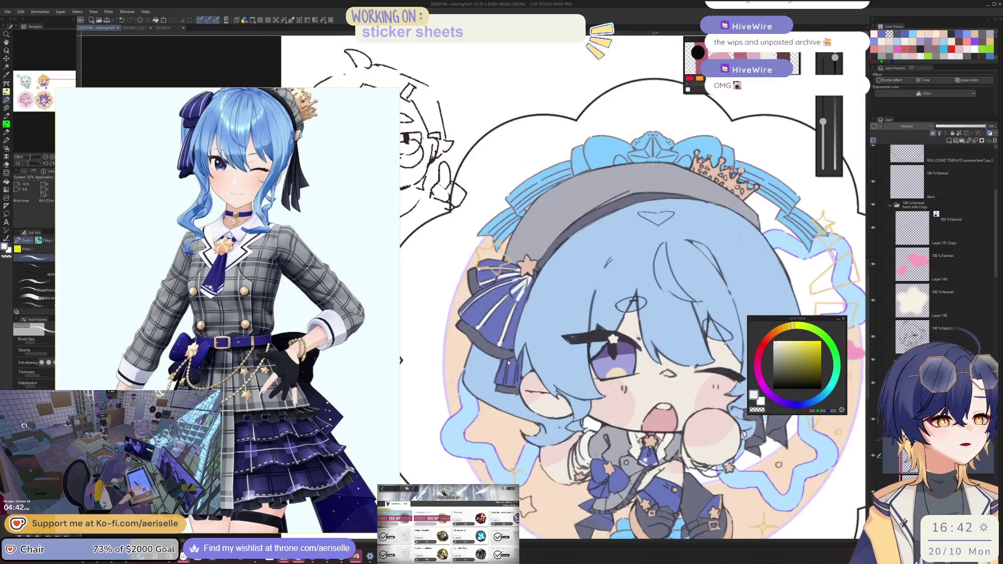
Step: Paint a thin white highlight down the lower ribbon
drag(506, 378, 503, 409)
drag(528, 361, 525, 414)
key(u)
key(ctrl+alt+0)
mouse_move(689, 330)
mouse_down()
mouse_move(505, 330)
mouse_move(636, 329)
mouse_up()
key(ctrl+alt+0)
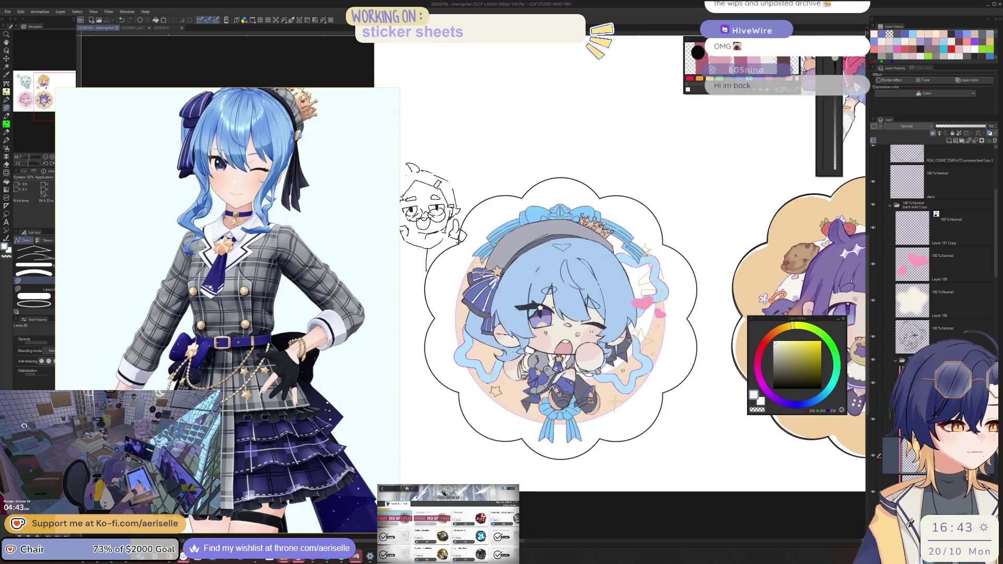
scroll(578, 334, up, 1)
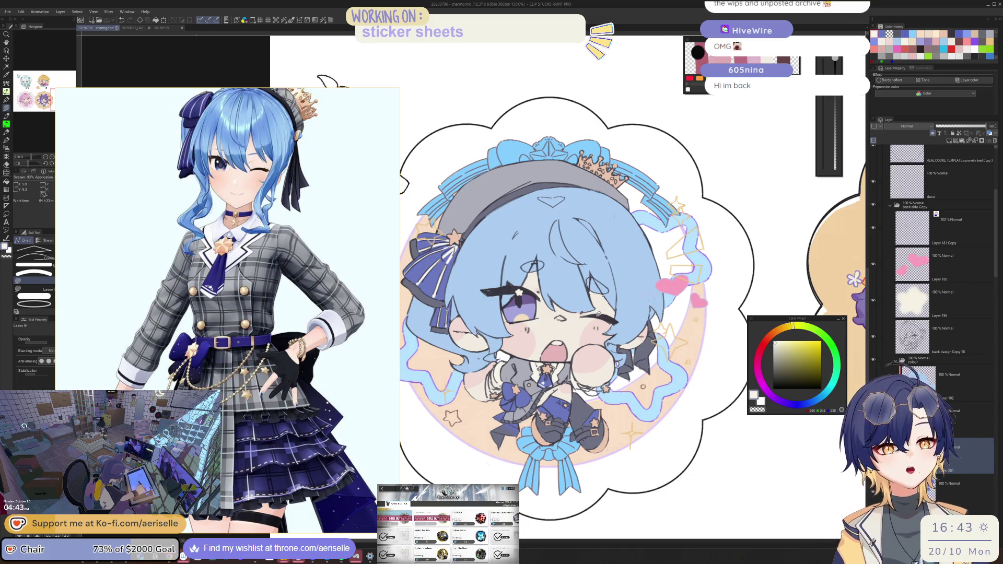
Step: Narrow and lengthen the reference window to show the 3D model's boots close up
click(394, 117)
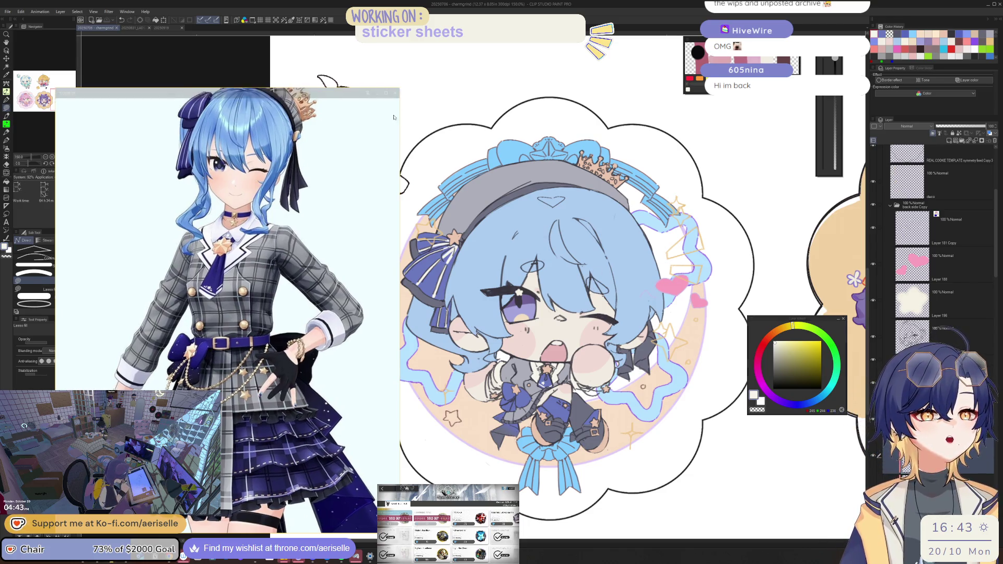
scroll(393, 117, up, 3)
drag(399, 170, 282, 169)
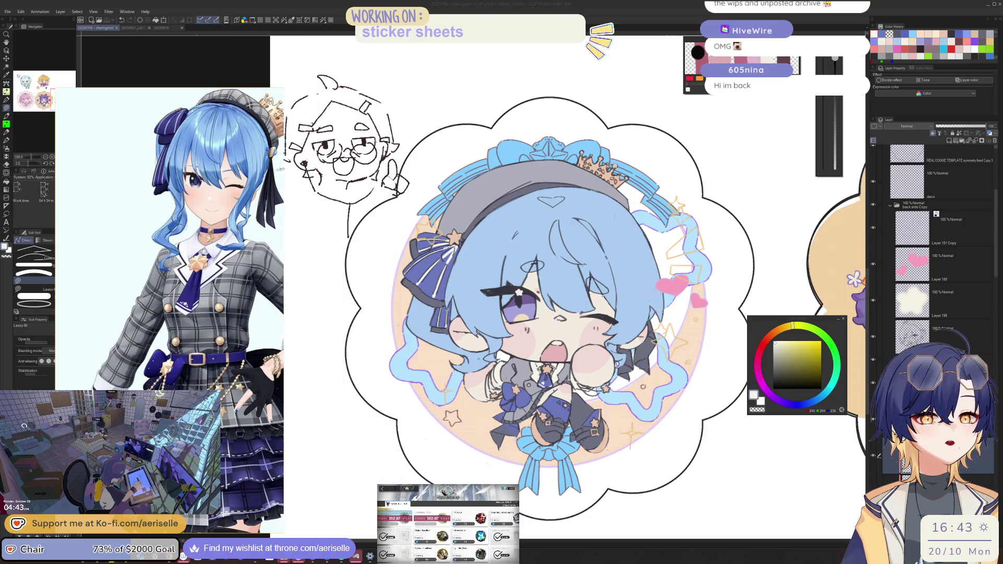
scroll(209, 235, down, 3)
scroll(239, 346, up, 5)
scroll(238, 346, up, 3)
drag(238, 345, 239, 443)
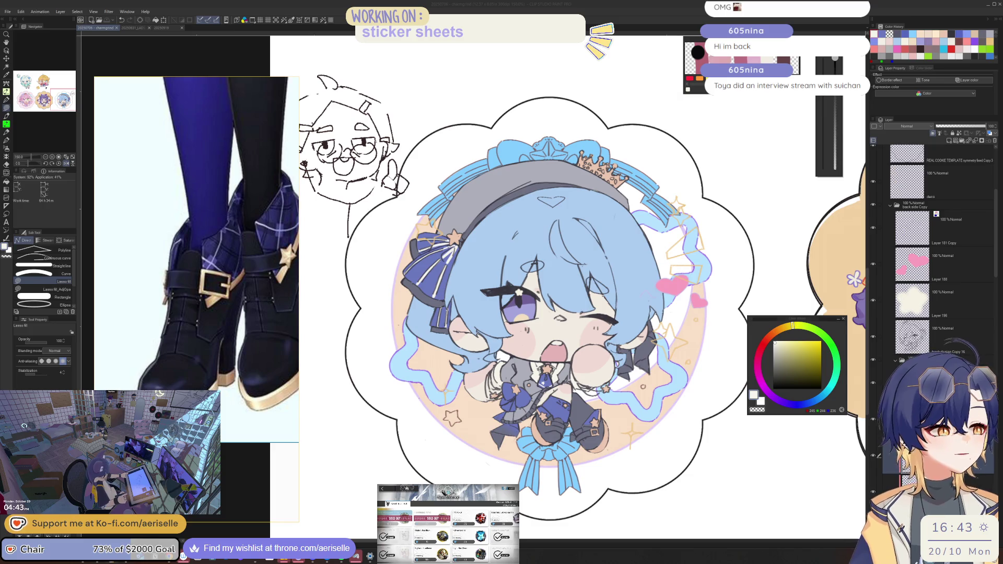
scroll(518, 389, up, 3)
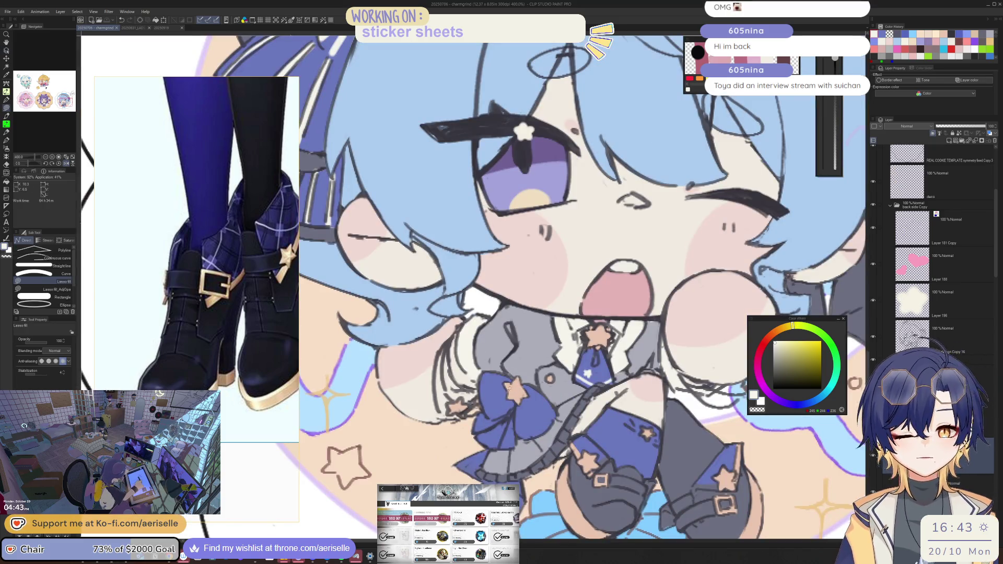
key(o)
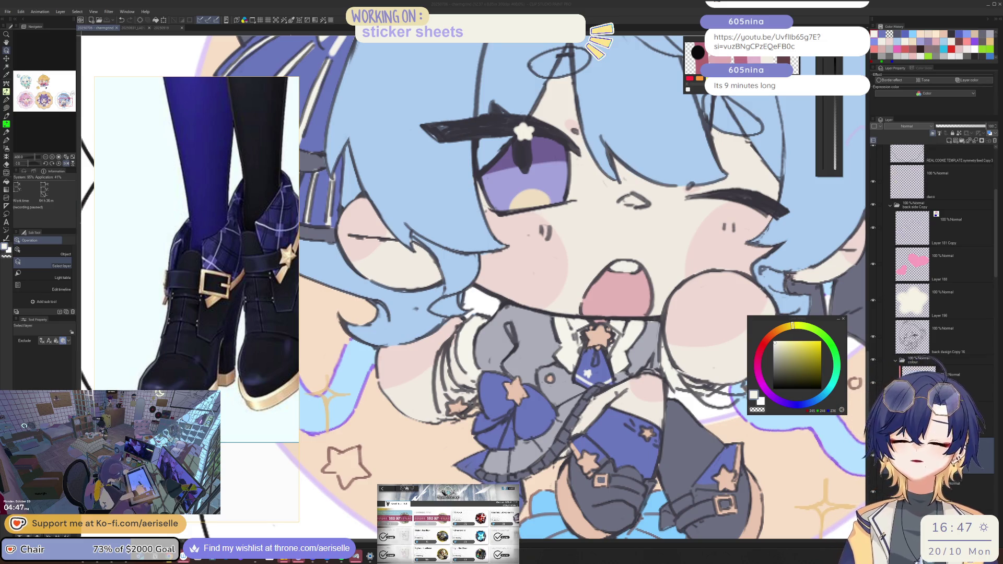
key(alt+Tab)
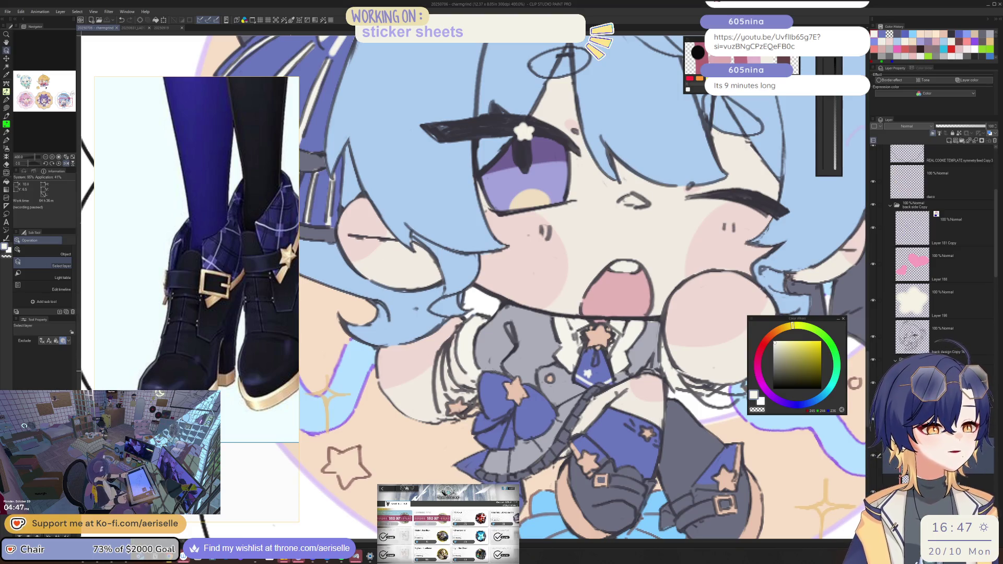
click(941, 334)
mouse_move(640, 418)
mouse_down()
mouse_move(541, 345)
mouse_move(518, 360)
mouse_up()
Step: Sample the skirt blue and lasso-fill the uncoloured gaps around the star
key(h)
scroll(514, 342, up, 6)
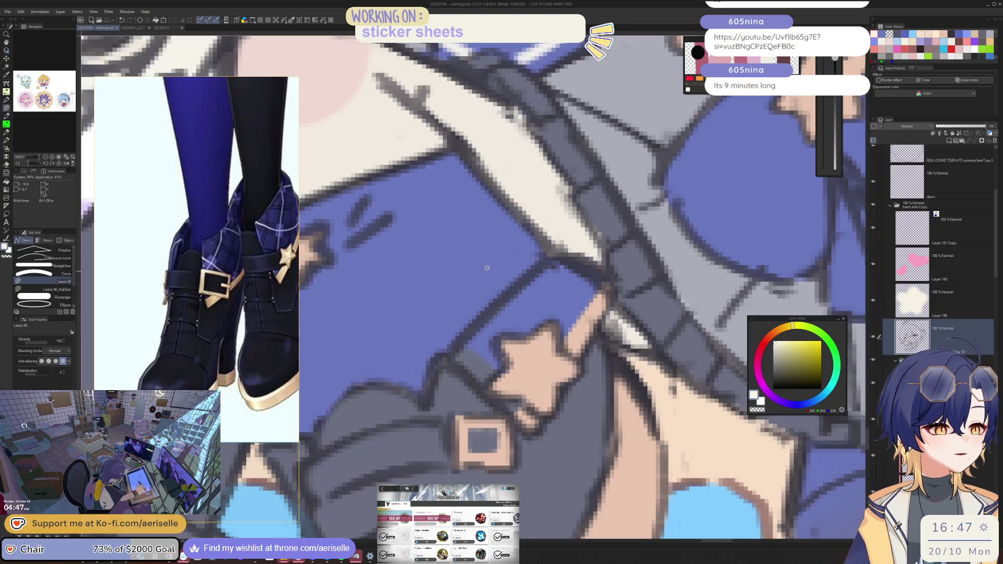
alt+click(520, 318)
key(u)
mouse_move(467, 345)
mouse_down()
mouse_move(513, 410)
mouse_move(465, 346)
mouse_up()
key(h)
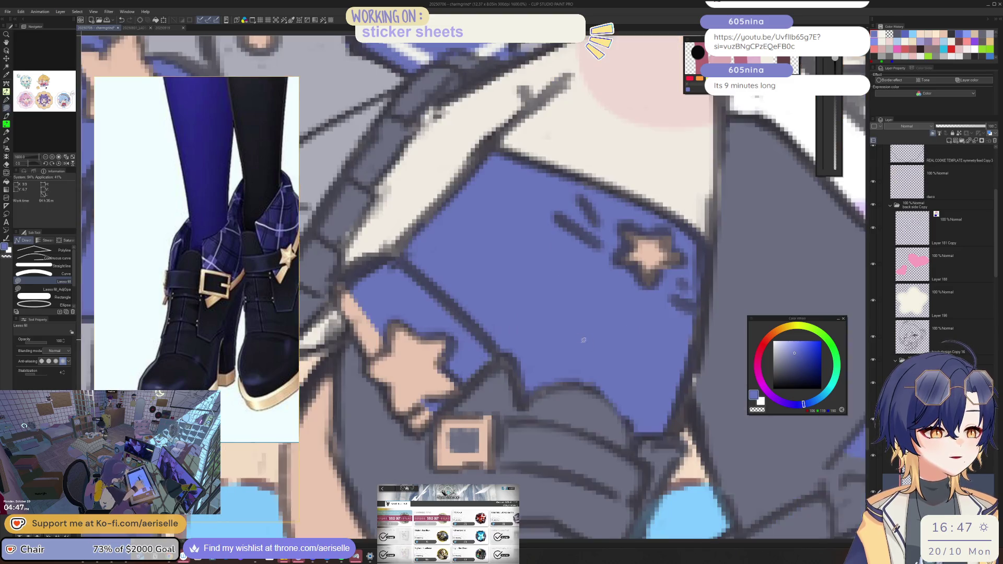
key(h)
scroll(447, 296, down, 5)
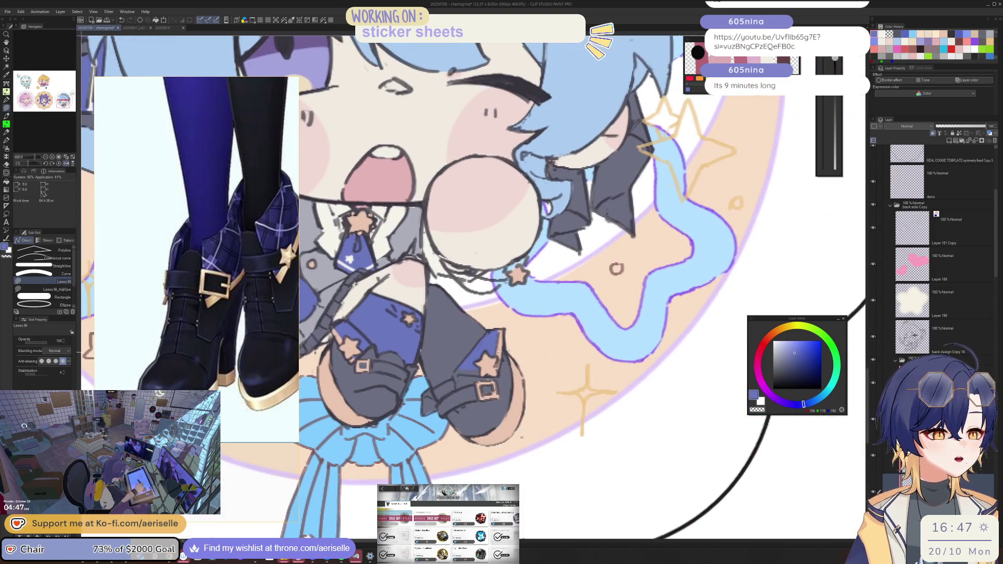
scroll(455, 366, up, 3)
mouse_move(454, 366)
mouse_down()
mouse_move(455, 376)
mouse_move(502, 376)
mouse_move(541, 363)
mouse_move(516, 333)
mouse_up()
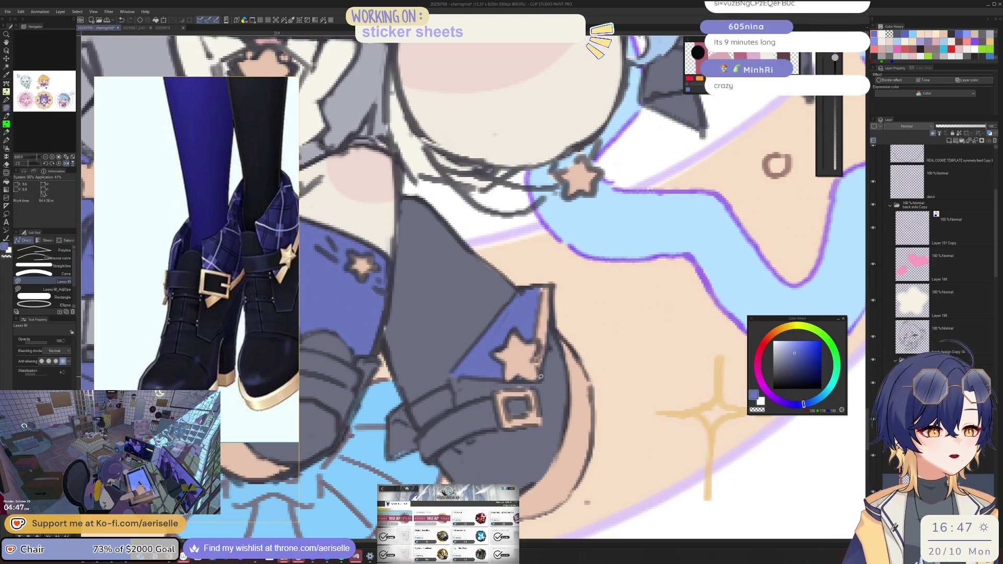
Step: Lasso-fill the bare patch on the boot with grey
drag(451, 428, 506, 372)
key(o)
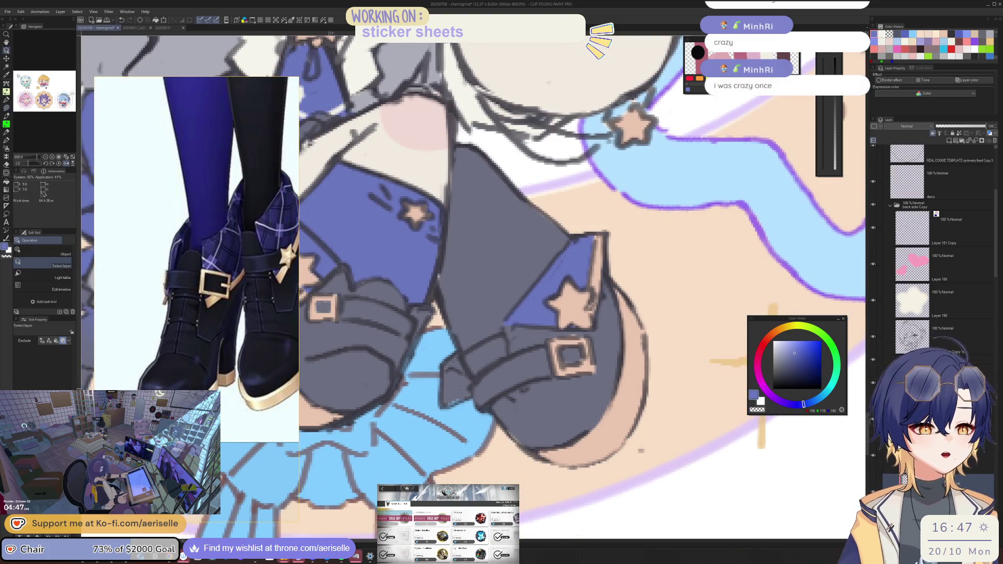
scroll(919, 293, down, 5)
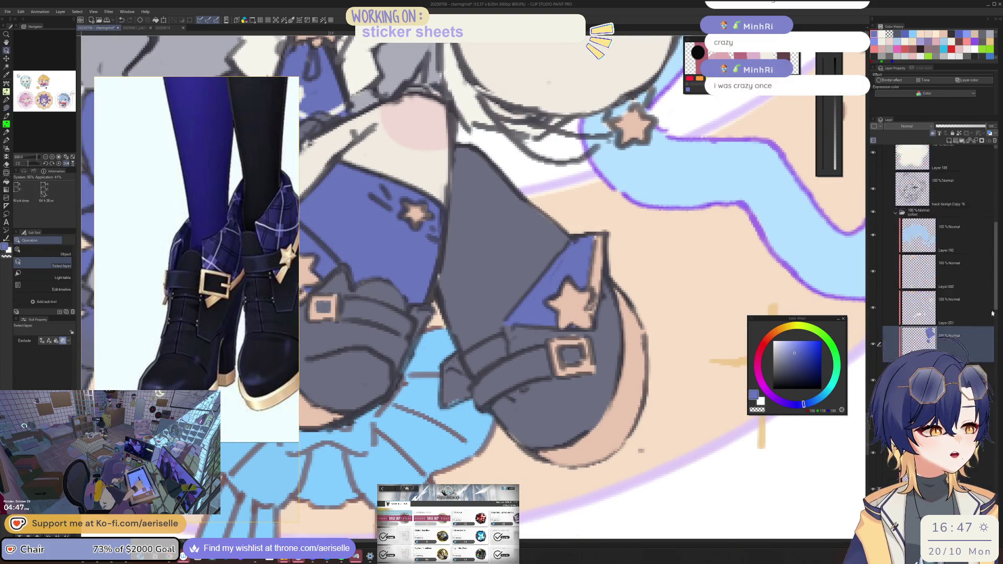
key(u)
drag(443, 405, 473, 394)
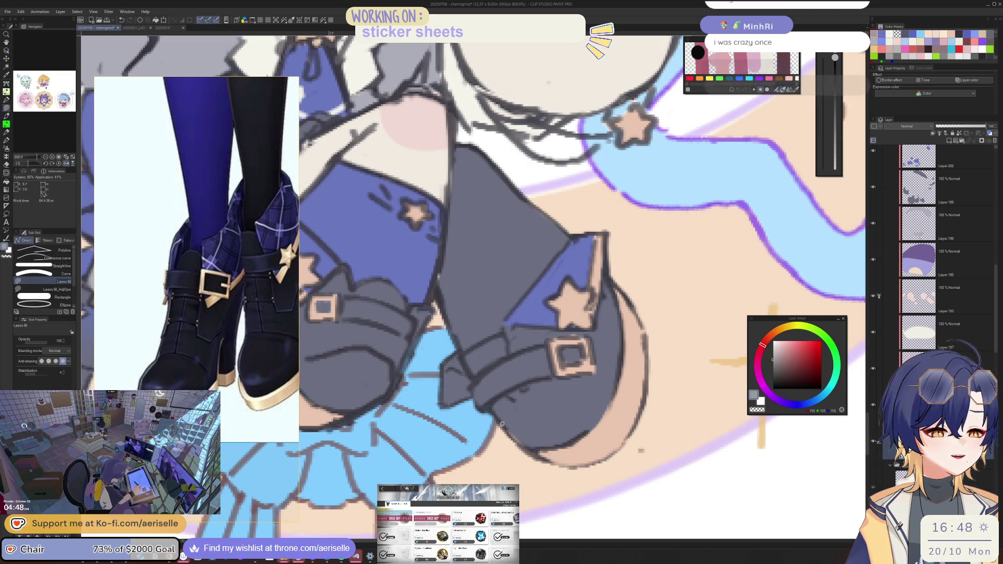
key(e)
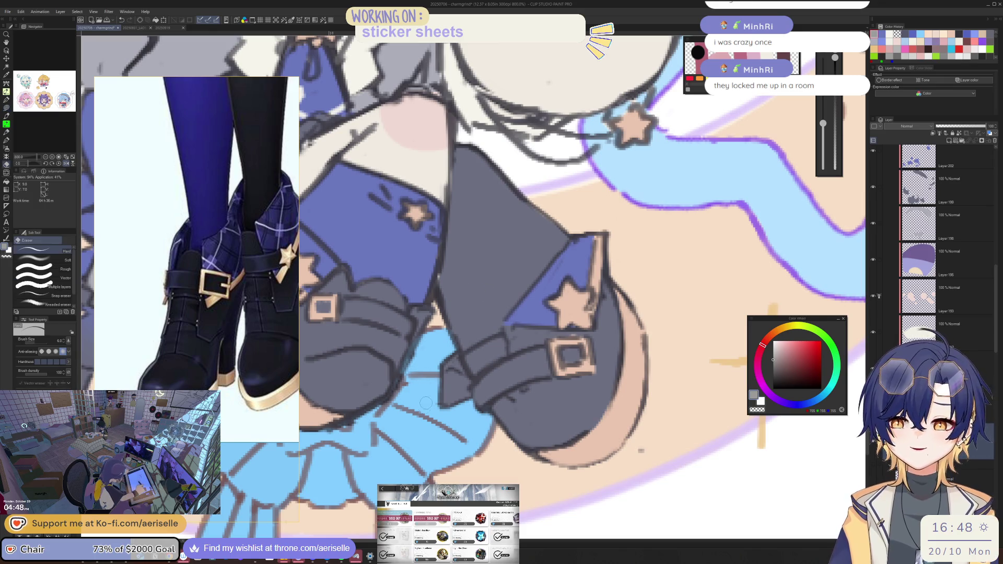
key(ctrl+0)
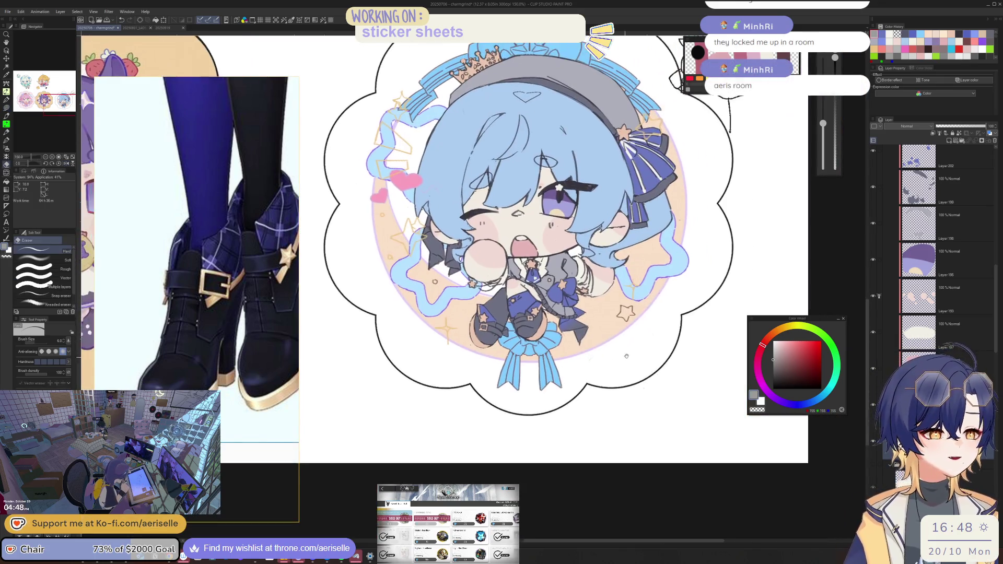
Step: Lasso-fill a second bare patch on the boot in grey
scroll(472, 326, up, 6)
key(u)
drag(440, 342, 466, 344)
key(ctrl+0)
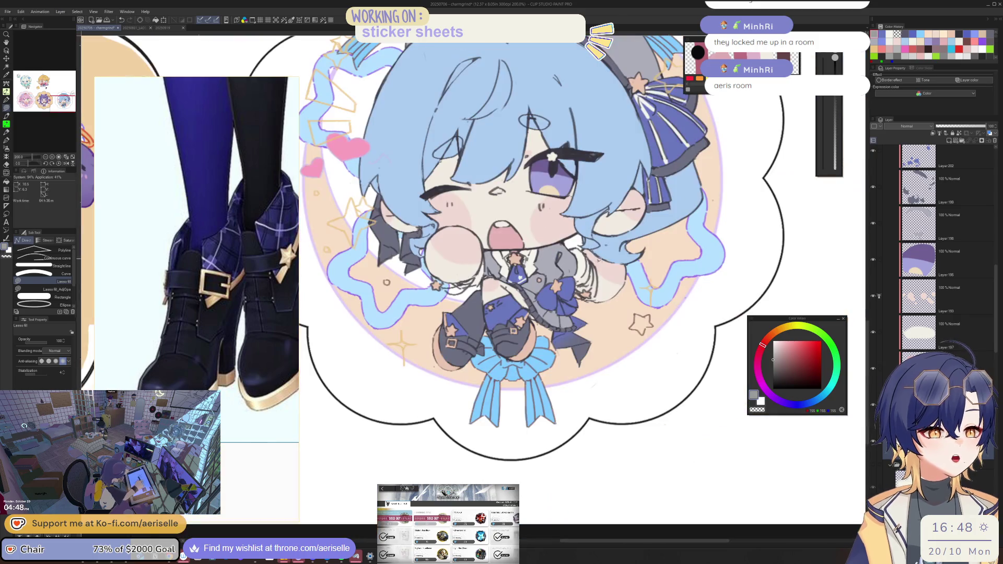
scroll(550, 309, up, 2)
scroll(560, 360, down, 6)
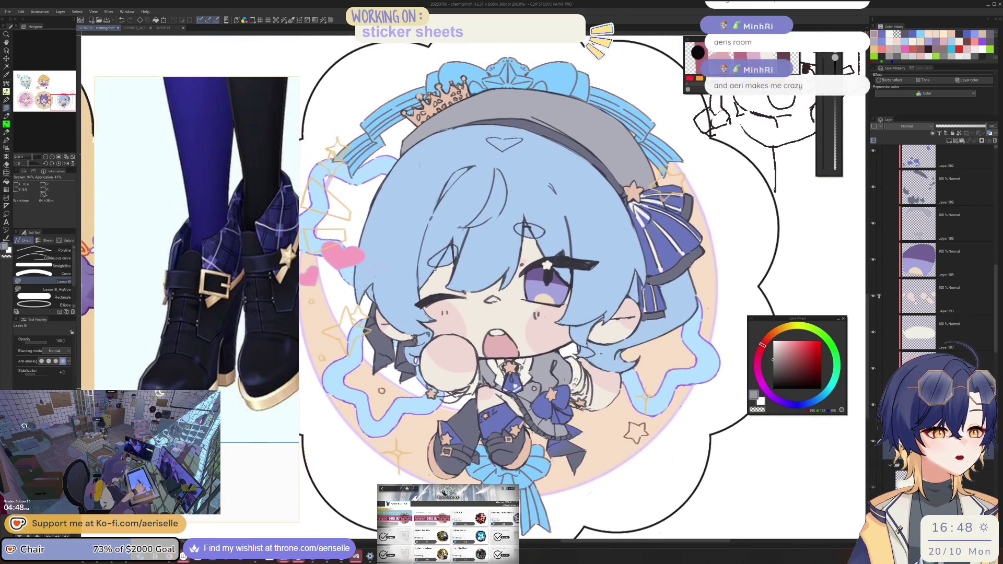
scroll(488, 340, up, 5)
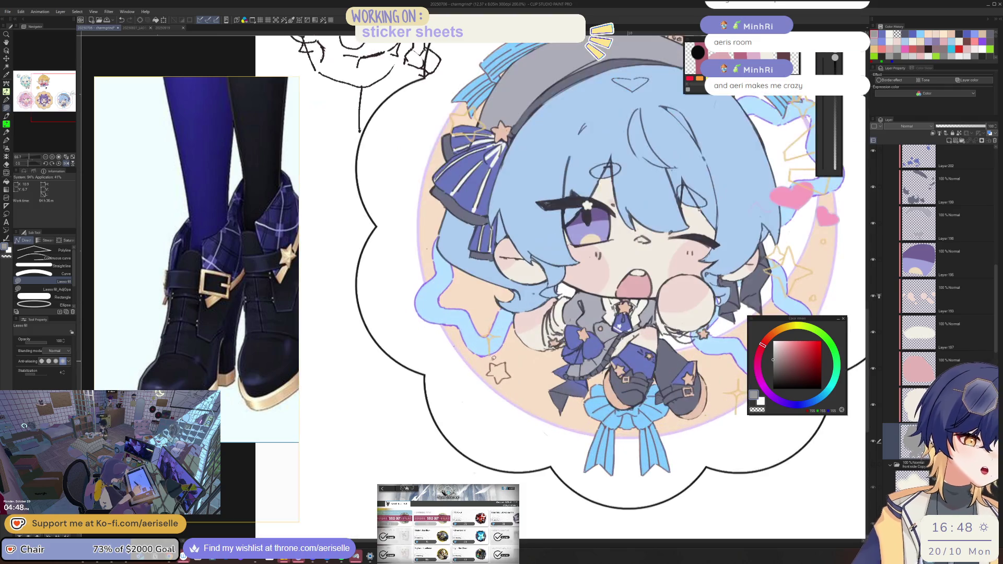
Step: Sample the hair's light blue and select its colour layer
key(o)
click(488, 340)
alt+click(489, 340)
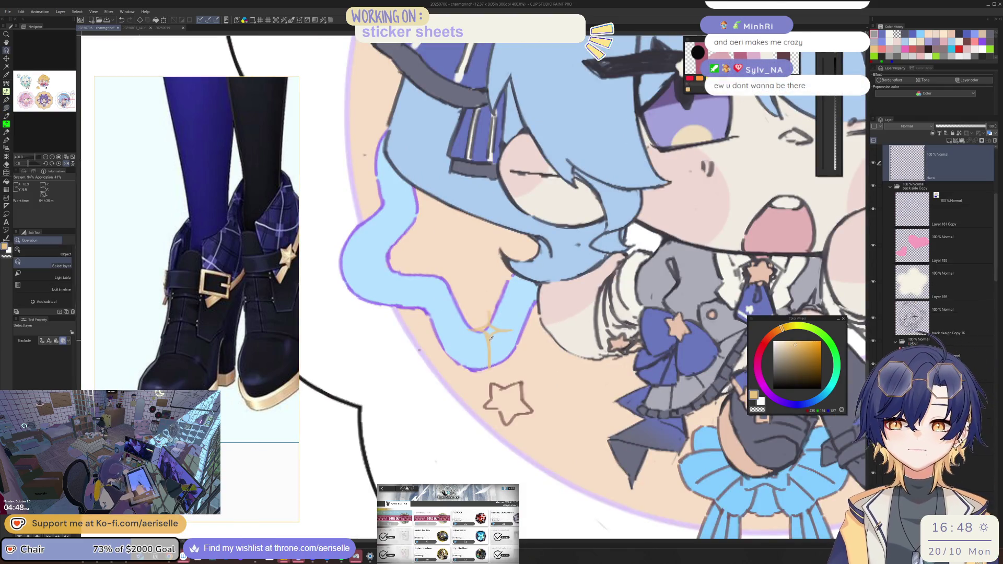
scroll(500, 321, down, 5)
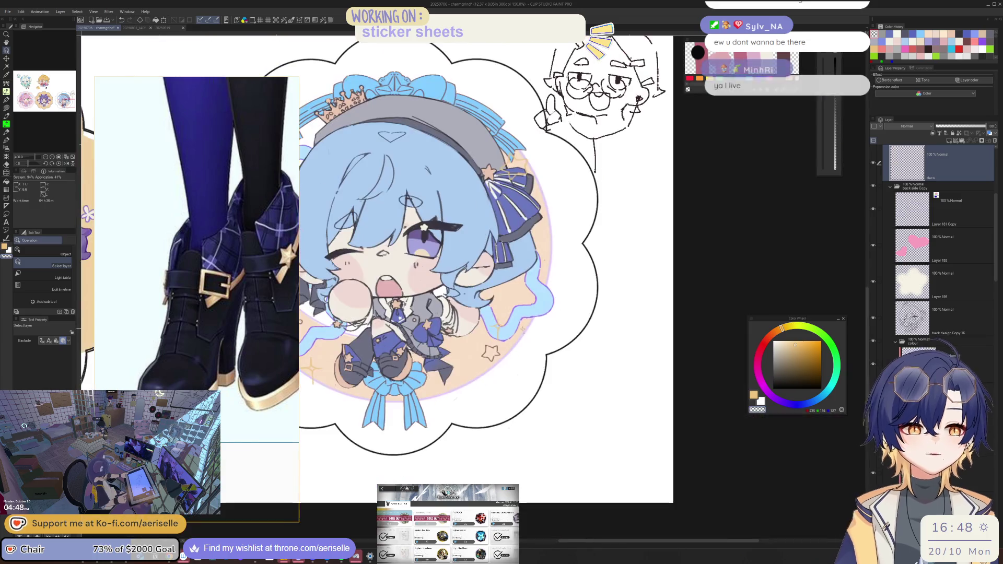
scroll(500, 321, down, 2)
scroll(512, 344, up, 5)
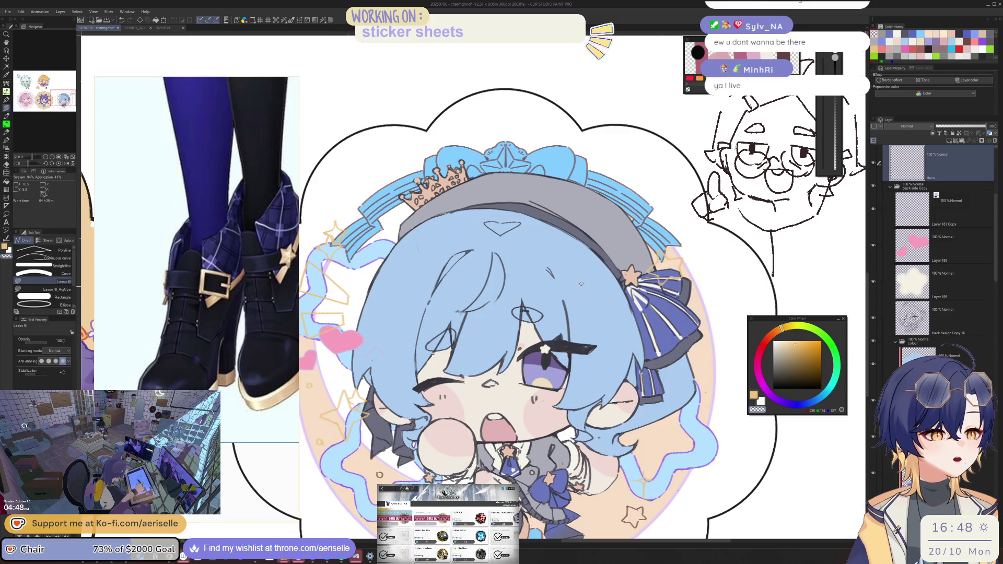
ctrl+shift+click(581, 282)
alt+click(582, 282)
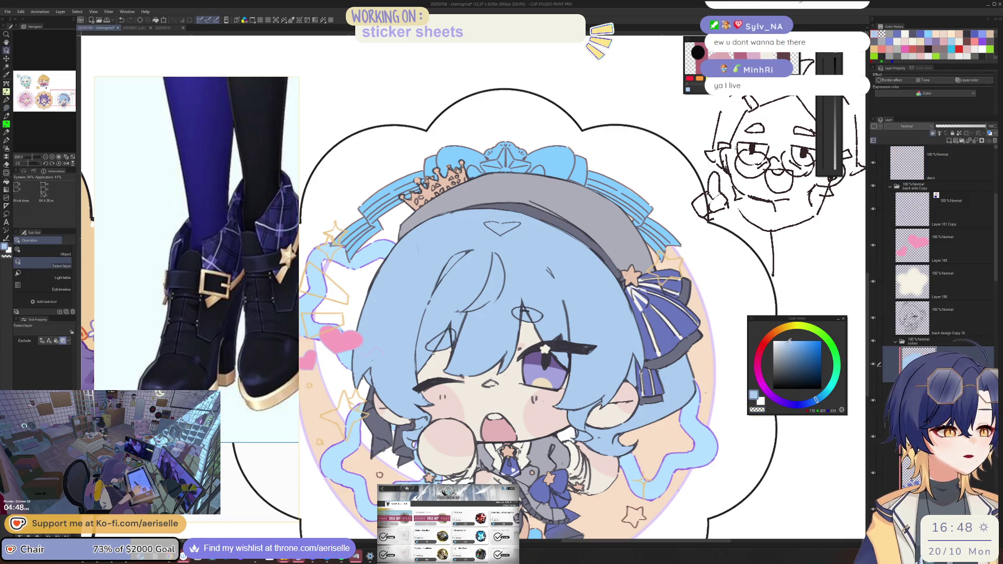
Step: Raise the layer's luminosity by 3 in Hue/Saturation/Luminosity, keeping saturation at 0
key(ctrl+u)
click(704, 359)
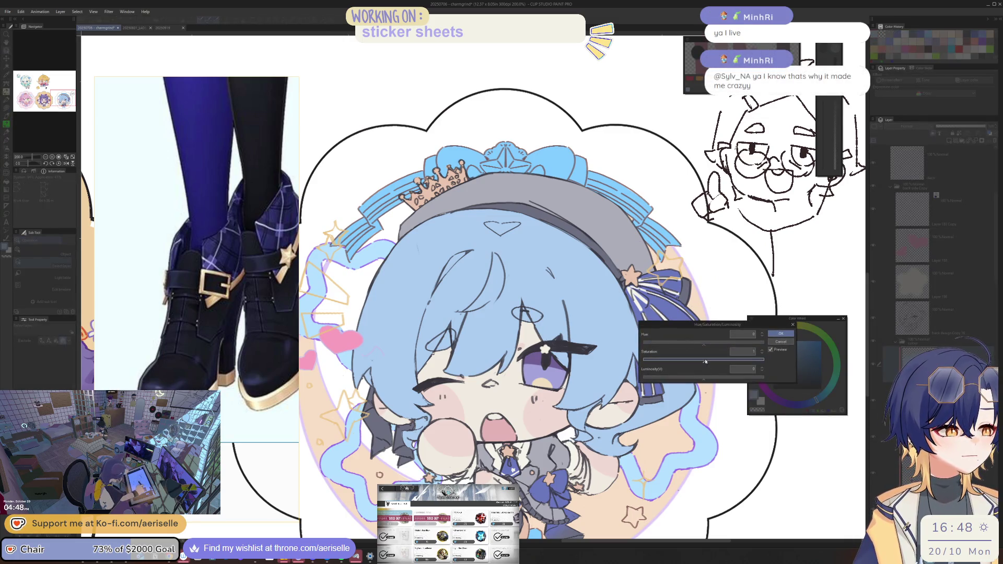
drag(706, 360, 704, 360)
click(706, 380)
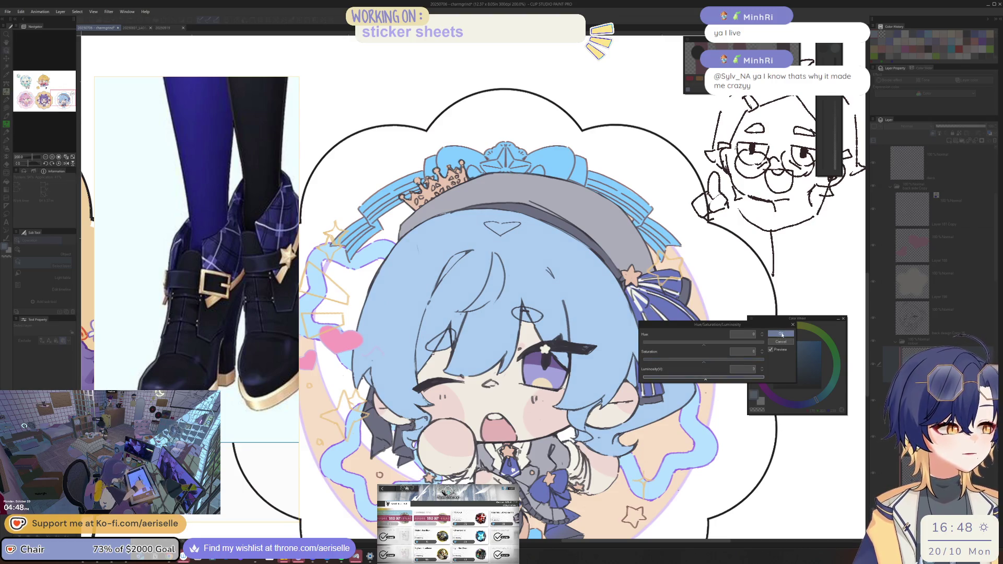
click(781, 334)
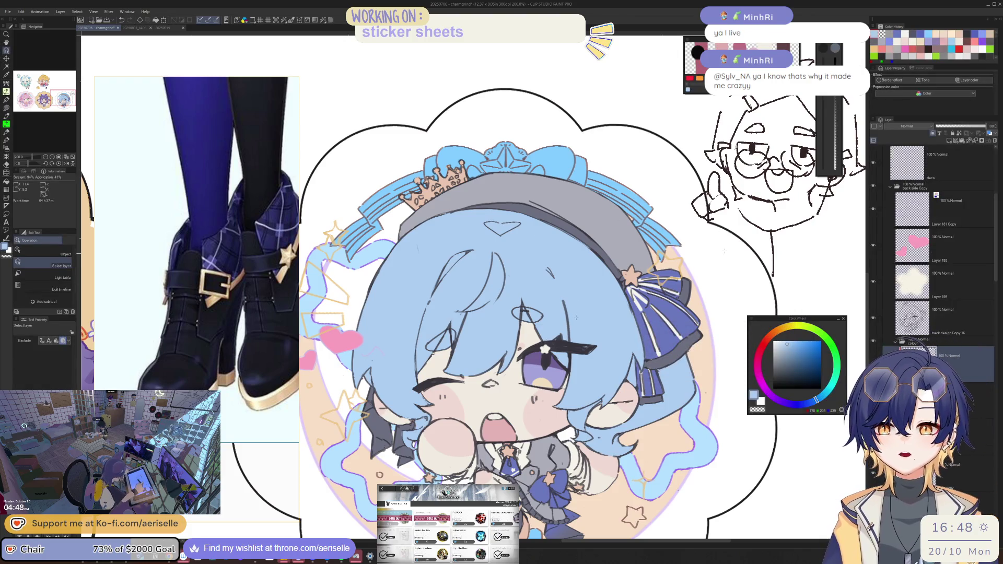
key(ctrl+minus)
drag(543, 314, 513, 241)
drag(568, 351, 584, 336)
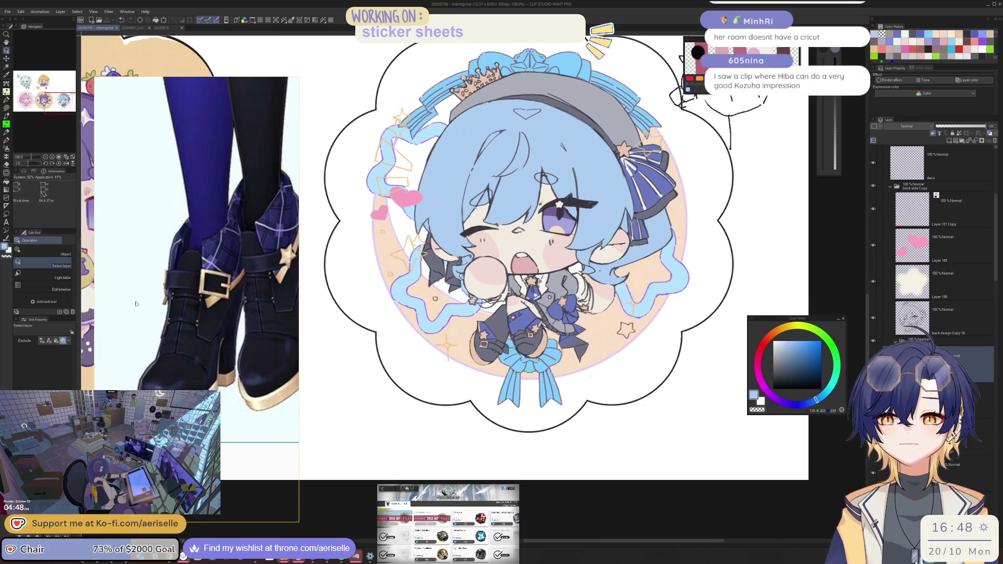
Step: Enlarge the Color Mixing palette and clear its old paint
scroll(219, 198, up, 10)
scroll(196, 300, up, 10)
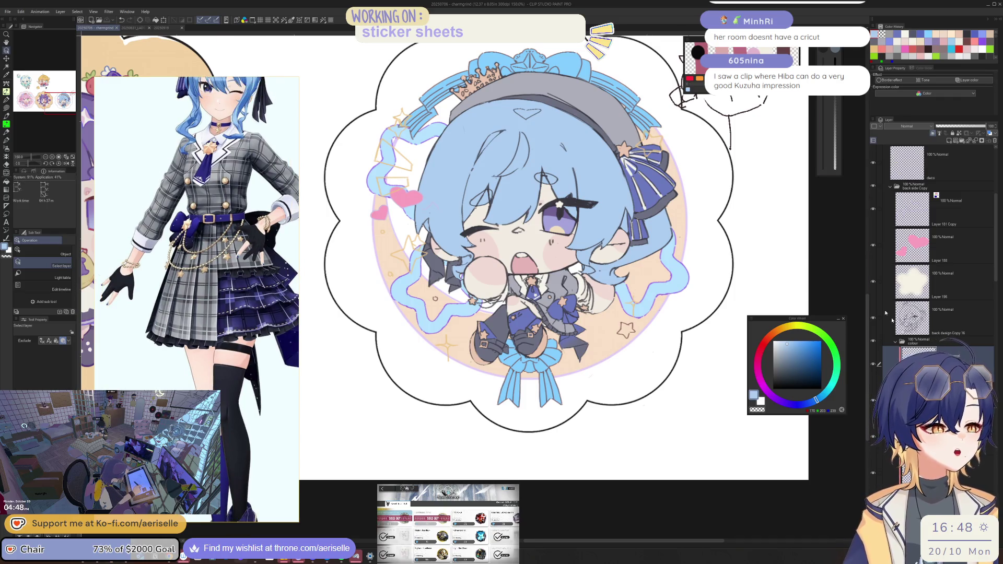
key(ctrl+minus)
key(ctrl+minus)
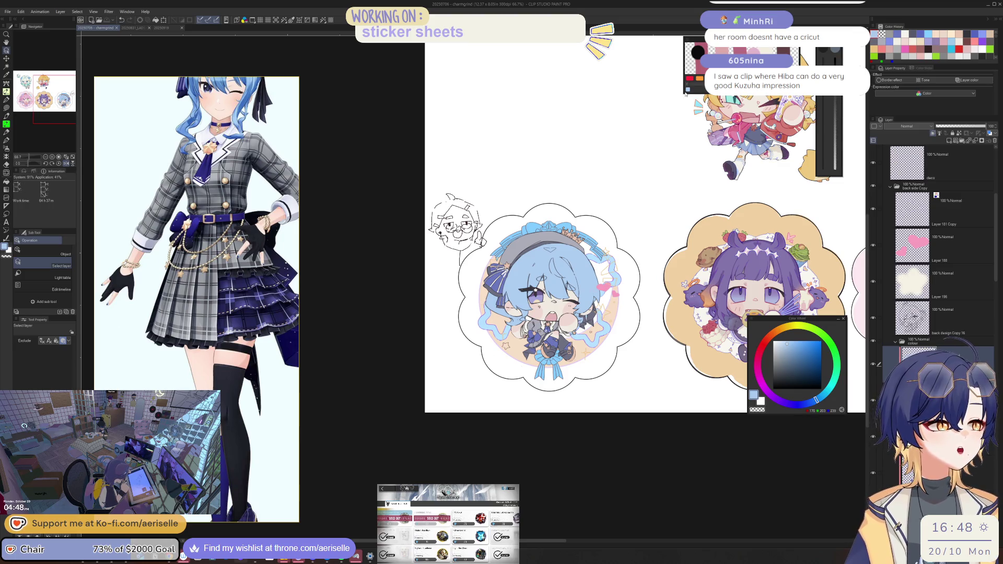
drag(685, 94, 621, 196)
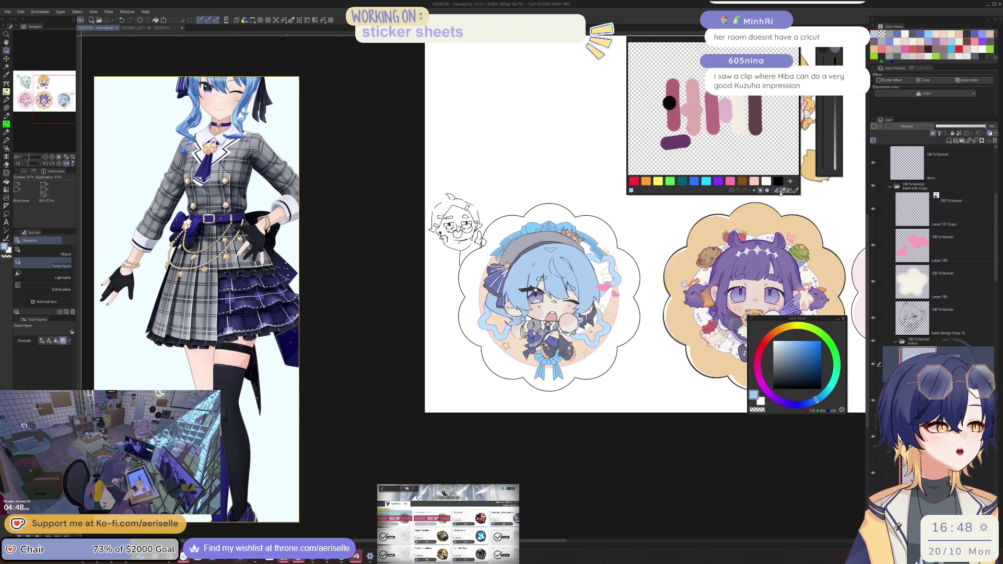
click(732, 190)
scroll(539, 298, up, 4)
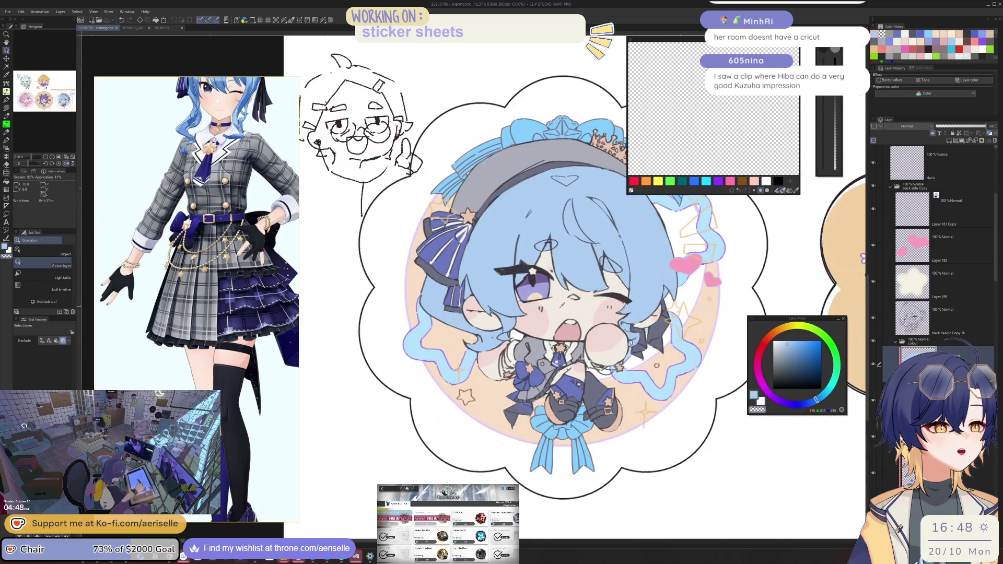
Step: Sample the sticker's cream skin tone and dab a cream swatch on the mixing palette
key(u)
key(i)
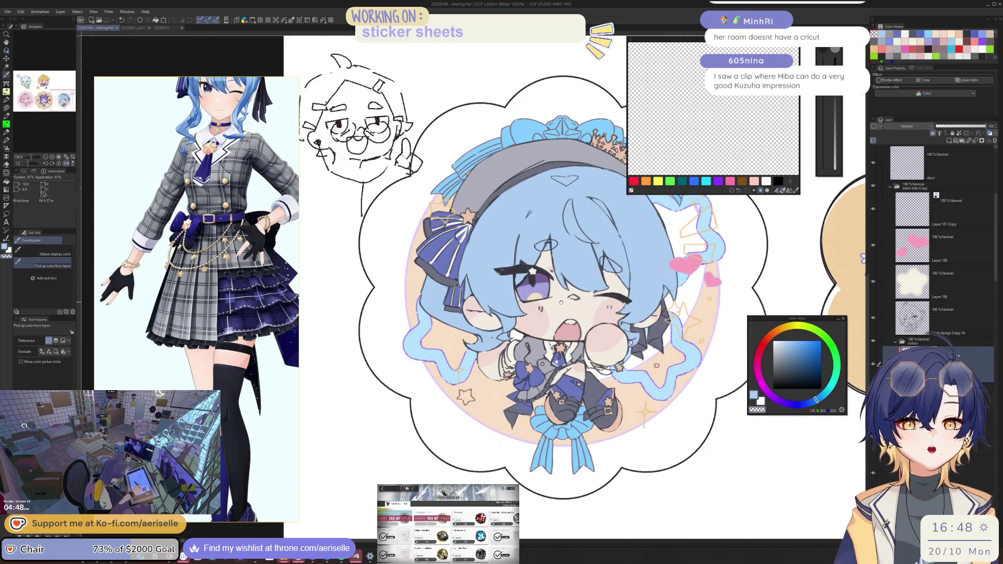
click(562, 301)
drag(647, 137, 643, 61)
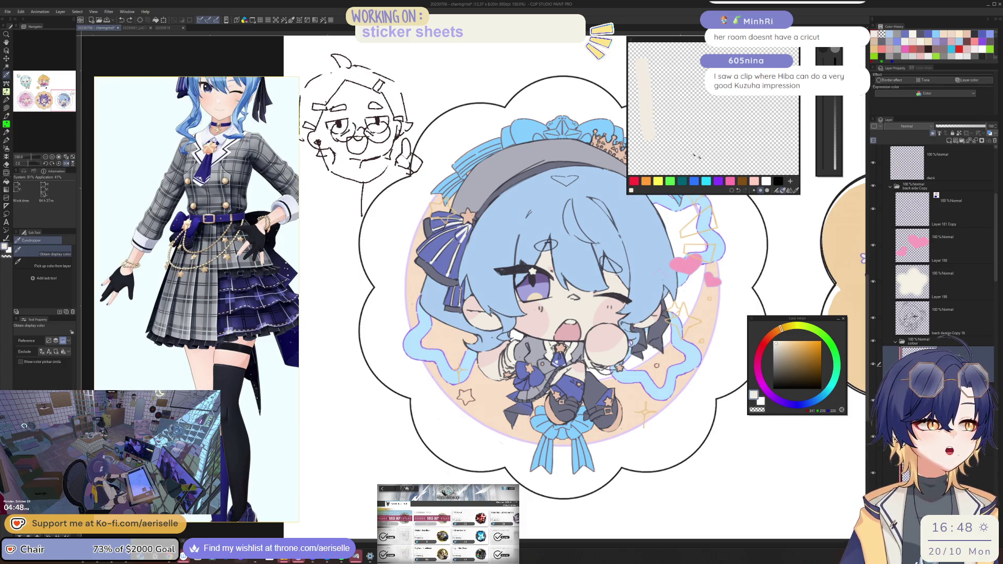
click(738, 190)
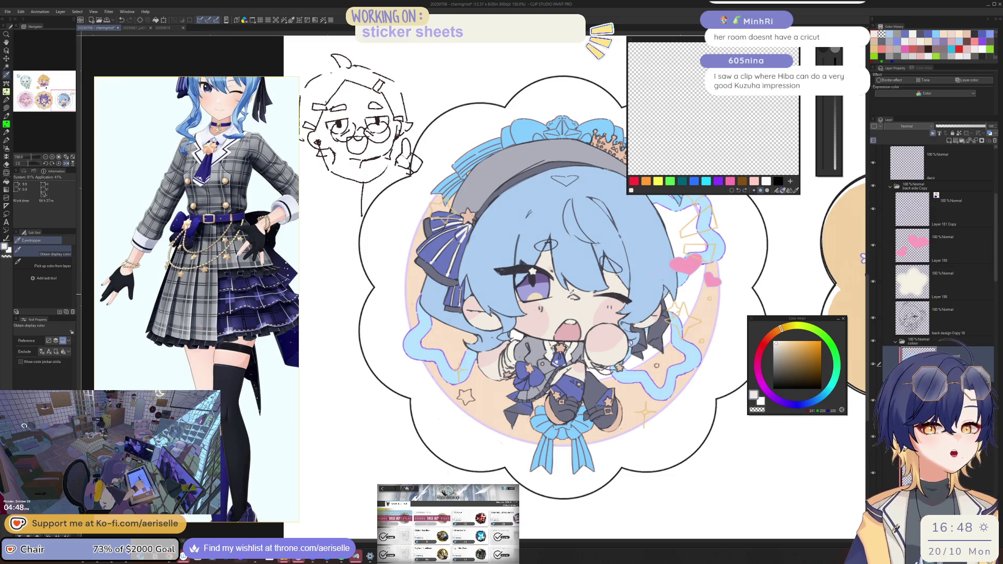
key(p)
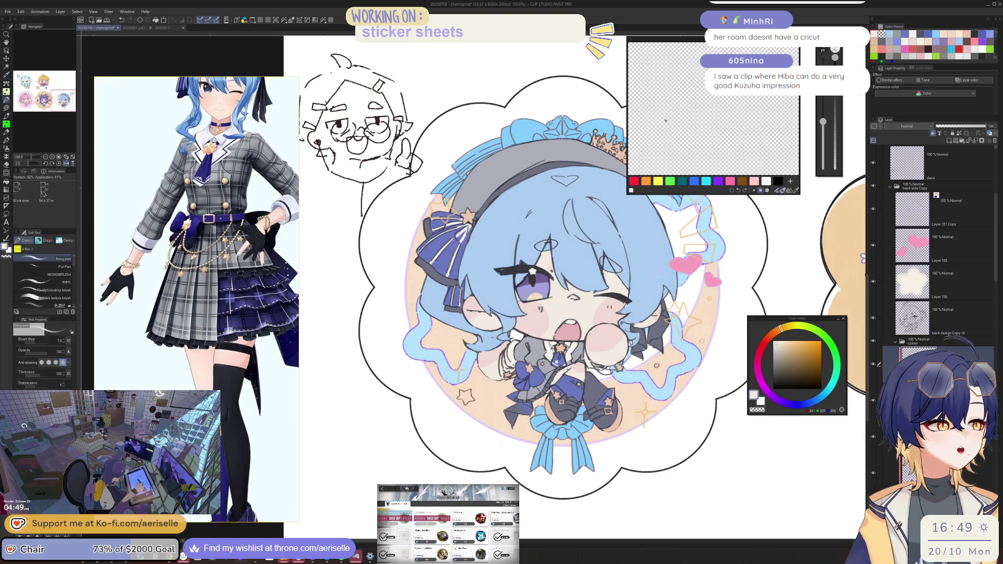
drag(664, 123, 660, 140)
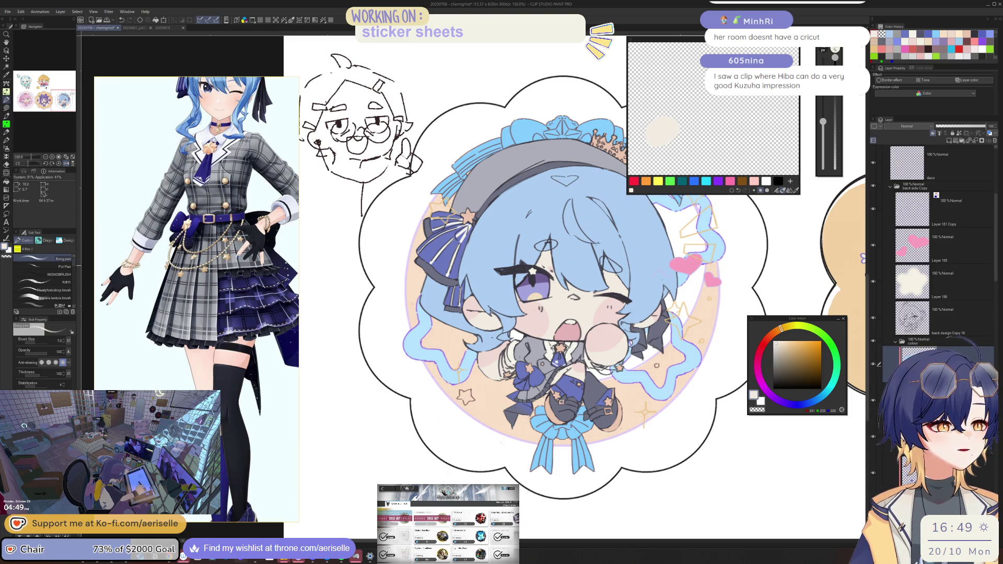
ctrl+shift+click(548, 255)
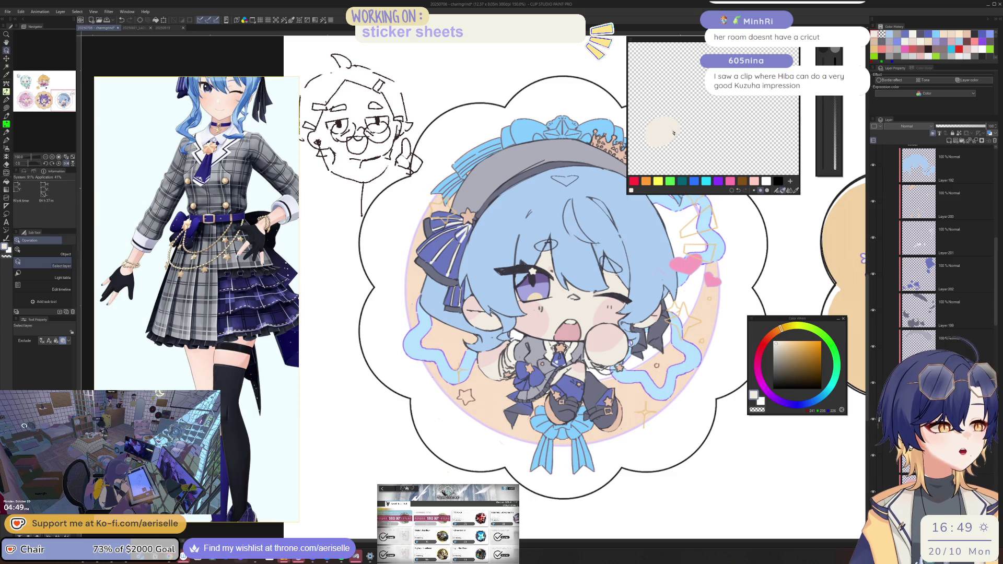
key(e)
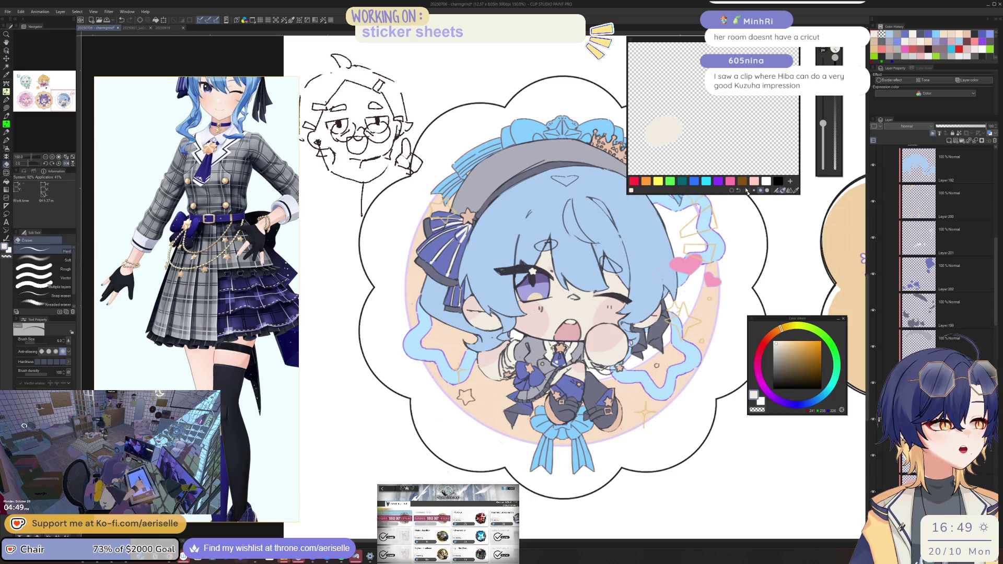
drag(688, 124, 673, 147)
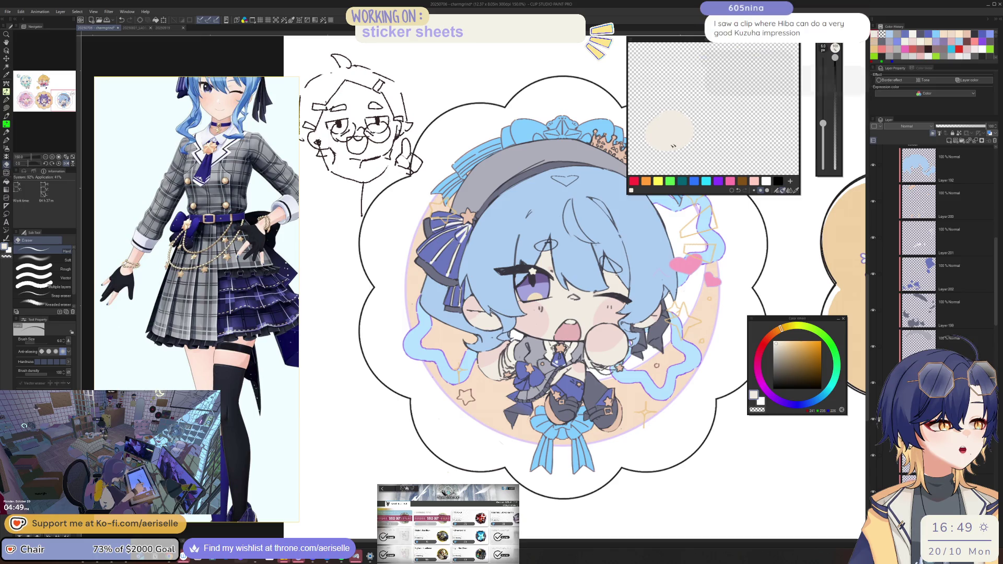
Step: Add light blue, pale pink, dark purple and lavender swatches beside the cream
alt+click(585, 219)
mouse_move(708, 111)
mouse_down()
mouse_move(703, 118)
mouse_move(710, 100)
mouse_move(718, 122)
mouse_move(724, 105)
mouse_move(691, 122)
mouse_move(754, 127)
mouse_up()
alt+click(544, 326)
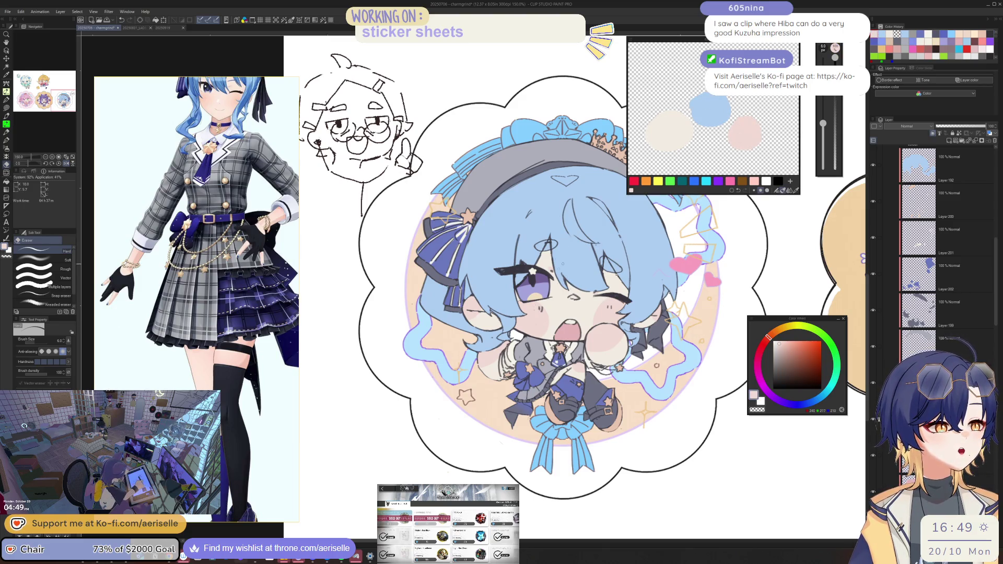
click(783, 375)
click(649, 63)
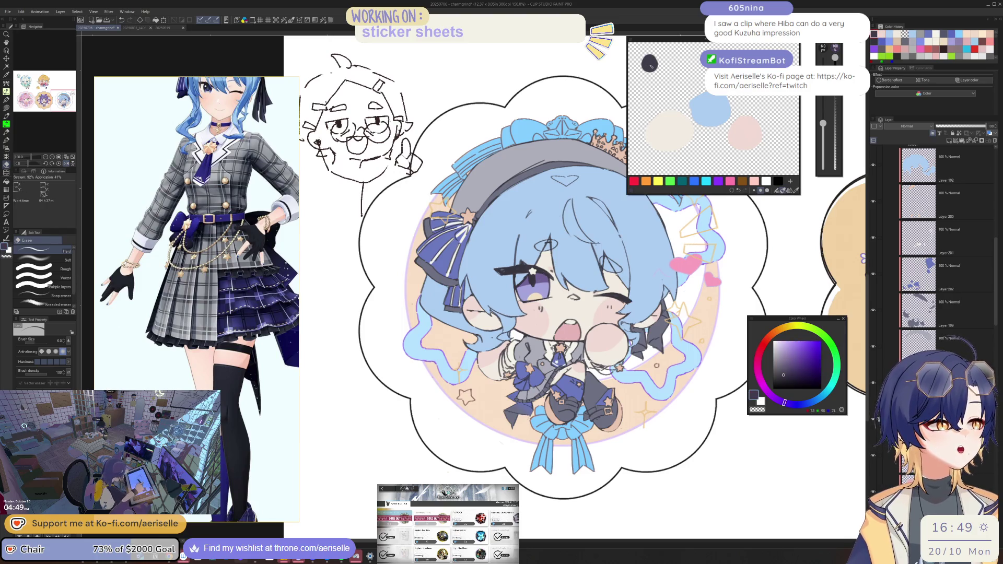
click(789, 361)
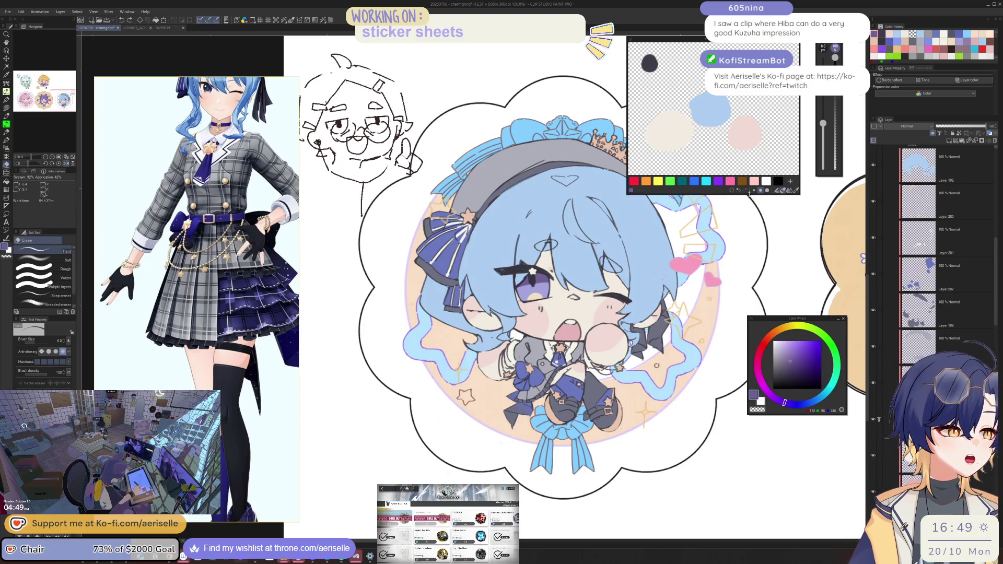
click(738, 191)
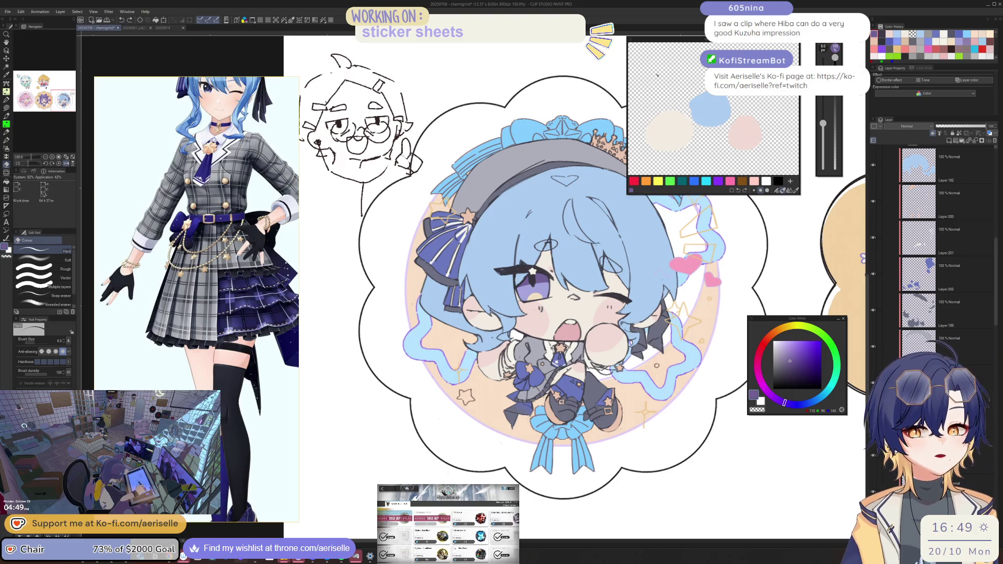
mouse_move(654, 74)
mouse_down()
mouse_move(650, 67)
mouse_move(664, 67)
mouse_up()
key(h)
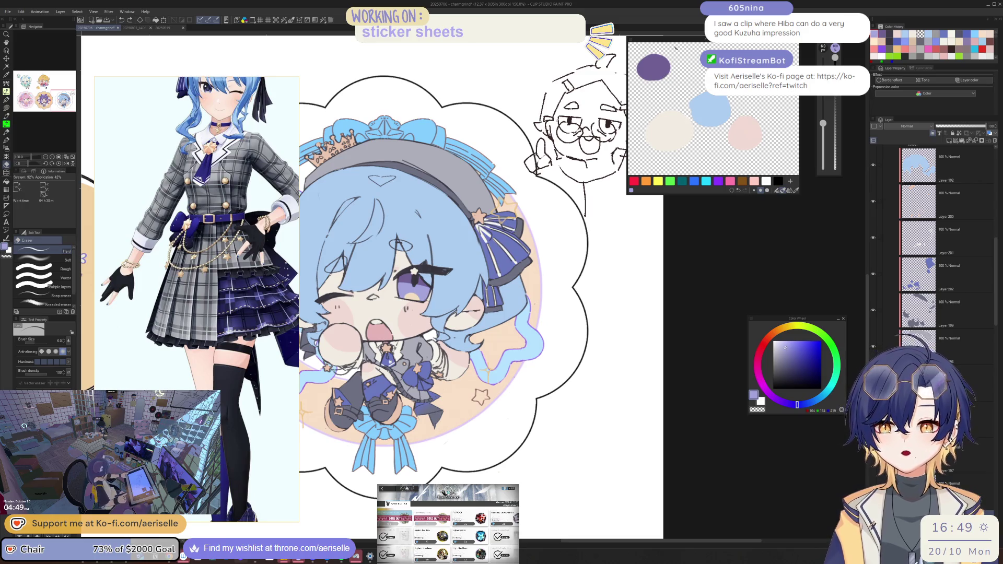
drag(678, 61, 687, 66)
alt+click(669, 131)
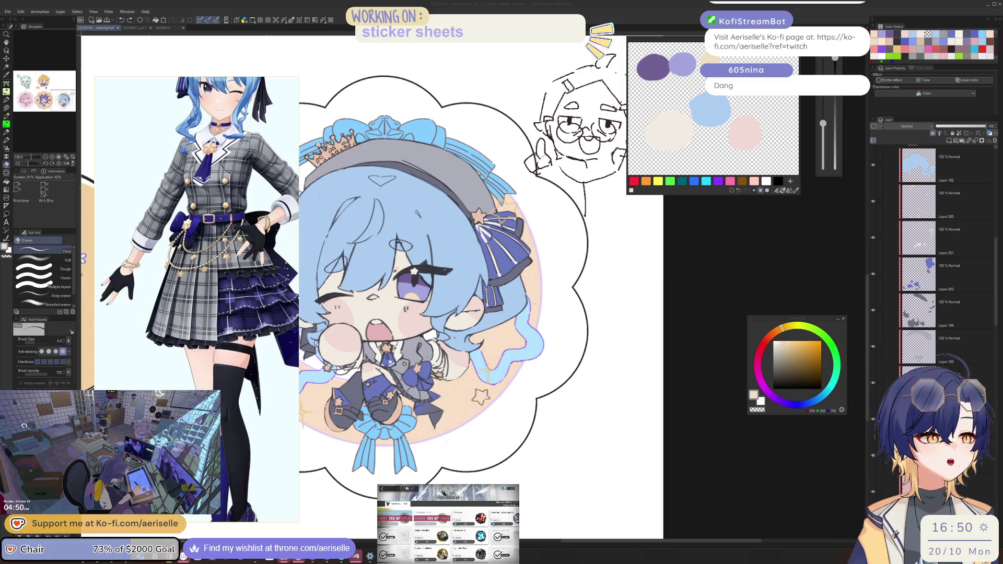
Step: Pick a rosy pink and brush a swatch below the light blue on the mixing palette
click(450, 250)
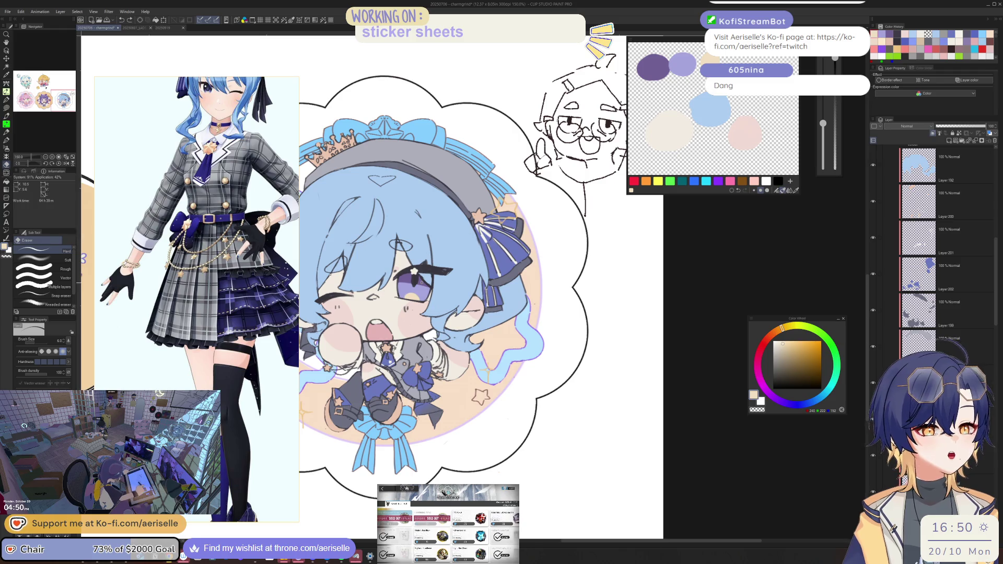
click(744, 133)
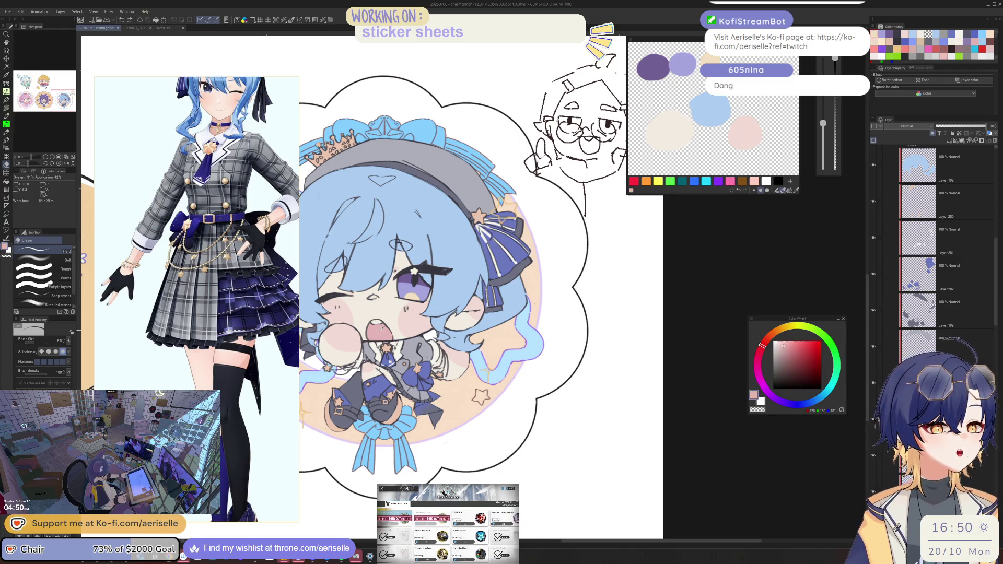
mouse_move(700, 137)
mouse_down()
mouse_move(697, 148)
mouse_move(690, 141)
mouse_up()
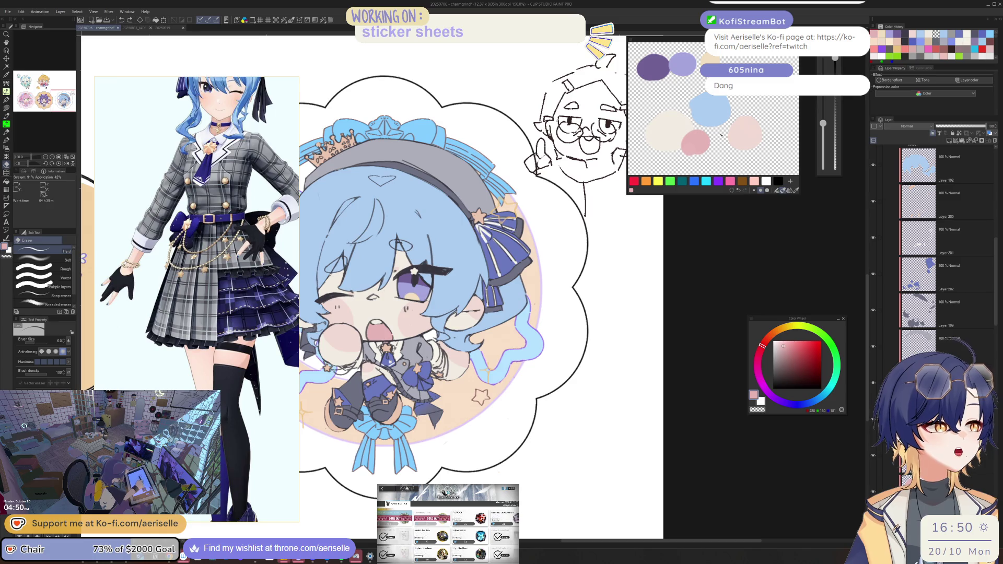
scroll(991, 267, up, 5)
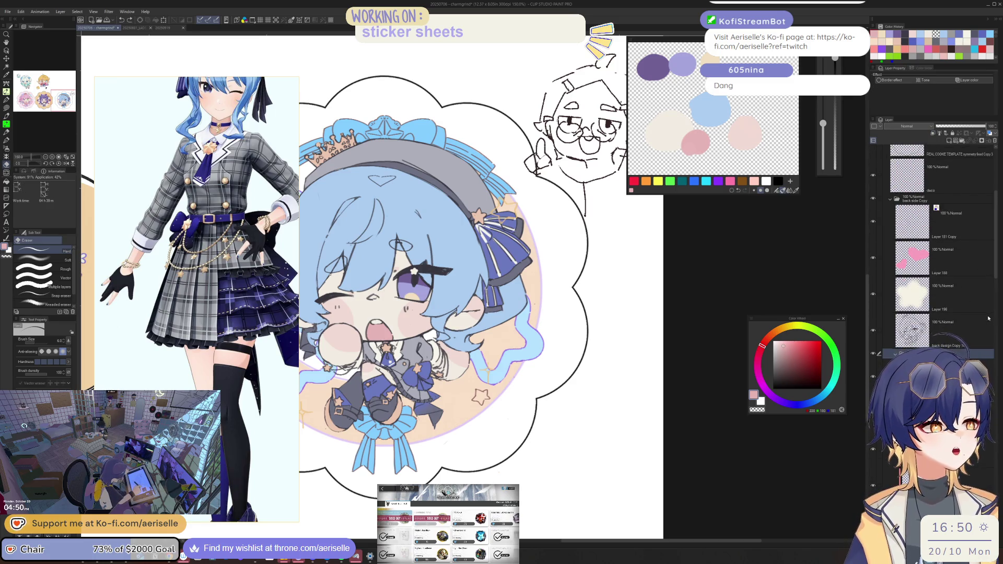
Step: Select Layer 195, hide the colour folder and show the grey front side Copy fill
drag(996, 274, 994, 329)
scroll(994, 330, down, 3)
click(987, 230)
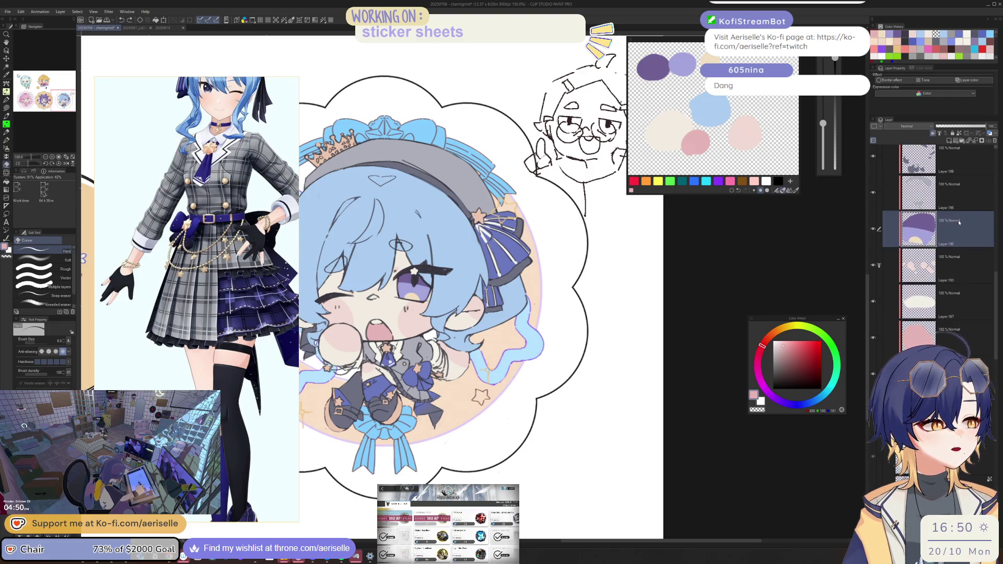
scroll(998, 272, up, 2)
scroll(998, 272, up, 3)
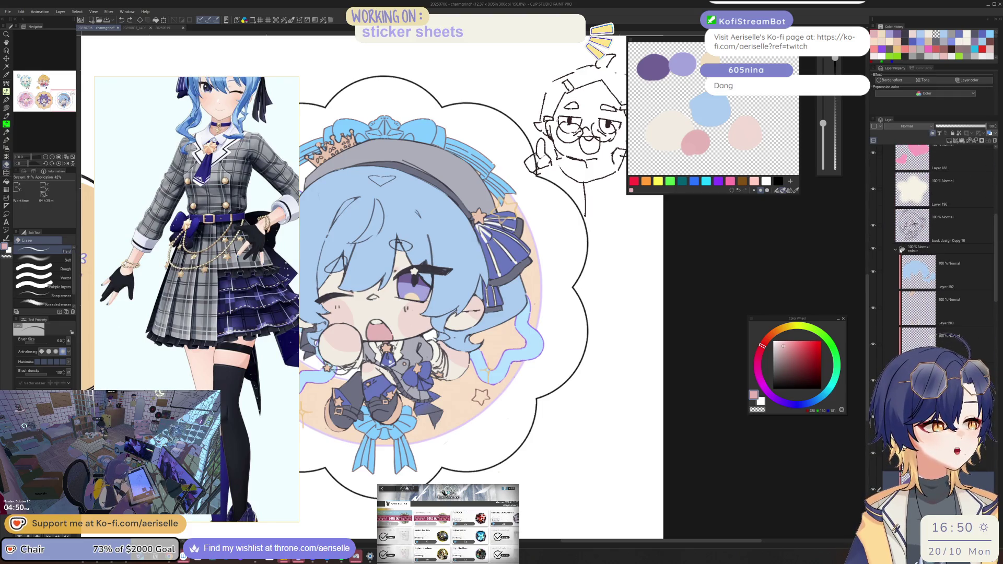
click(896, 250)
click(873, 250)
click(873, 260)
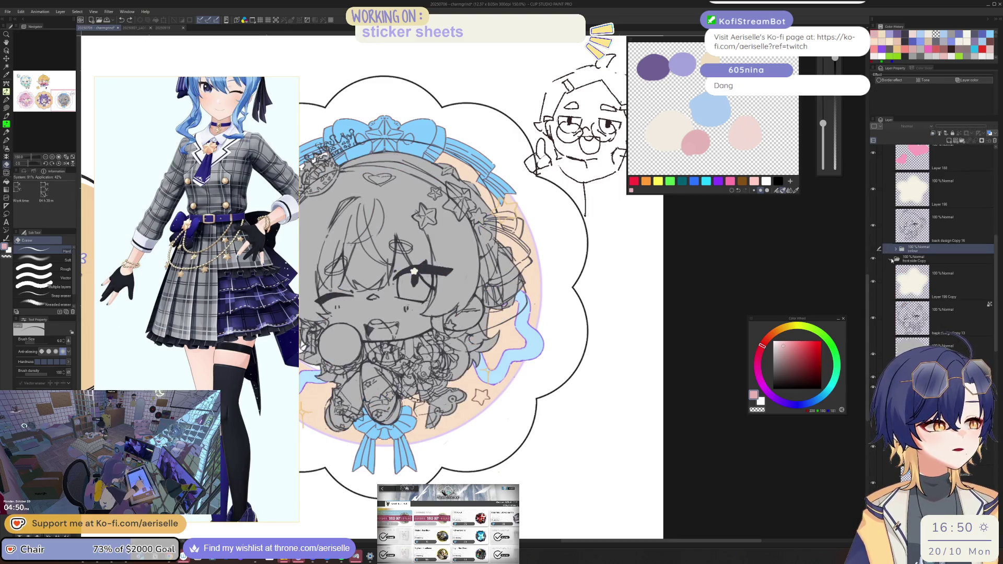
click(891, 259)
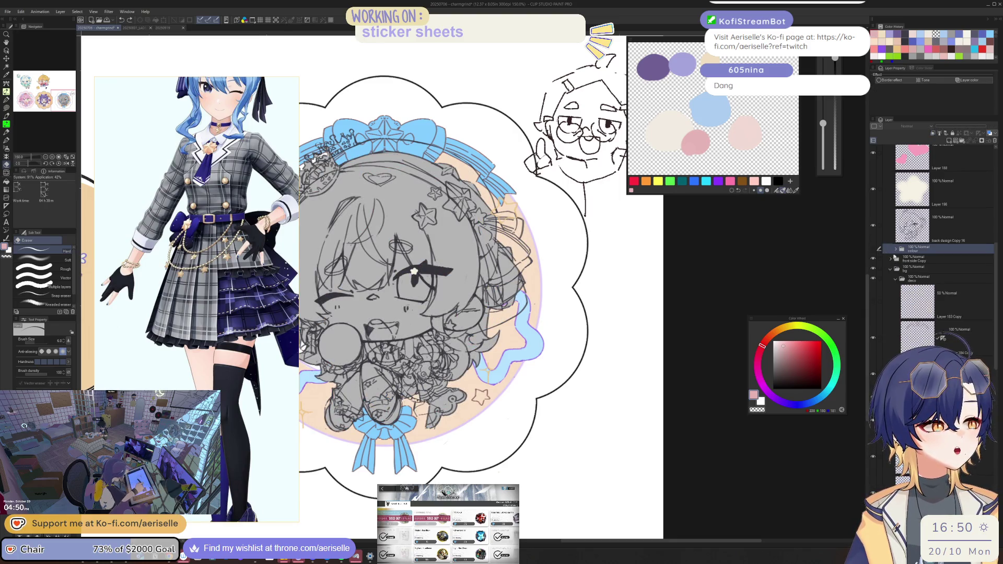
Step: Collapse the colour and back side Copy folders and hide the back side Copy sketch lines
click(896, 250)
click(896, 250)
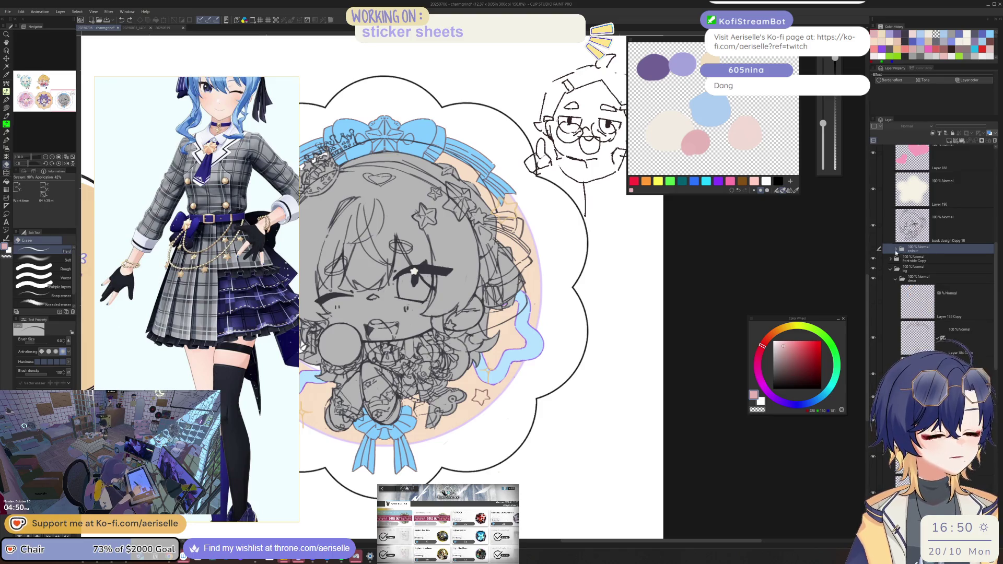
click(891, 259)
scroll(940, 287, up, 5)
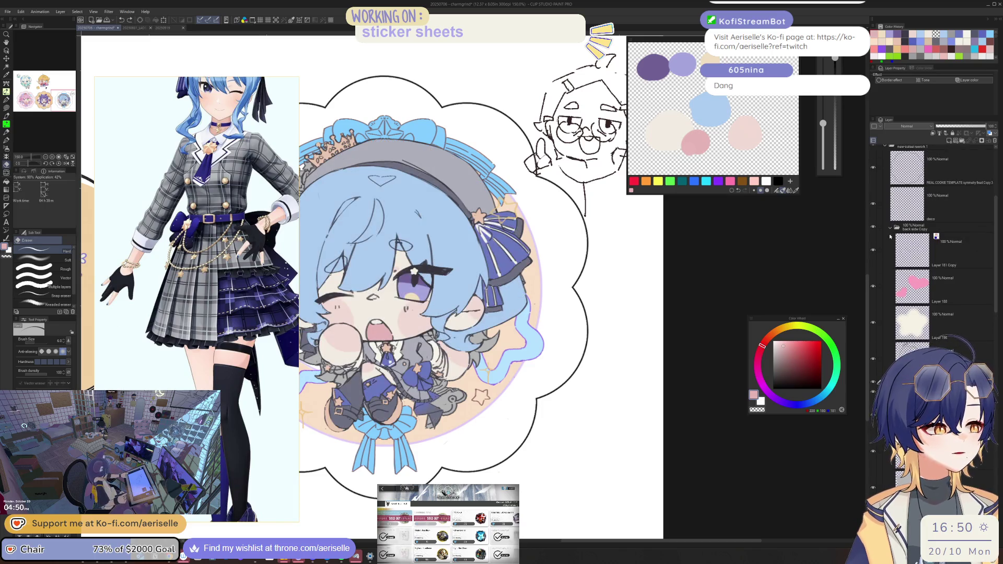
click(891, 228)
click(873, 229)
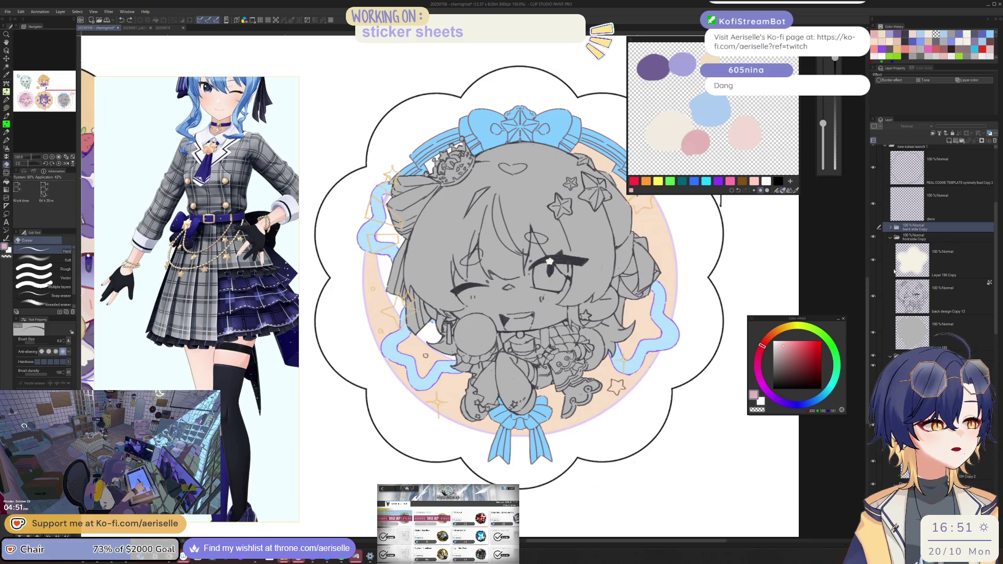
Step: Create a 'colour' folder above Layer 185, nest the eye layer inside it, and pick cream
key(o)
click(911, 331)
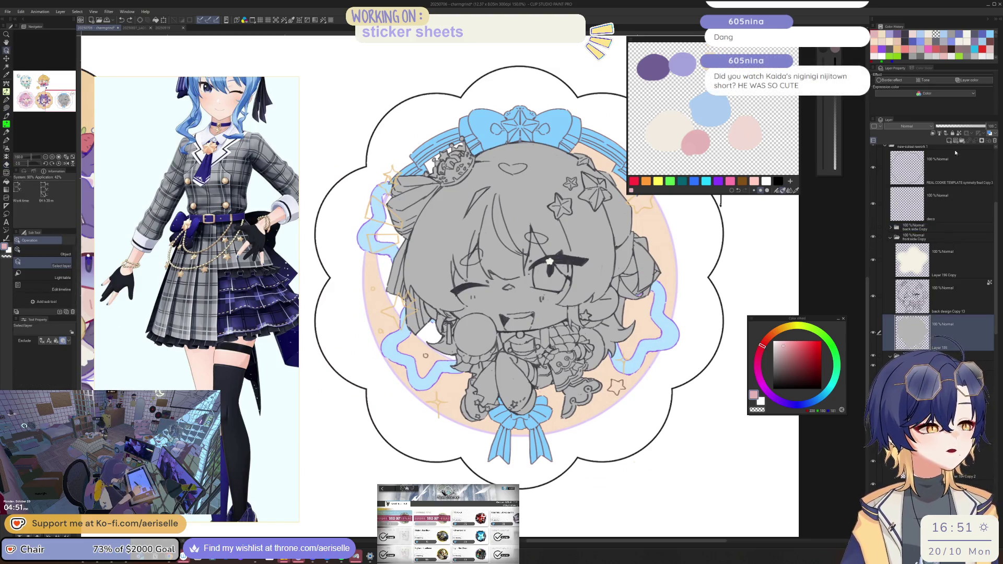
click(962, 141)
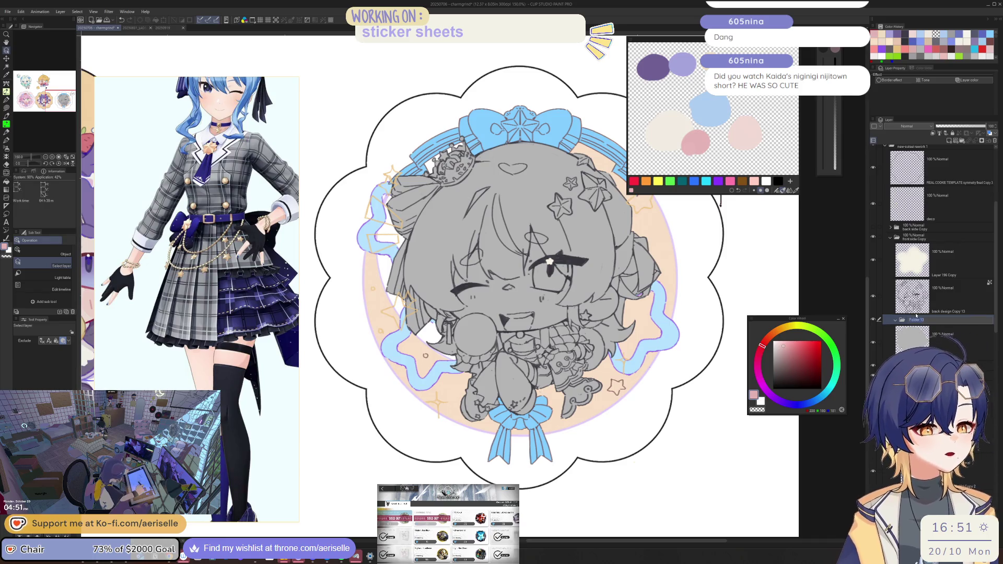
text(colour)
key(Return)
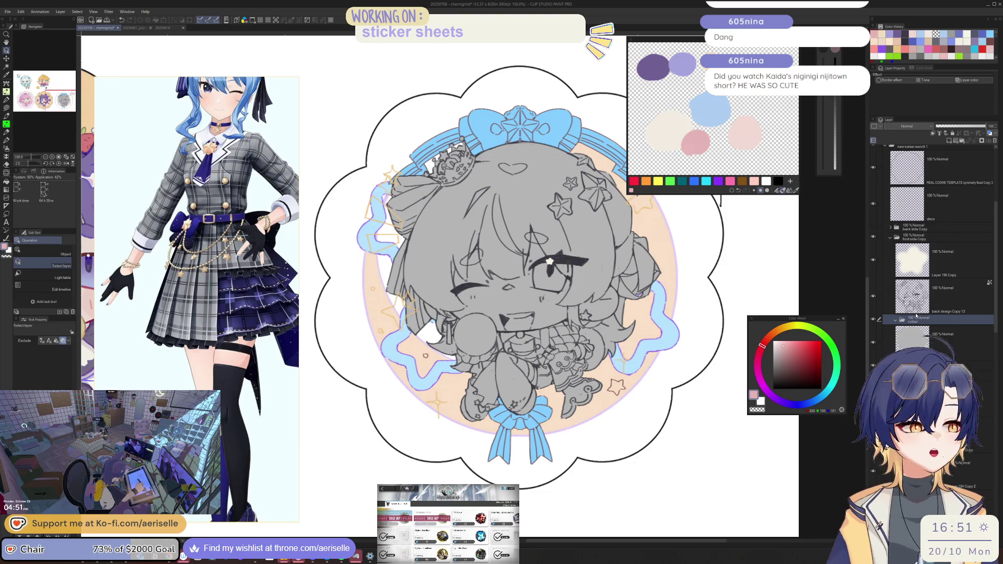
click(956, 332)
mouse_move(955, 333)
mouse_down()
mouse_move(919, 335)
mouse_move(927, 339)
mouse_up()
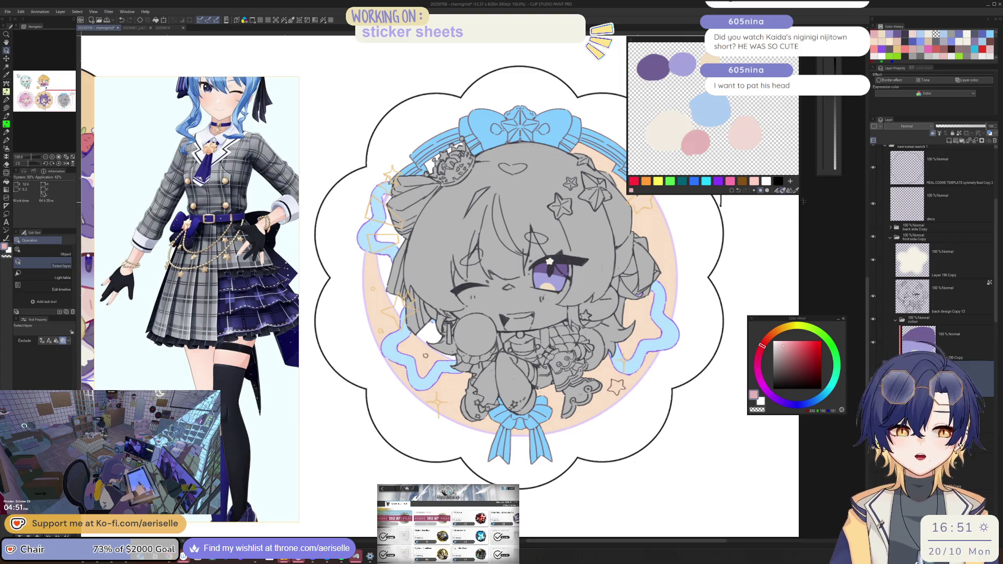
click(676, 132)
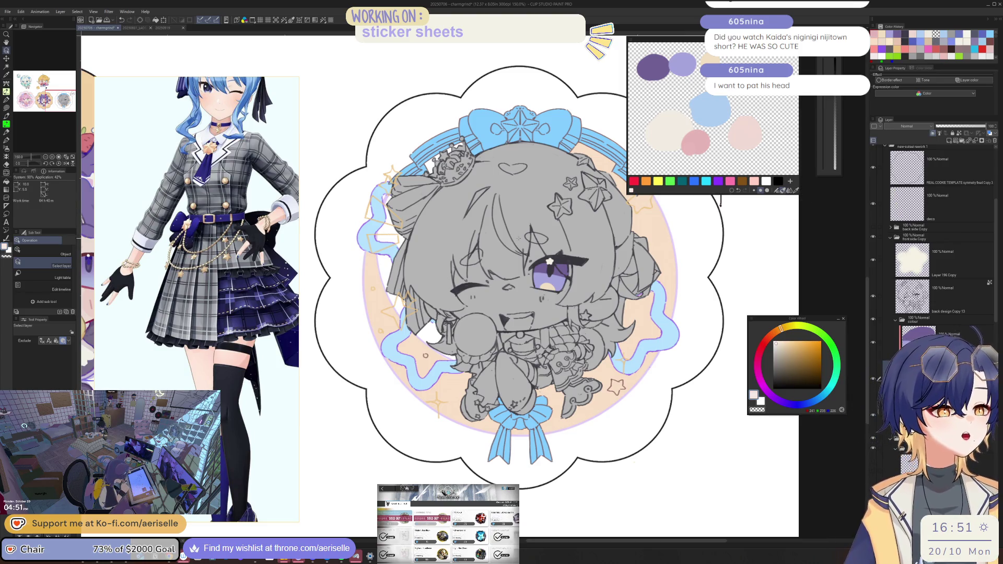
Step: Lasso-fill the girl's face and body with flat cream
key(u)
mouse_move(466, 221)
mouse_down()
mouse_move(427, 293)
mouse_move(449, 386)
mouse_move(583, 424)
mouse_move(525, 194)
mouse_up()
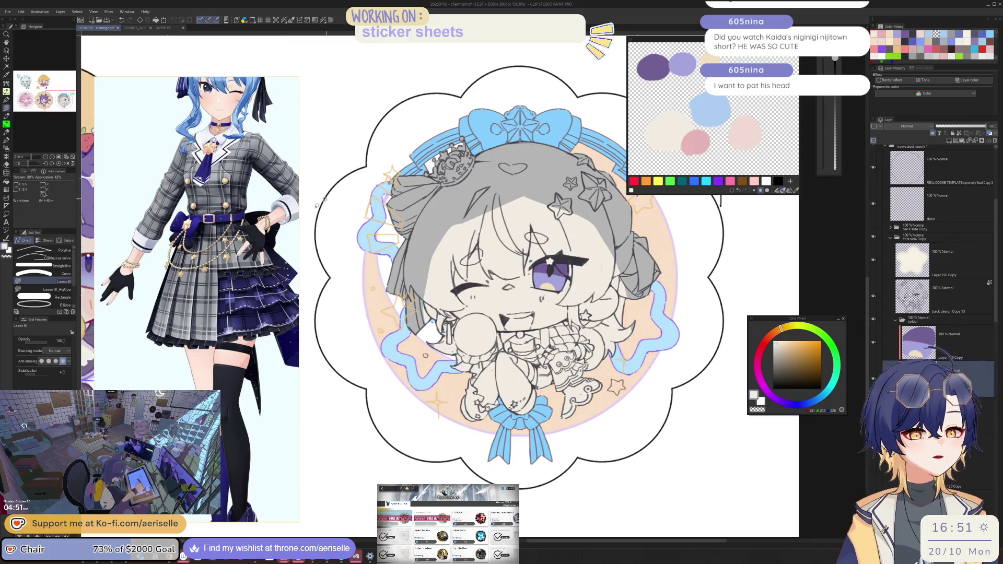
scroll(192, 358, down, 5)
Step: Pan and zoom the reference board to the full blue-dress character illustration
mouse_move(192, 358)
mouse_down()
mouse_move(235, 375)
mouse_move(189, 419)
mouse_up()
scroll(220, 434, up, 5)
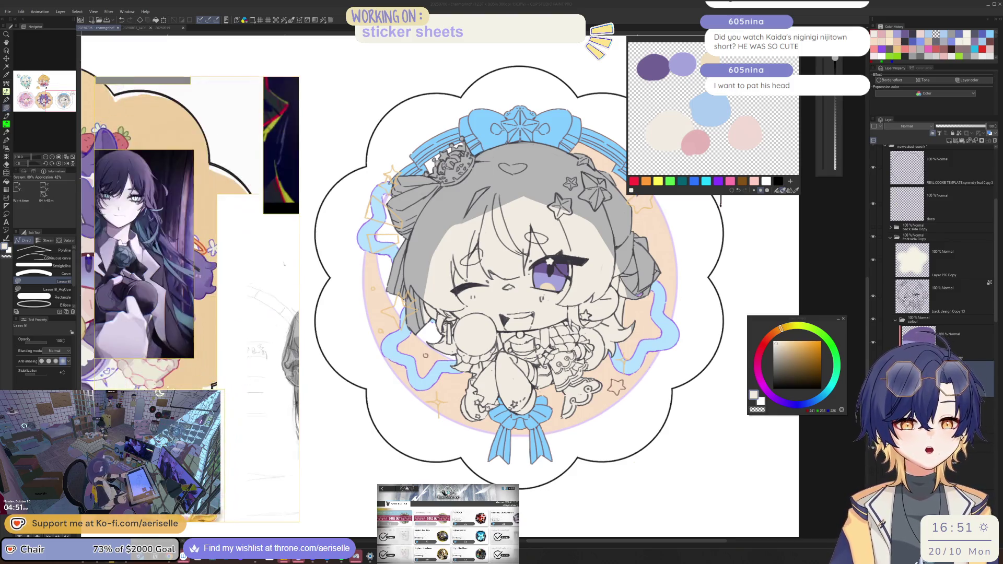
scroll(228, 353, down, 5)
scroll(228, 353, up, 5)
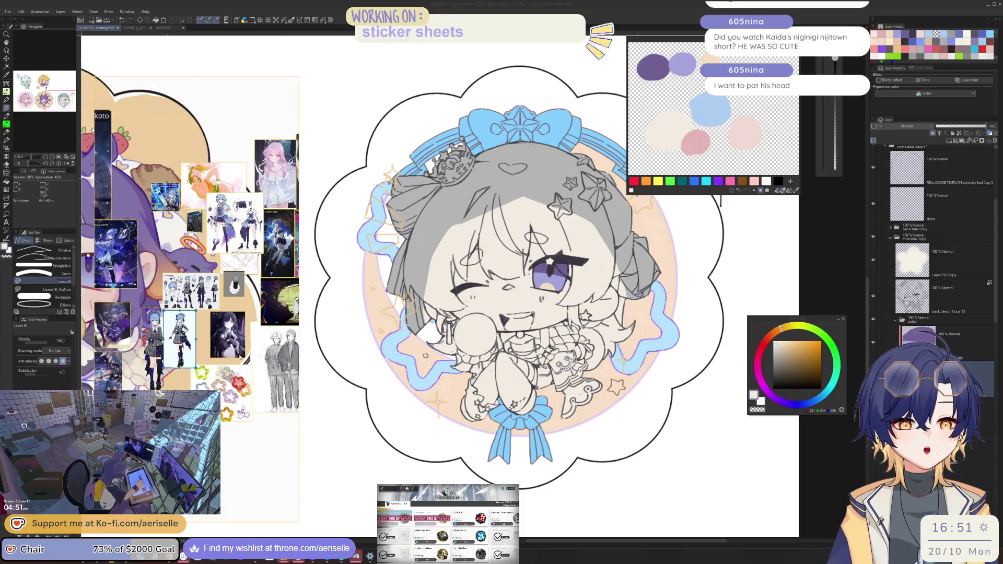
drag(220, 293, 160, 241)
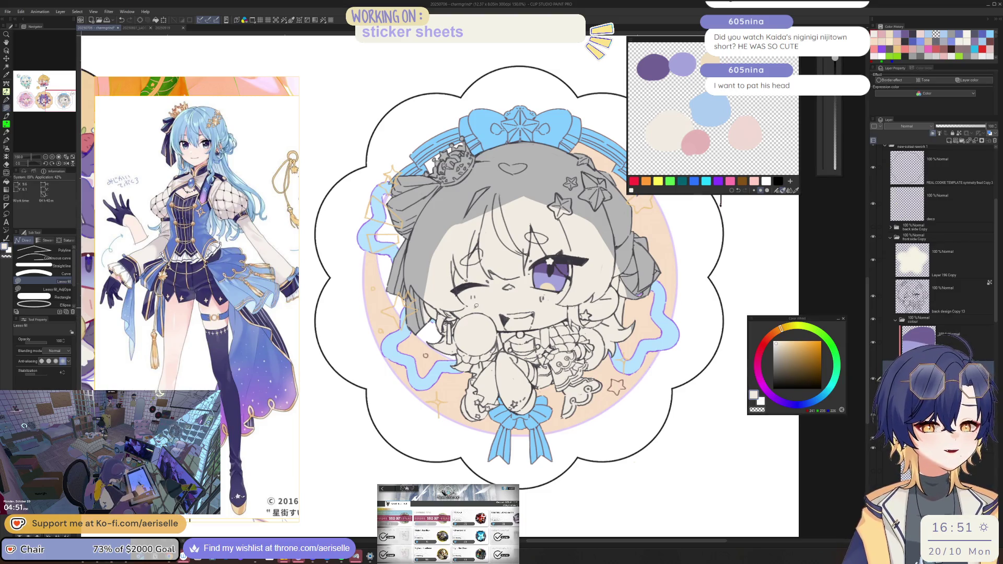
scroll(477, 306, up, 2)
Step: Select the back design Copy 13 layer and sample the dark line colour for the pen
mouse_move(232, 377)
mouse_down()
mouse_move(178, 371)
mouse_move(231, 372)
mouse_up()
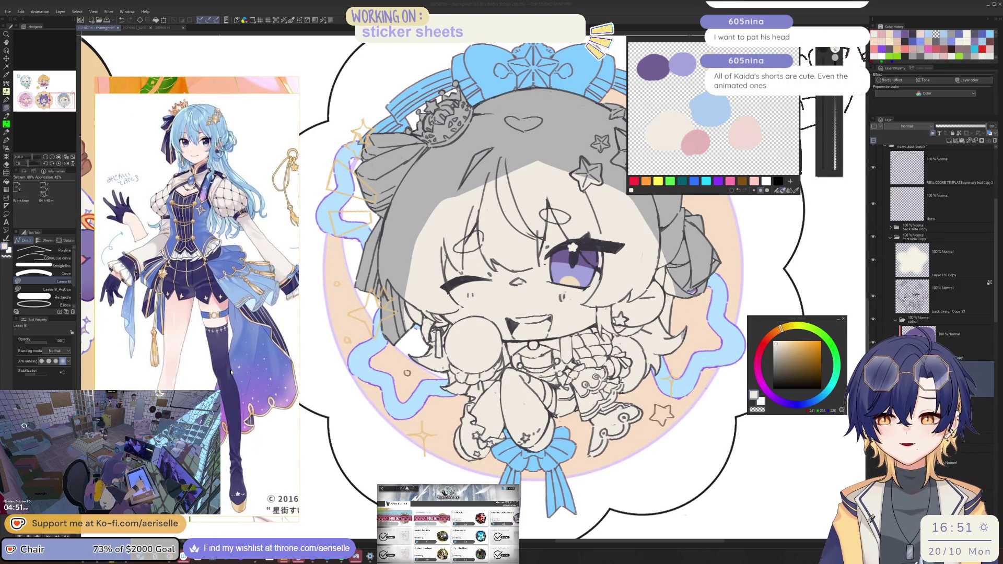
scroll(452, 326, up, 2)
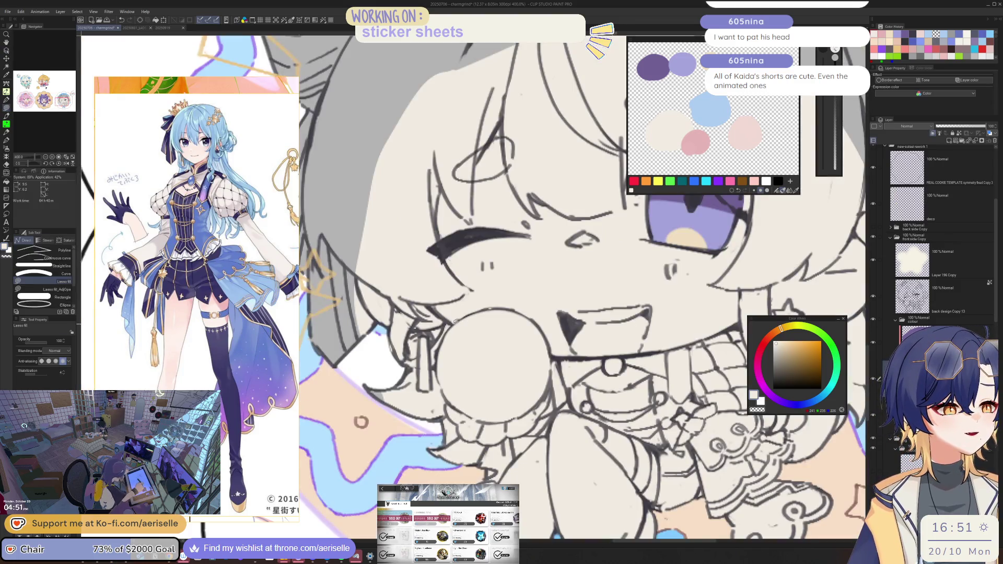
ctrl+shift+click(439, 359)
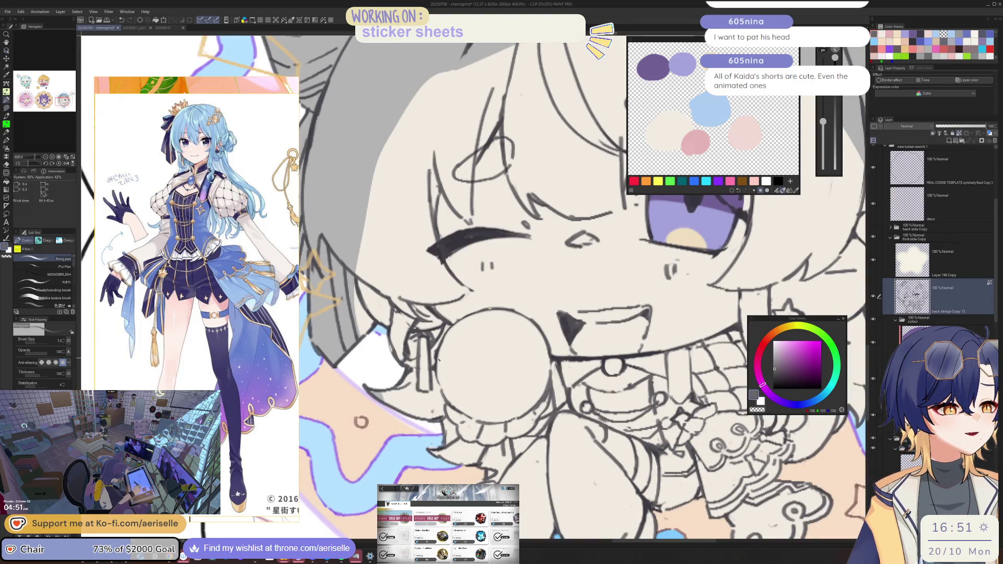
key(period)
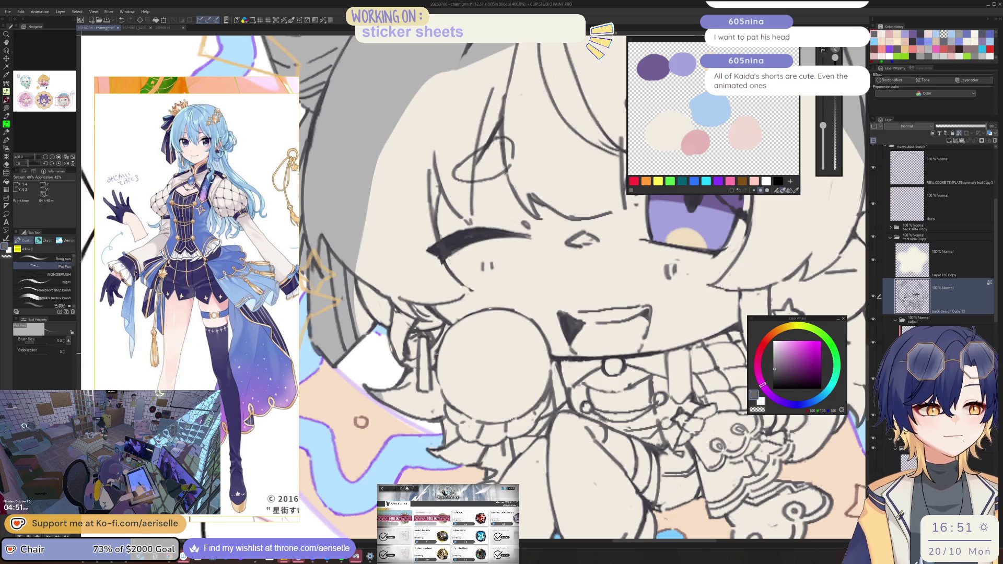
key(i)
click(436, 350)
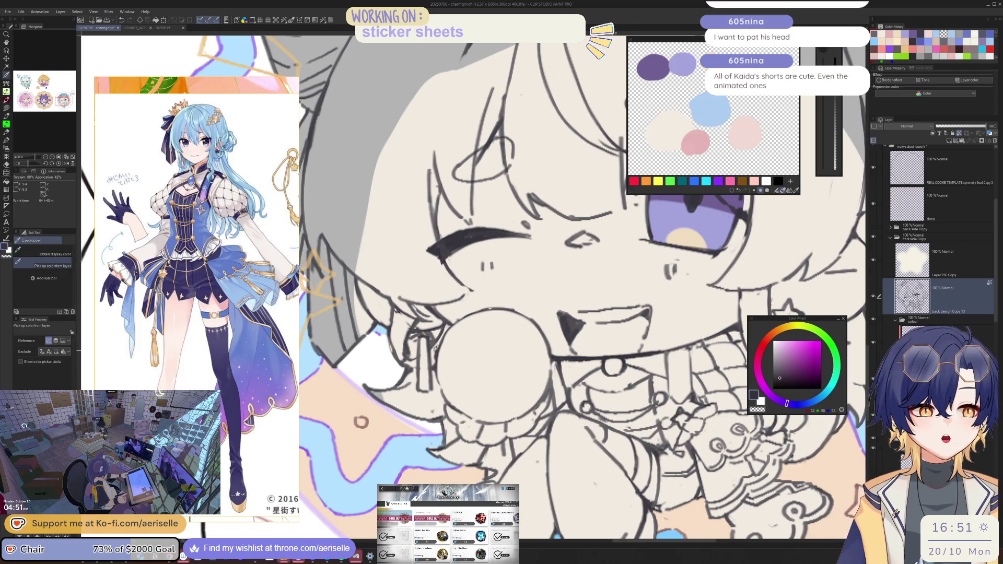
key(p)
drag(437, 350, 469, 378)
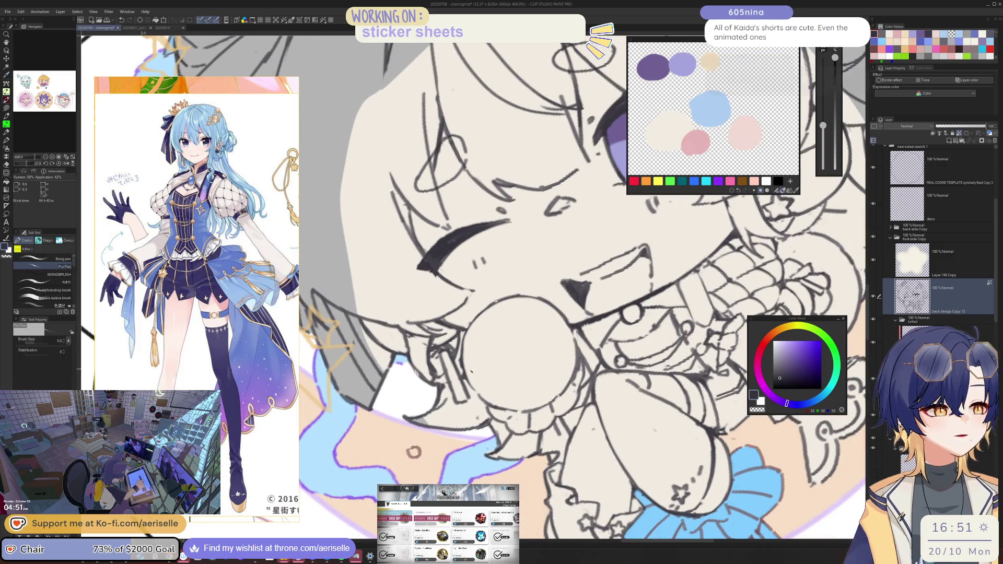
key(o)
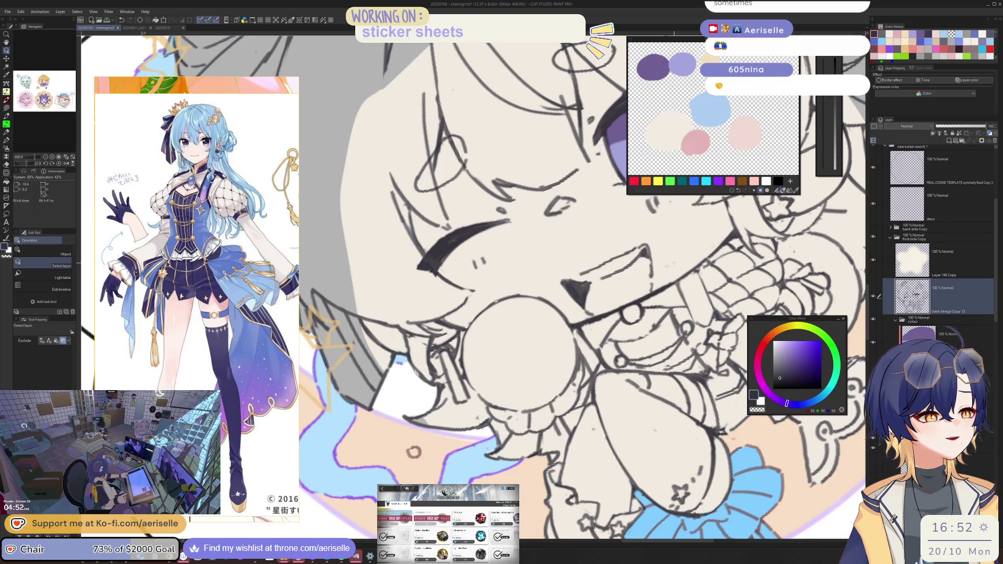
Step: Draw and undo trial line strokes inside the circle and near the mouth
key(p)
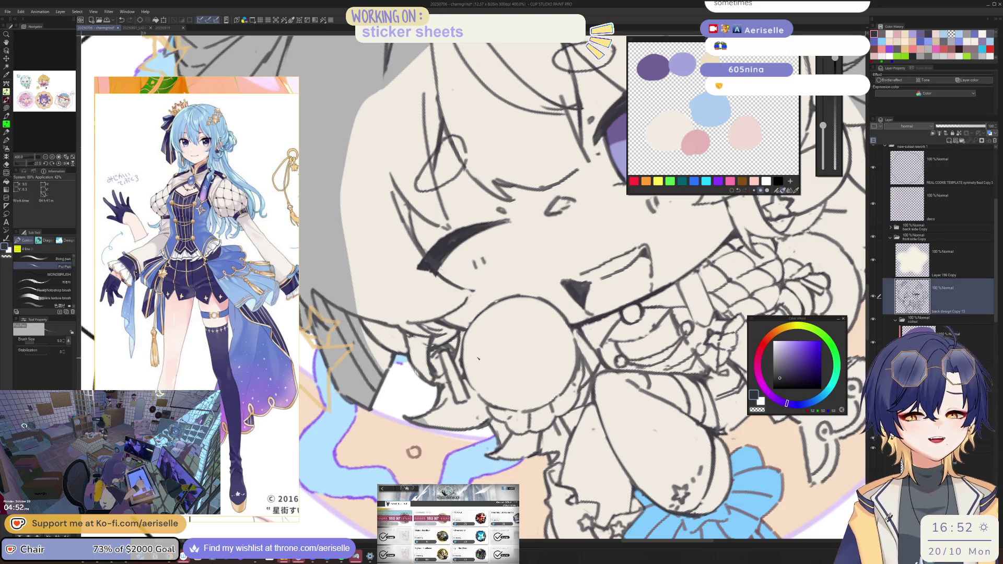
drag(468, 383, 506, 363)
key(h)
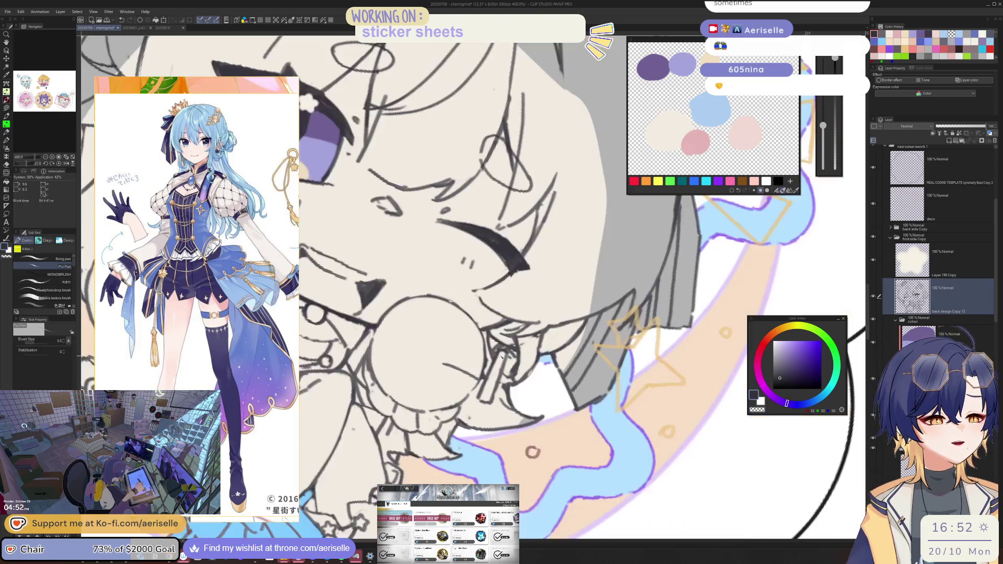
key(ctrl+z)
drag(453, 418, 485, 369)
key(ctrl+z)
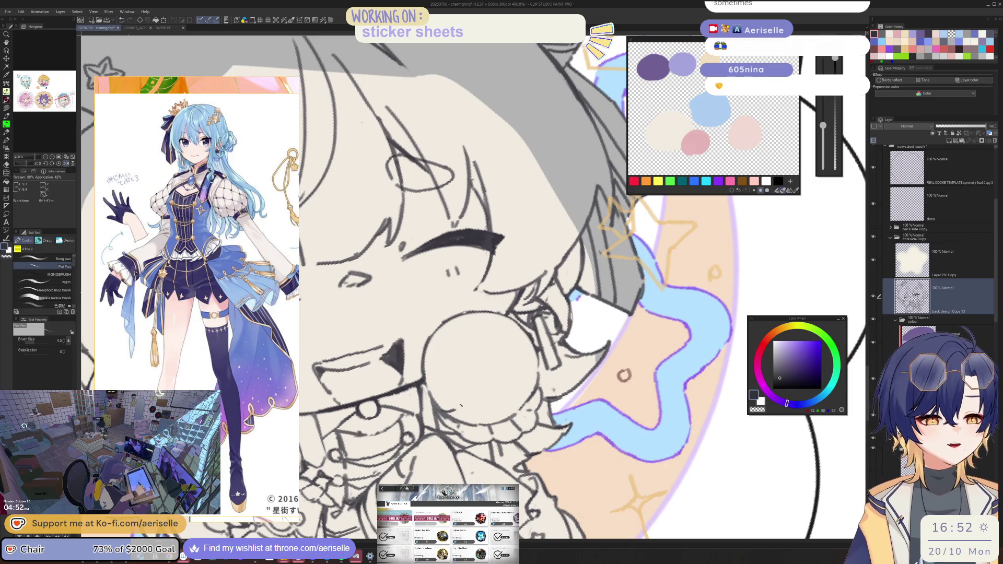
mouse_move(494, 372)
mouse_down()
mouse_move(459, 407)
mouse_move(498, 361)
mouse_up()
key(ctrl+z)
key(ctrl+z)
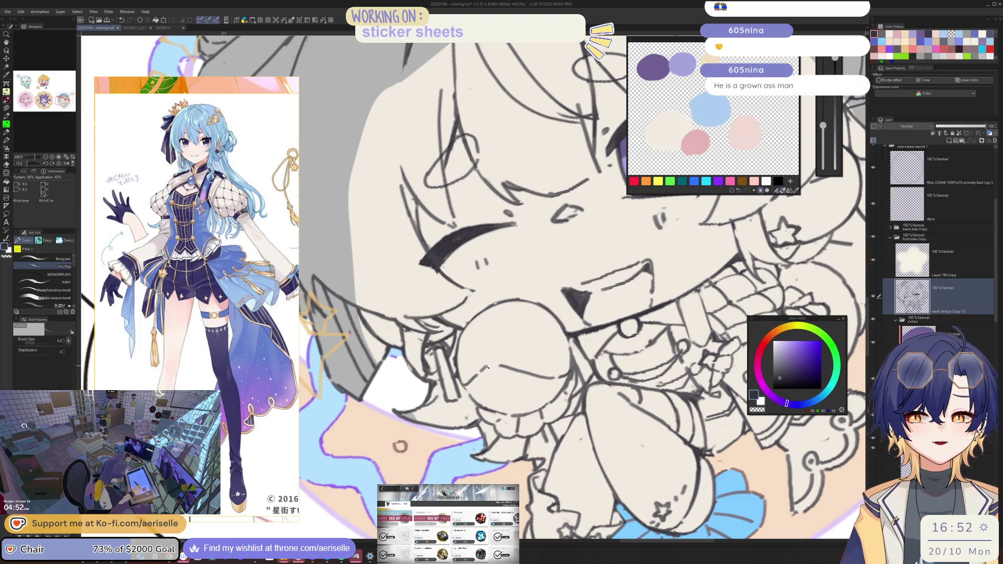
Step: Rotate the canvas while alternating pen and eraser on the mouth line art, then reset to upright at 200%
key(minus)
key(minus)
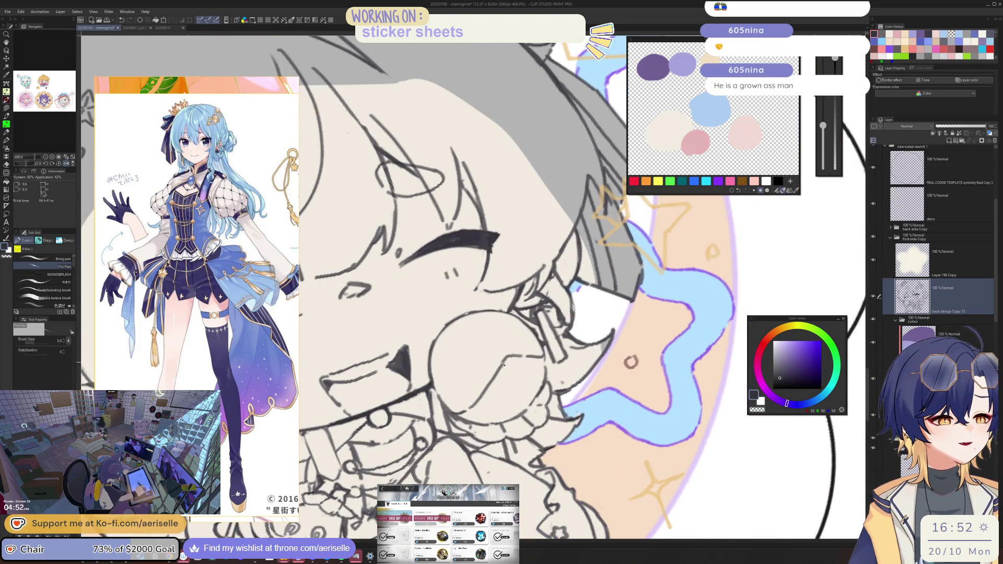
key(minus)
key(minus)
key(e)
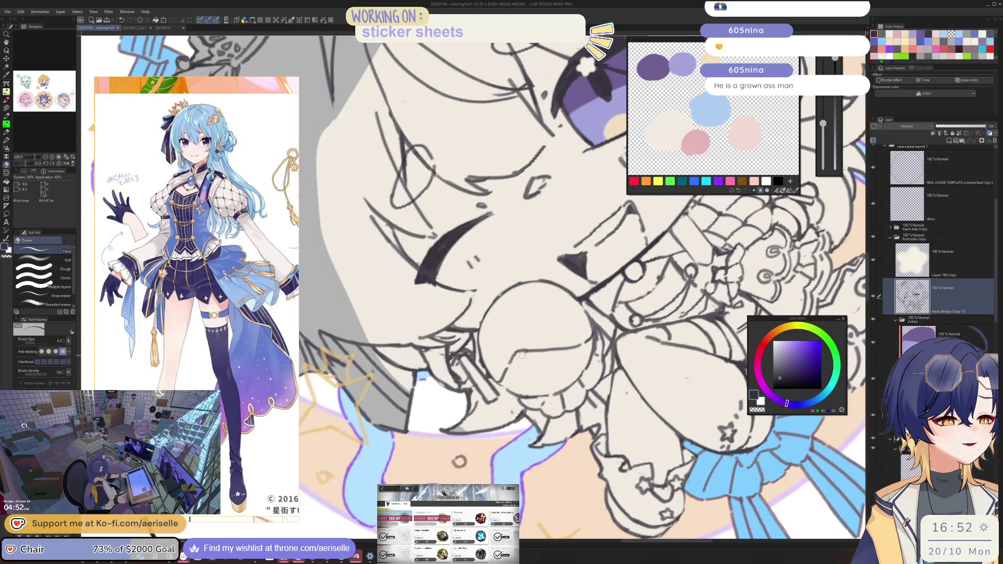
key(minus)
key(minus)
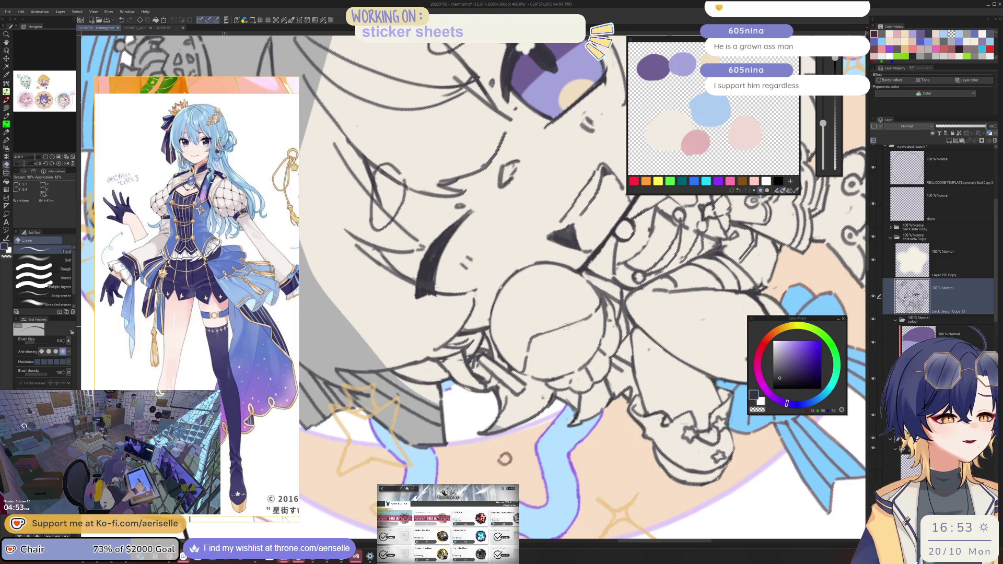
key(p)
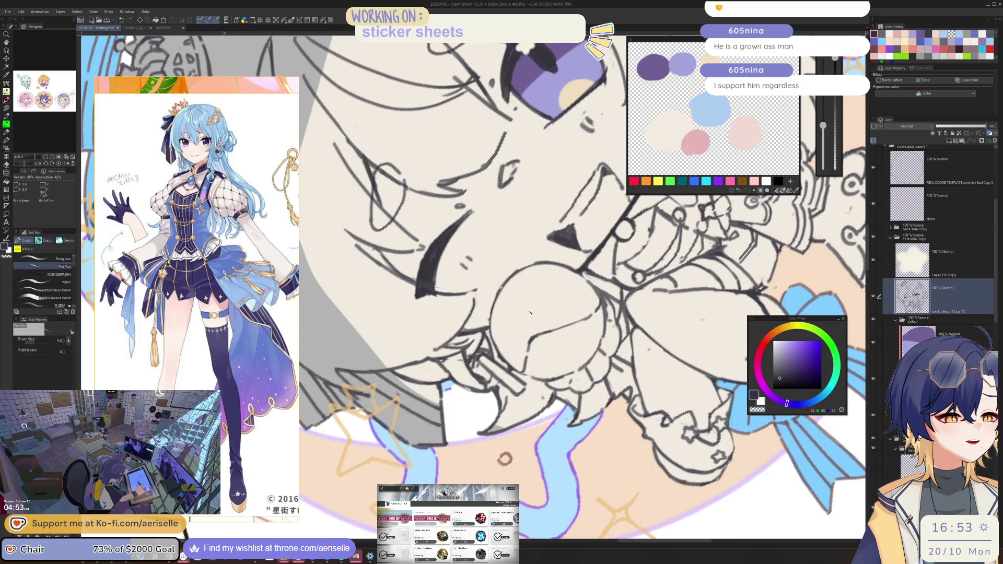
key(equal)
key(e)
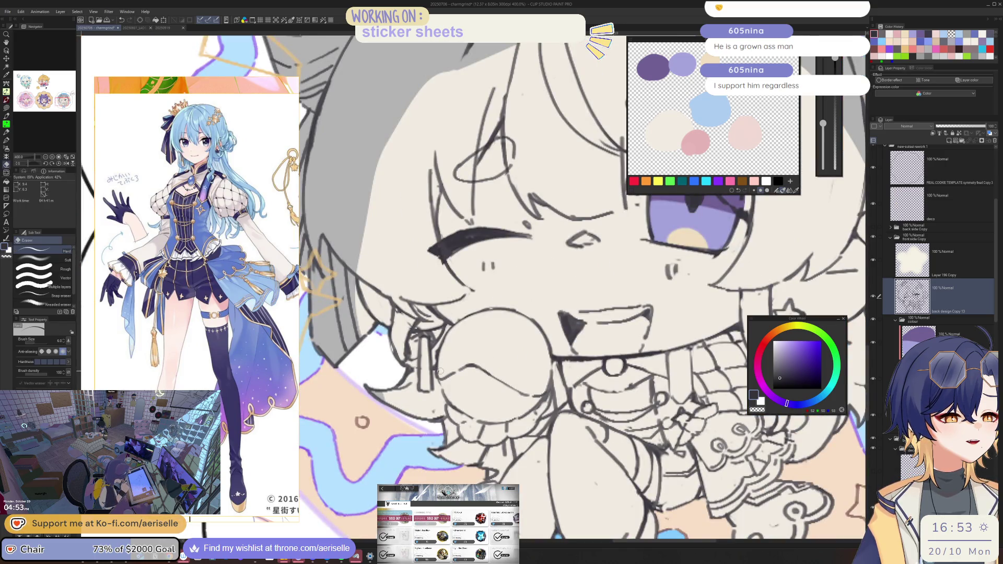
key(p)
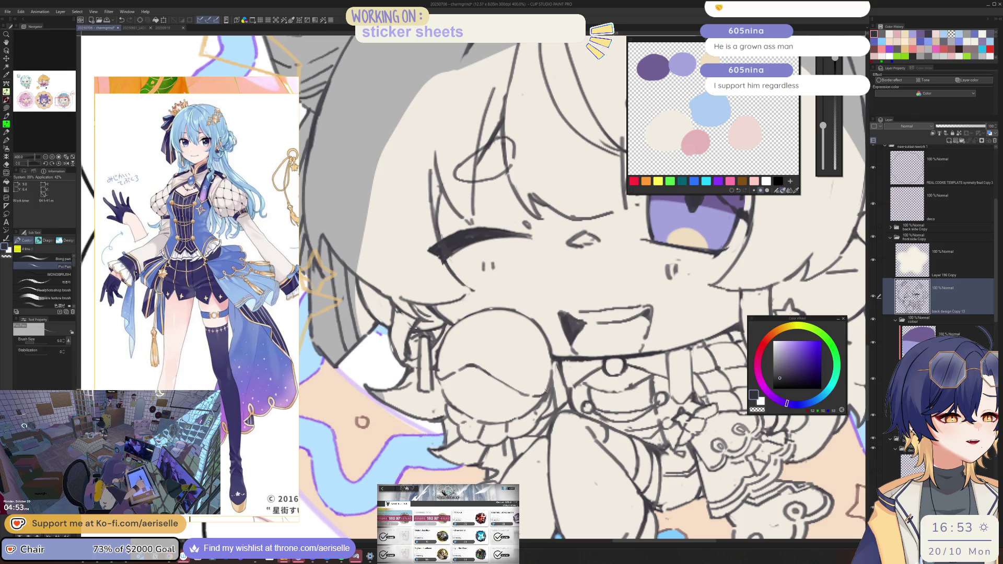
key(e)
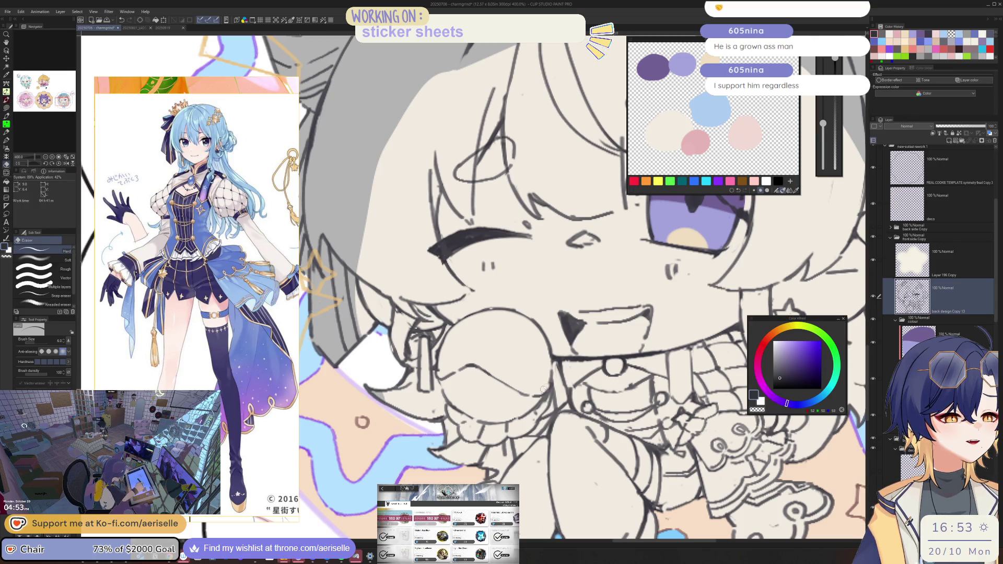
key(ctrl+minus)
key(-)
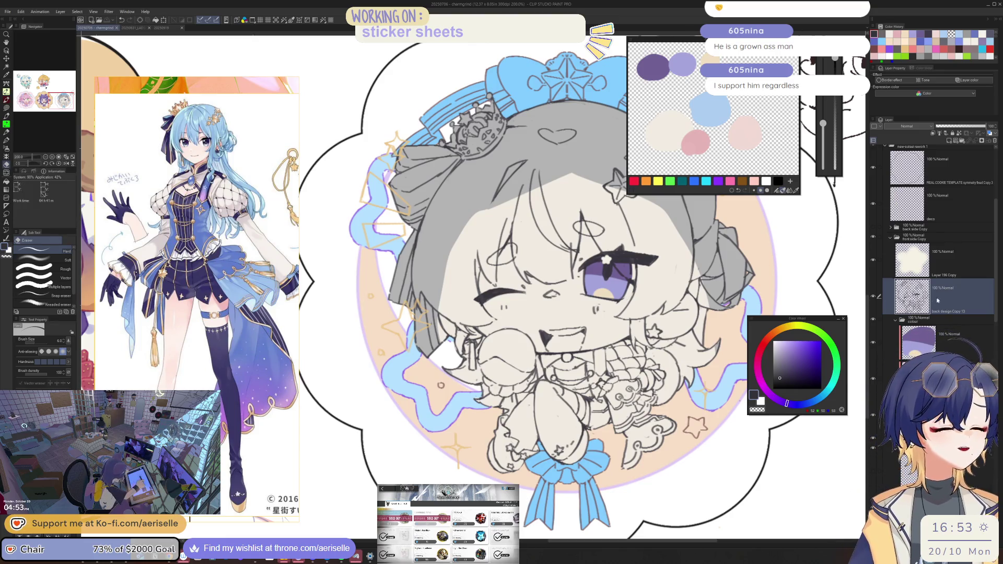
Step: Preview the coloured back side Copy folder, then select the colour-folder layer and light blue
click(873, 227)
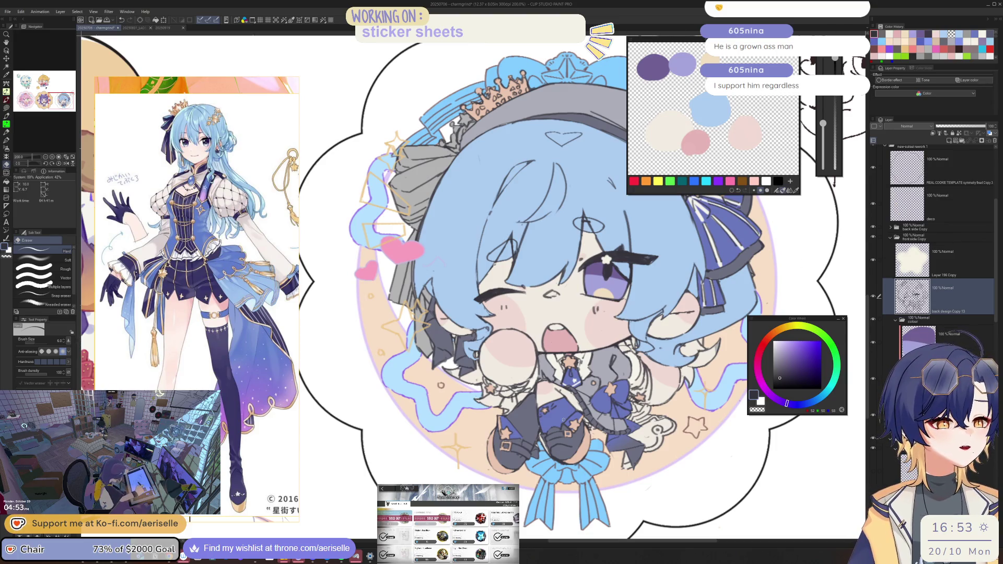
click(873, 228)
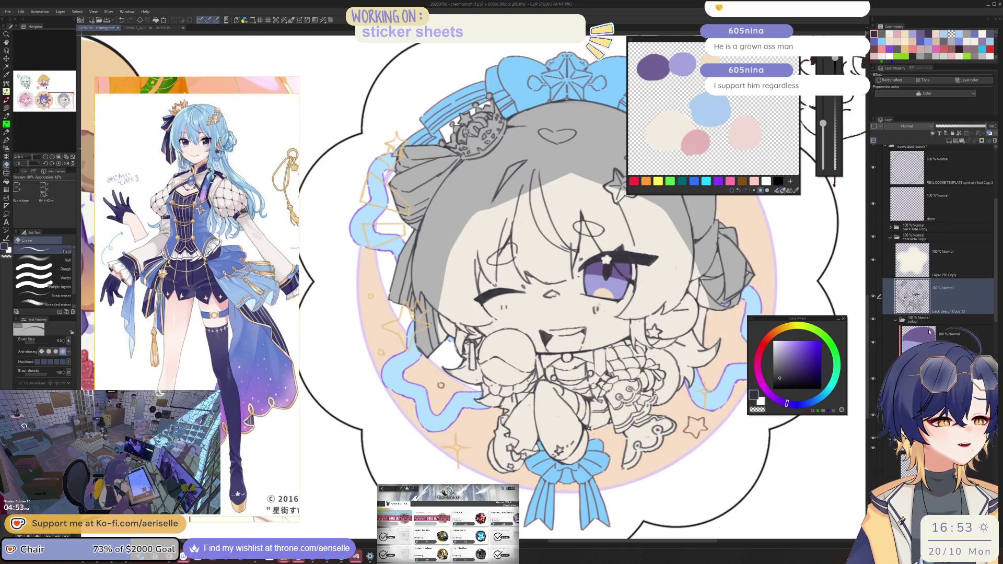
click(927, 339)
click(713, 103)
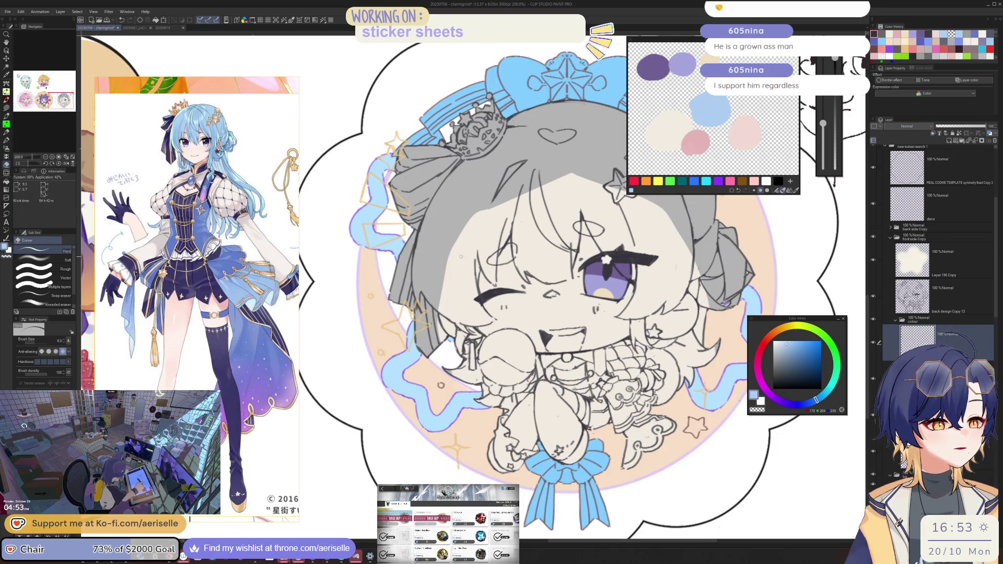
scroll(409, 278, up, 3)
Step: Lasso-fill the side hair lock past the winking eye light blue
key(u)
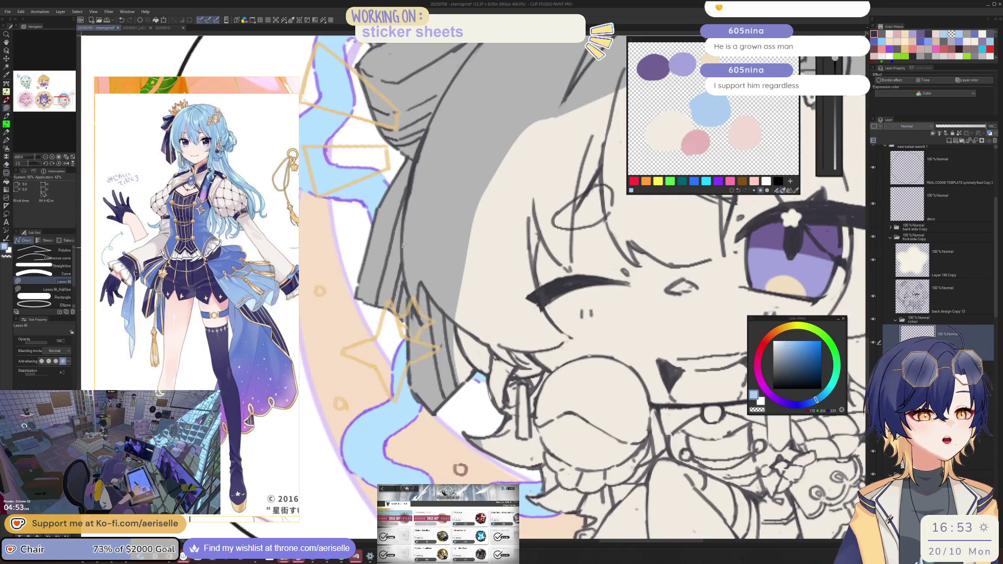
mouse_move(462, 323)
mouse_down()
mouse_move(490, 345)
mouse_move(502, 414)
mouse_up()
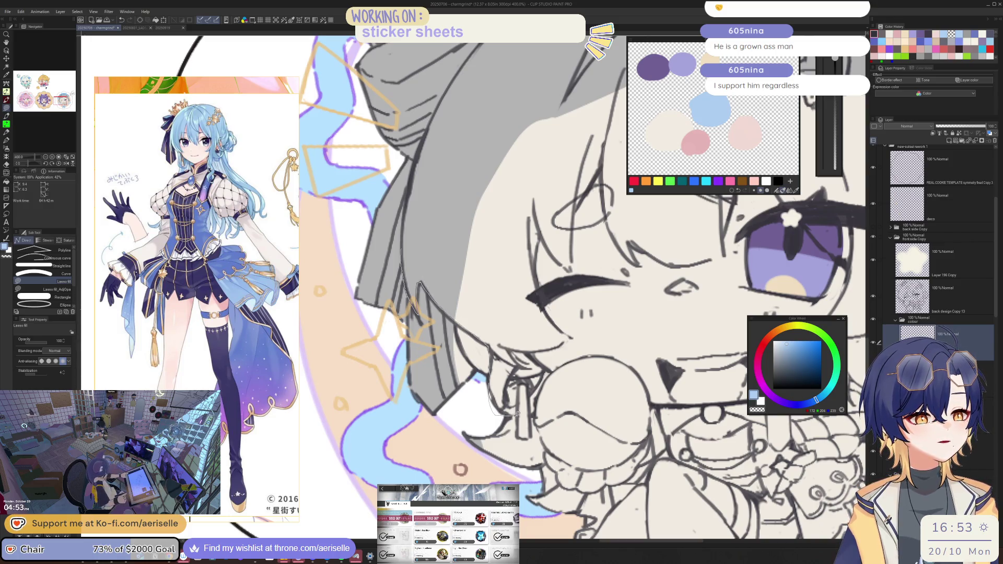
mouse_move(510, 346)
mouse_down()
mouse_move(534, 348)
mouse_move(535, 249)
mouse_up()
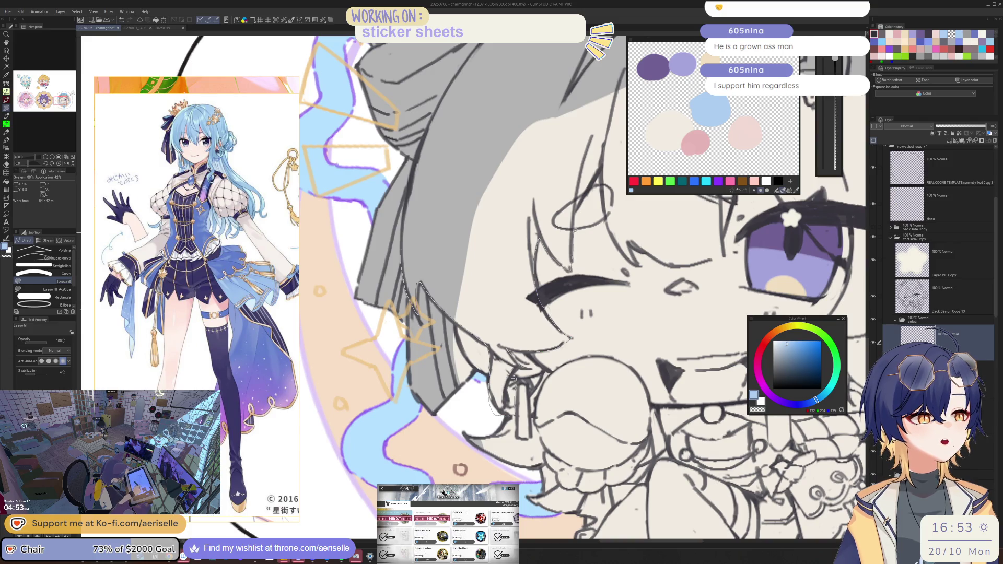
mouse_move(585, 226)
mouse_down()
mouse_move(612, 208)
mouse_move(600, 183)
mouse_move(606, 149)
mouse_move(475, 55)
mouse_move(415, 161)
mouse_up()
drag(562, 349, 543, 329)
scroll(543, 329, down, 3)
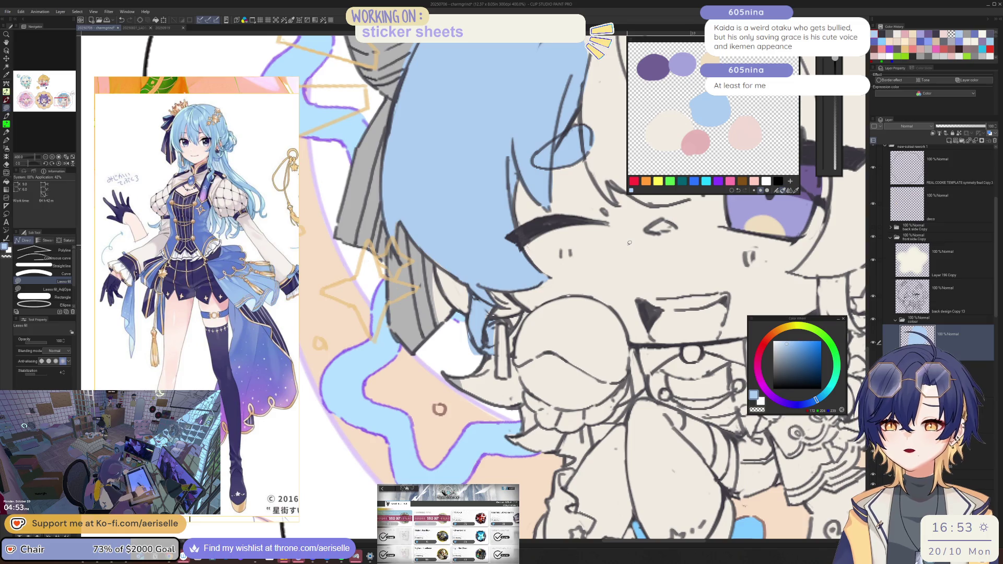
scroll(591, 334, down, 3)
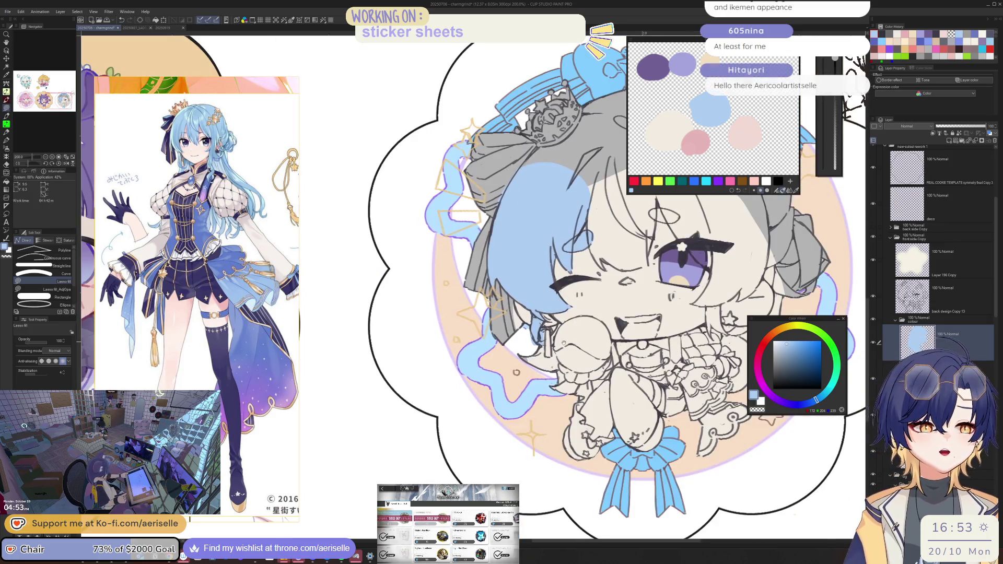
scroll(567, 342, up, 1)
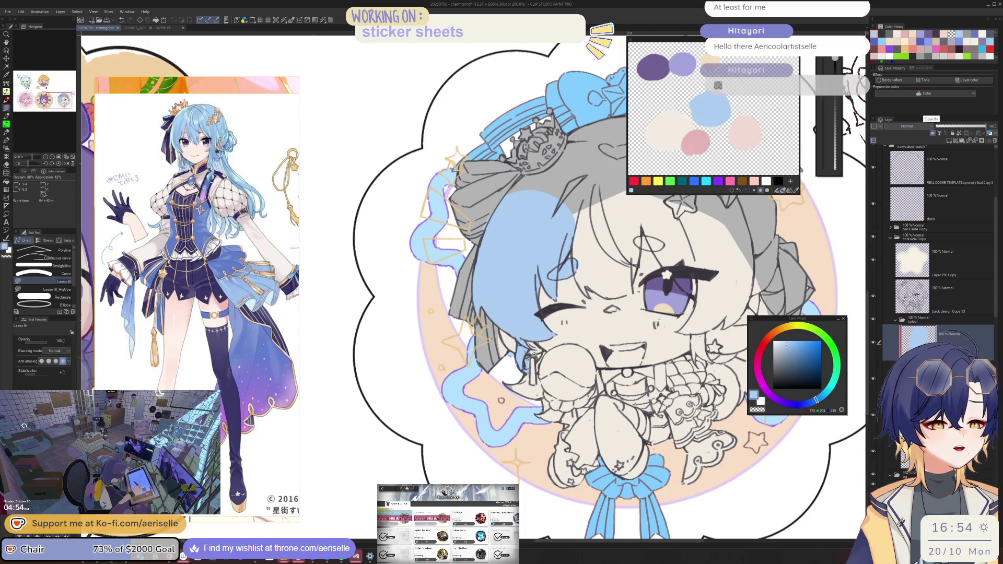
scroll(530, 366, up, 2)
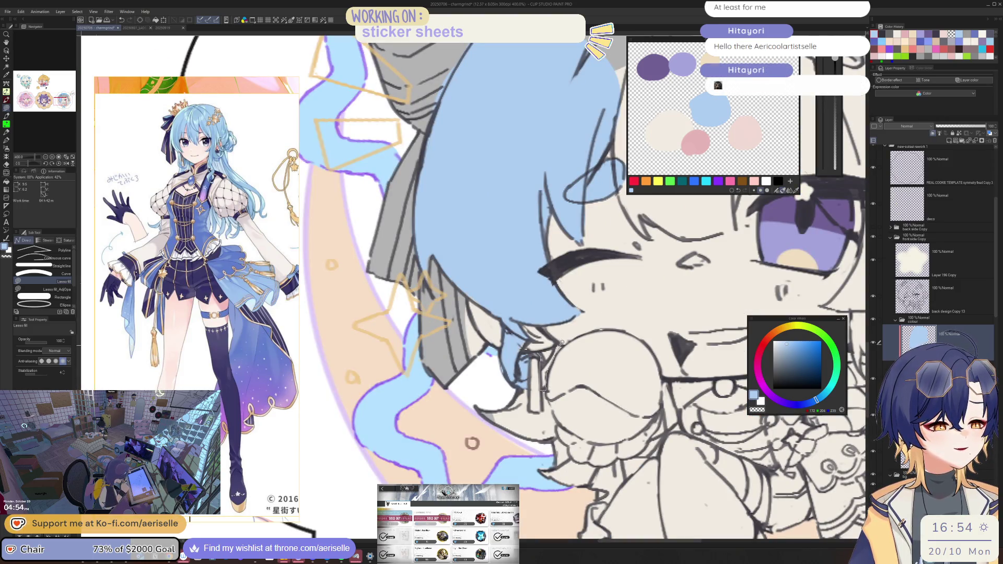
Step: Fill the hair strand by the earring light blue, then tilt and level the view
drag(544, 389, 550, 385)
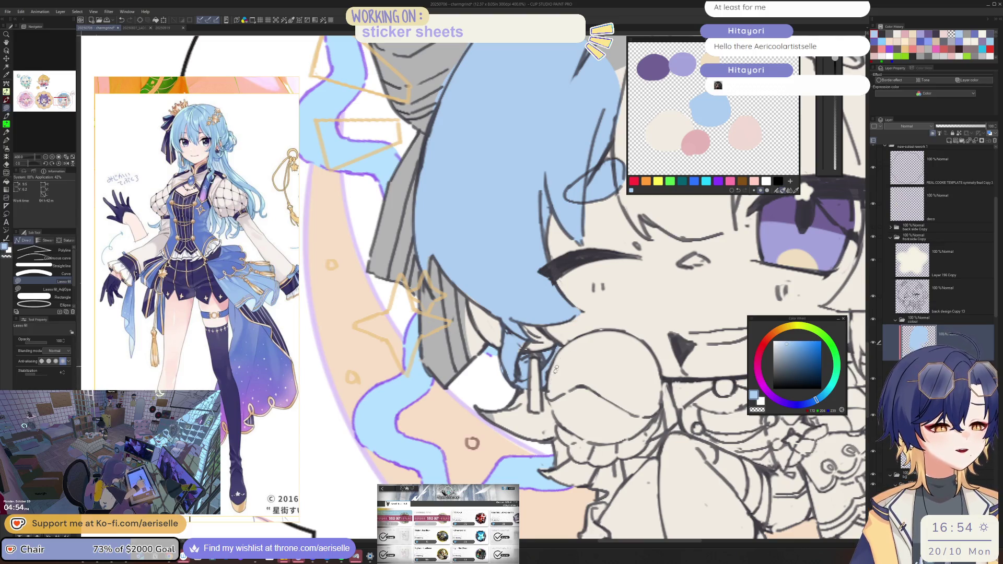
mouse_move(528, 440)
mouse_down()
mouse_move(514, 439)
mouse_move(511, 390)
mouse_move(541, 413)
mouse_move(546, 384)
mouse_up()
key(ctrl+alt+0)
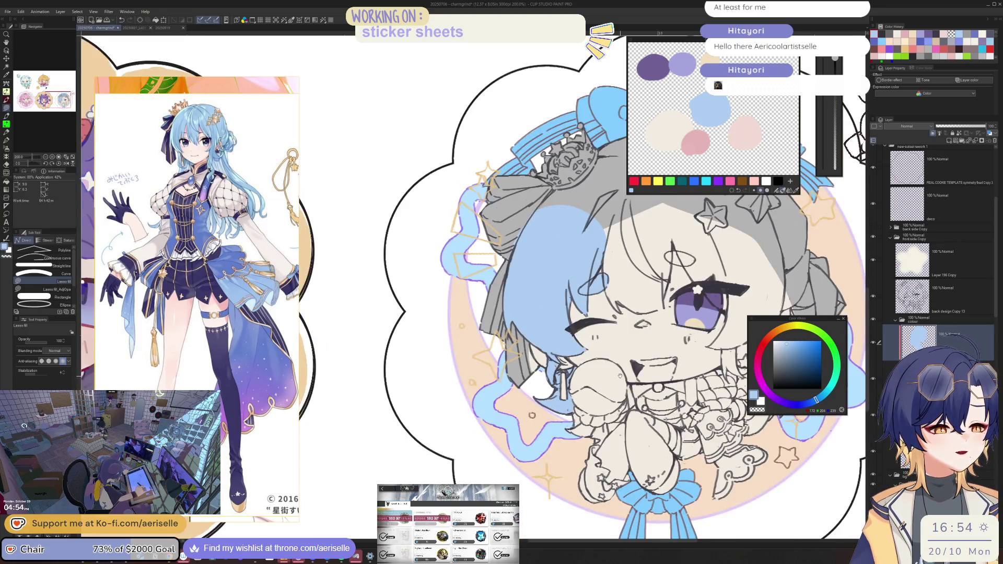
scroll(599, 385, up, 2)
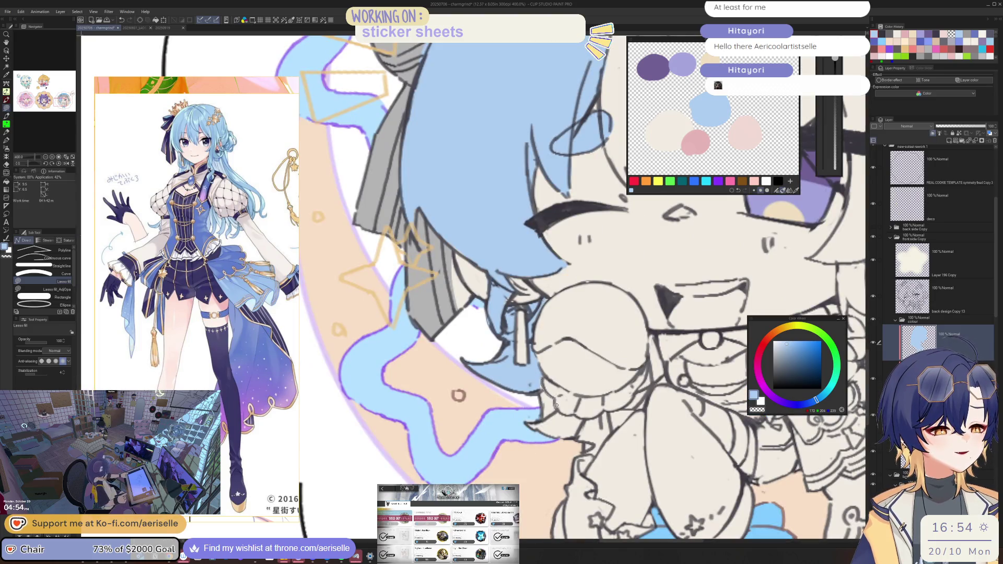
scroll(546, 441, down, 2)
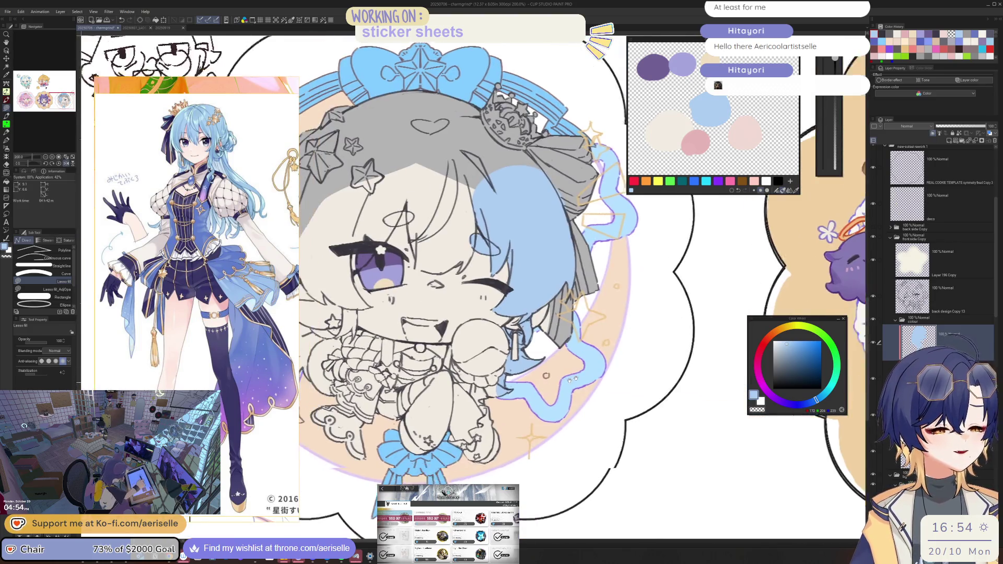
drag(604, 366, 633, 312)
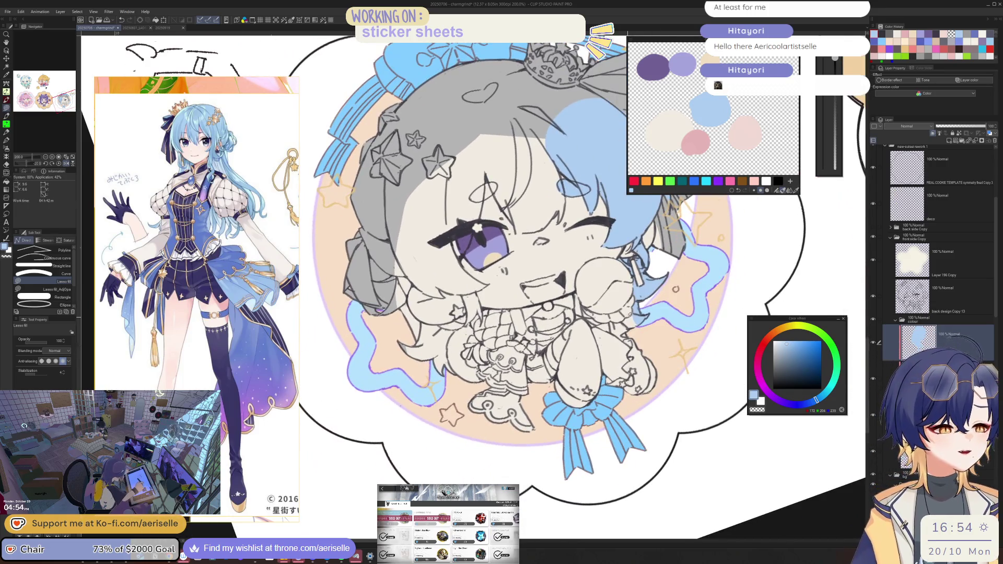
scroll(633, 312, up, 2)
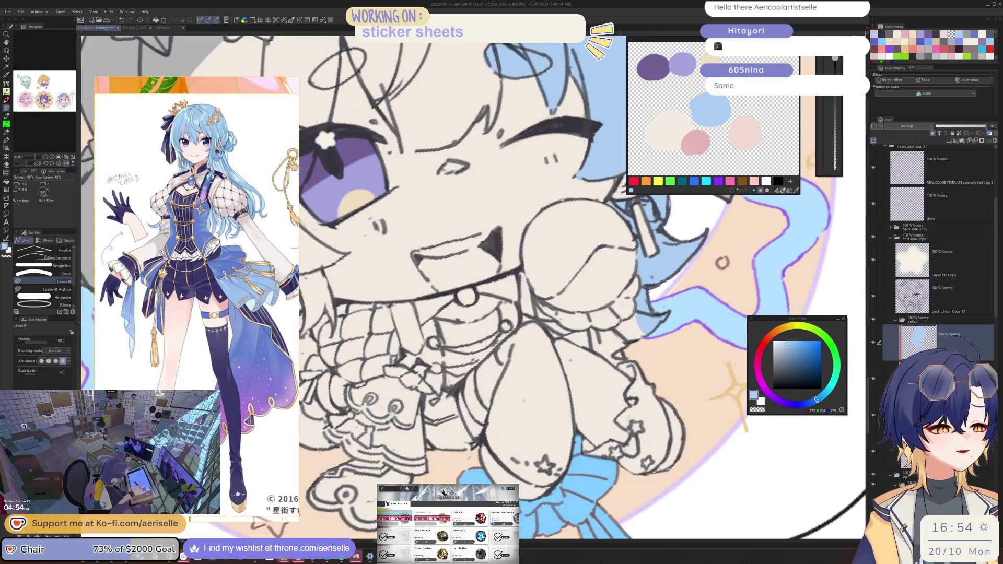
mouse_move(627, 340)
mouse_down()
mouse_move(695, 334)
mouse_move(706, 314)
mouse_move(752, 313)
mouse_up()
drag(643, 360, 616, 342)
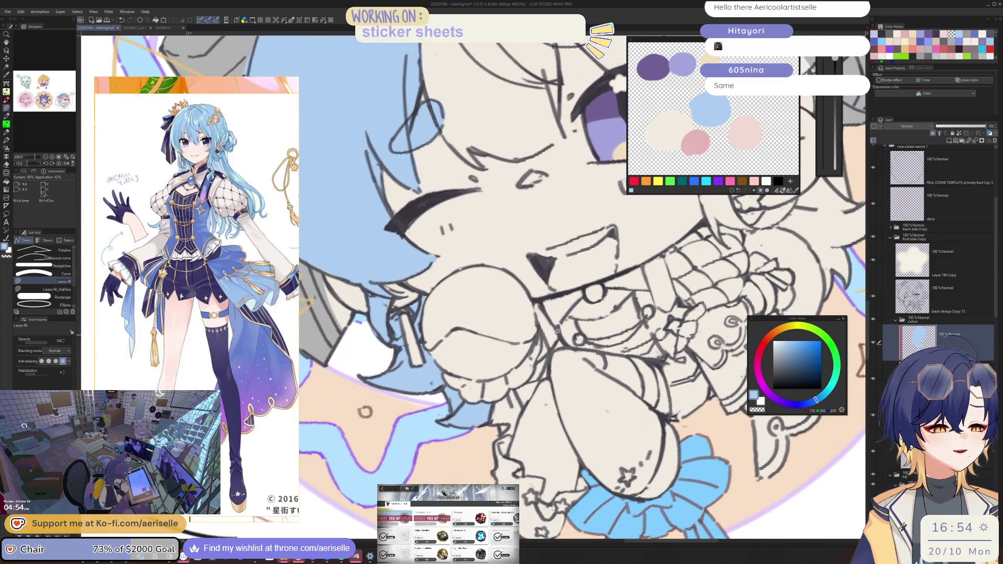
drag(557, 330, 630, 292)
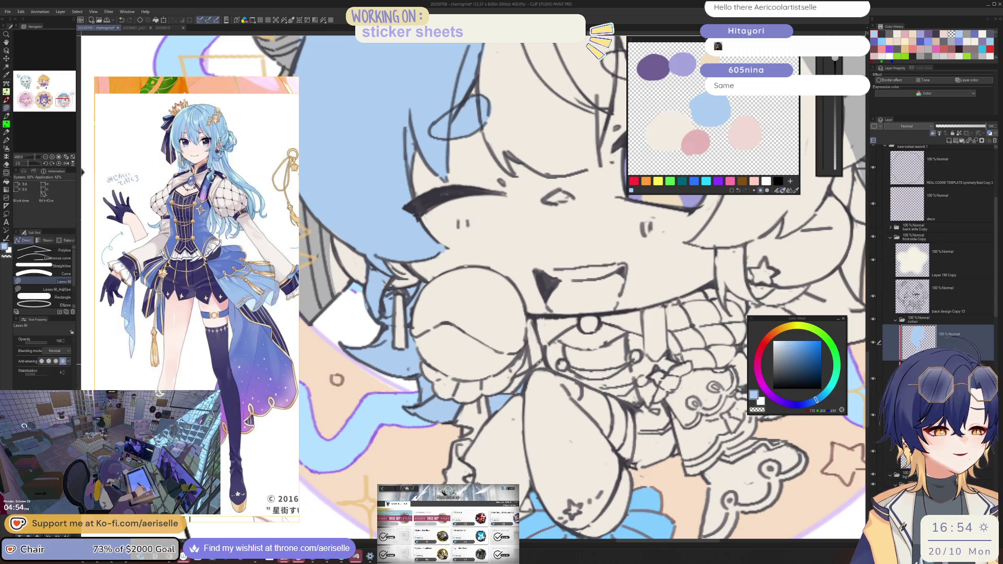
Step: Check the hair fills in a mirrored view and recentre the sticker
key(e)
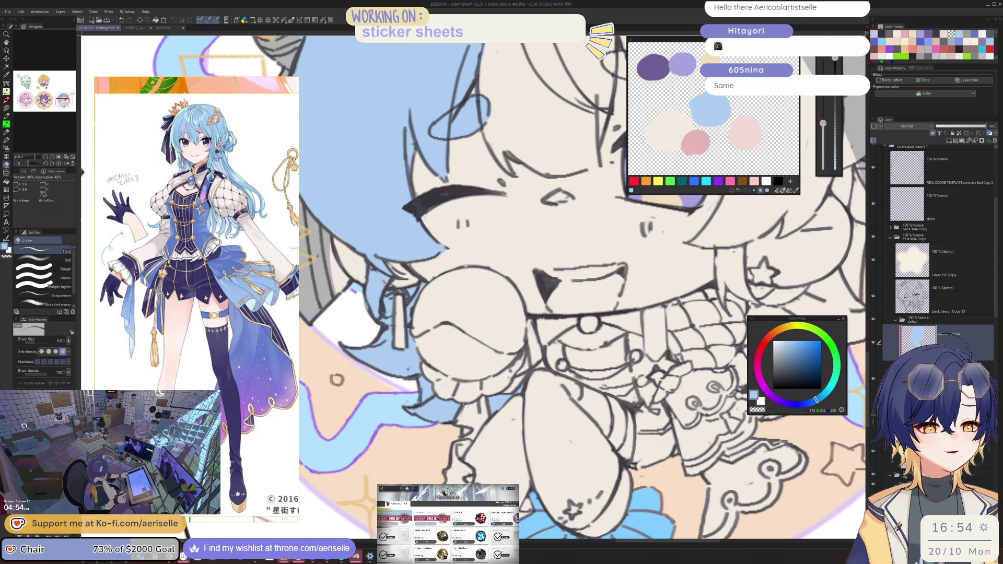
scroll(465, 404, down, 5)
drag(574, 339, 463, 352)
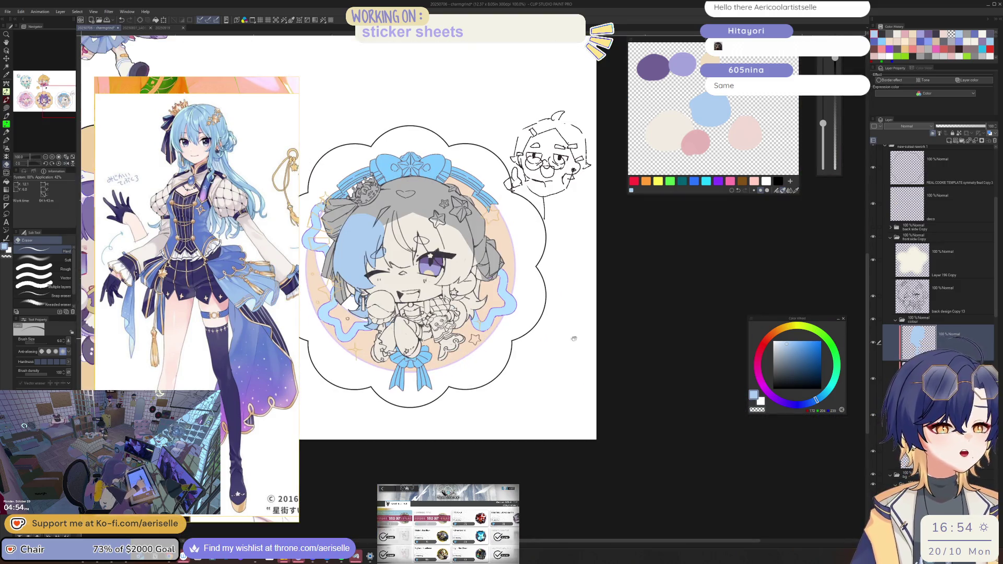
key(h)
mouse_move(578, 323)
mouse_down()
mouse_move(566, 356)
mouse_move(608, 377)
mouse_move(656, 356)
mouse_move(633, 348)
mouse_move(608, 362)
mouse_move(620, 416)
mouse_move(653, 402)
mouse_move(674, 336)
mouse_up()
scroll(656, 356, up, 2)
Step: Fill the hair bun light blue and inspect it mirrored and zoomed in
key(u)
mouse_move(718, 293)
mouse_down()
mouse_move(722, 258)
mouse_move(694, 240)
mouse_move(622, 300)
mouse_move(633, 315)
mouse_up()
key(e)
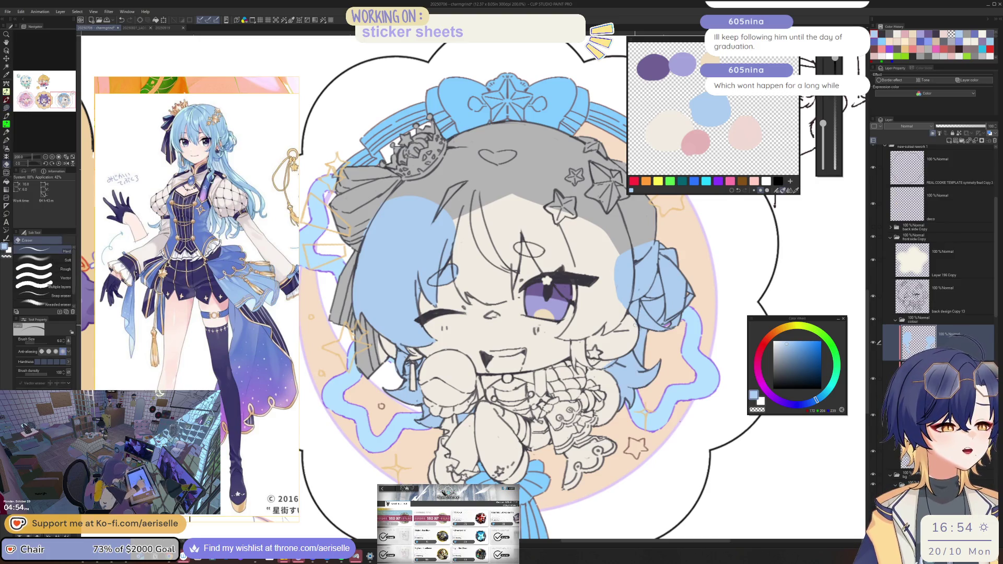
key(h)
key(ctrl+minus)
key(minus)
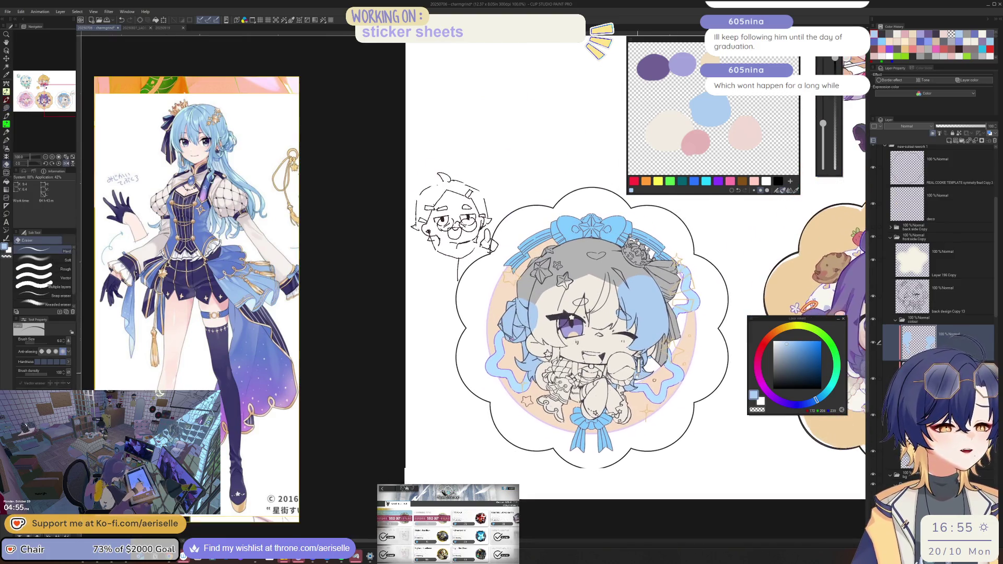
key(ctrl+plus)
key(ctrl+plus)
key(ctrl+plus)
Step: Fill another hair section and the hair around the eye light blue
key(u)
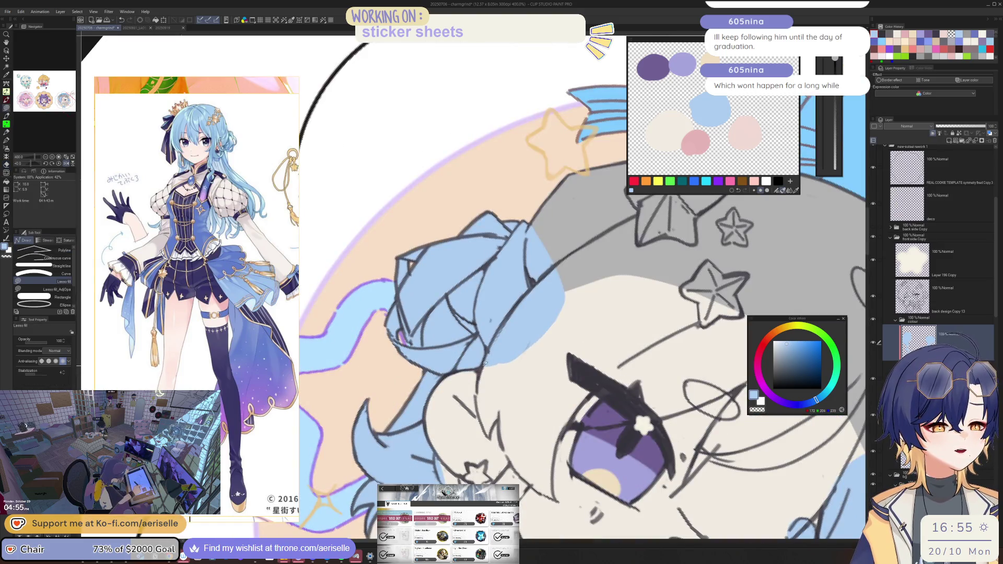
mouse_move(483, 366)
mouse_down()
mouse_move(476, 398)
mouse_move(489, 434)
mouse_move(560, 438)
mouse_move(597, 390)
mouse_move(680, 337)
mouse_move(711, 256)
mouse_move(582, 160)
mouse_up()
key(ctrl+minus)
key(ctrl+minus)
key(ctrl+minus)
scroll(522, 356, up, 6)
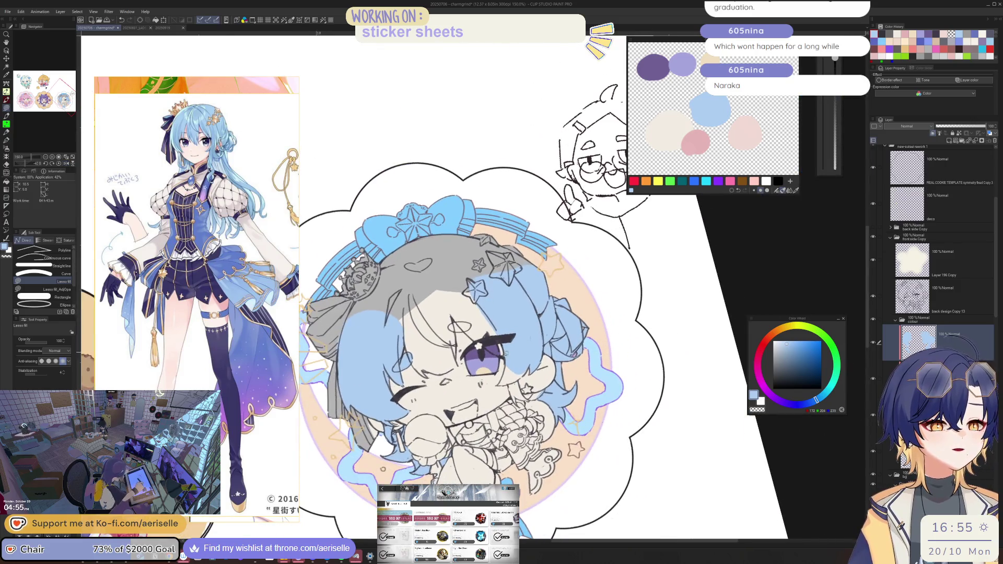
scroll(563, 385, up, 1)
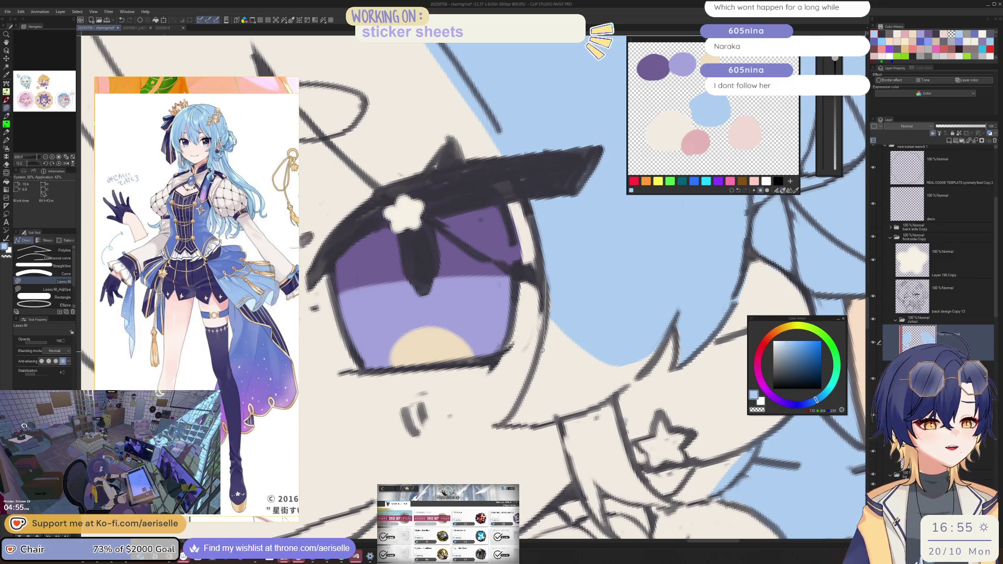
mouse_move(556, 421)
mouse_down()
mouse_move(569, 467)
mouse_move(624, 472)
mouse_move(614, 393)
mouse_move(666, 303)
mouse_up()
scroll(677, 329, down, 2)
scroll(690, 317, down, 2)
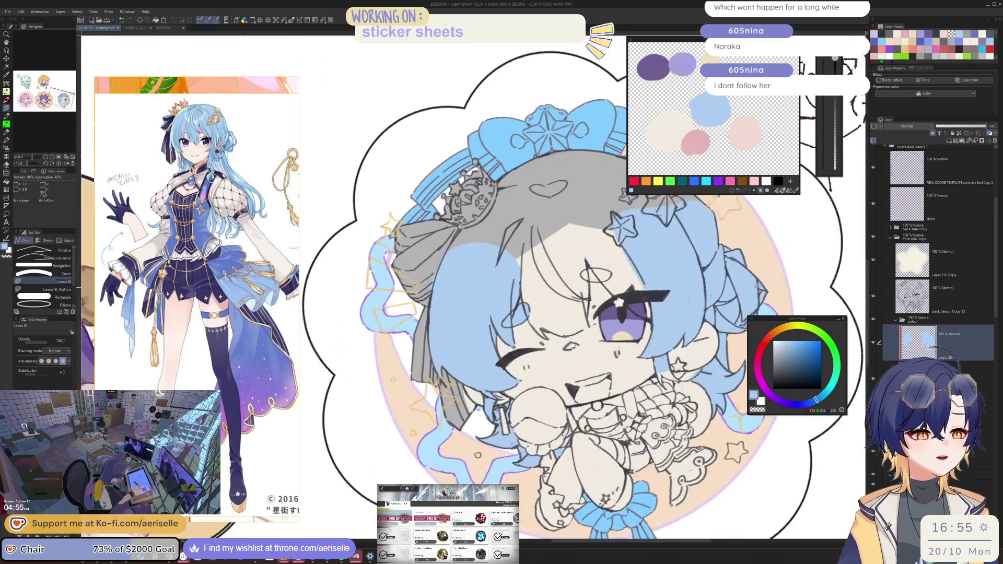
key(asciicircum)
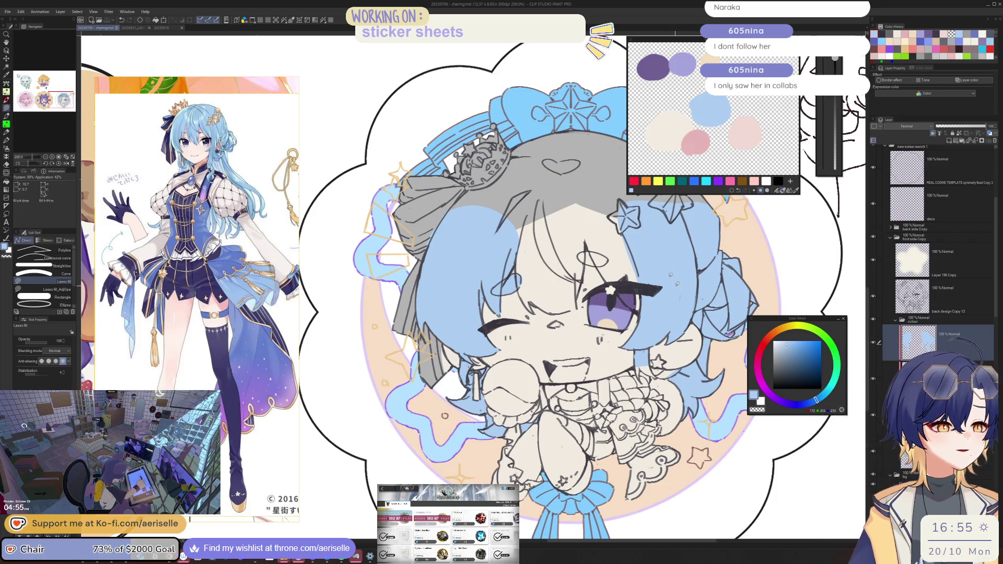
key(asciicircum)
key(asciicircum)
key(asciicircum)
scroll(536, 438, up, 3)
Step: Fill the hair from the eye upward and beside the eyebrow light blue
mouse_move(536, 444)
mouse_down()
mouse_move(546, 388)
mouse_move(620, 247)
mouse_move(726, 312)
mouse_move(635, 433)
mouse_up()
key(minus)
key(minus)
key(minus)
key(e)
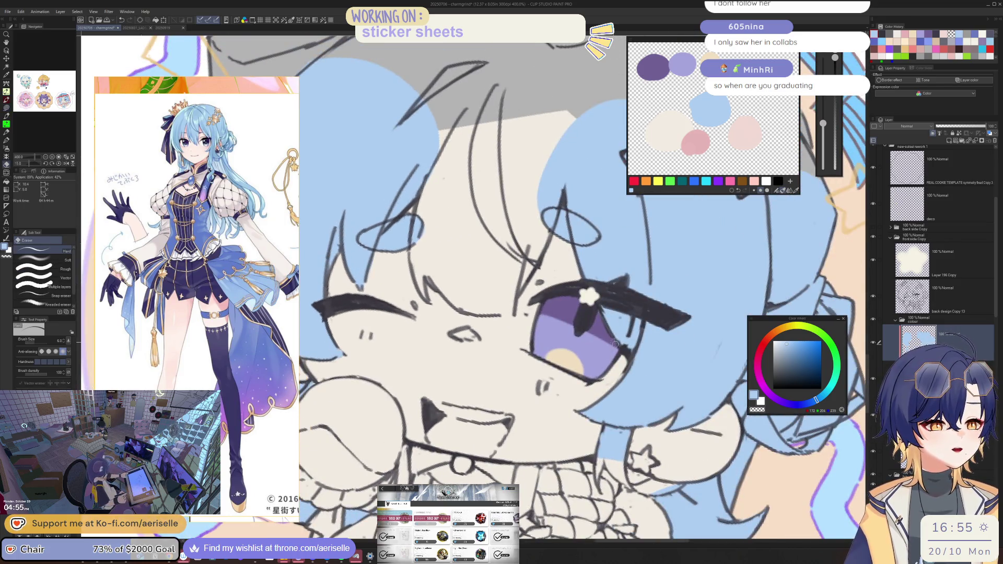
key(minus)
key(u)
mouse_move(543, 218)
mouse_down()
mouse_move(515, 306)
mouse_move(456, 306)
mouse_move(424, 289)
mouse_move(406, 260)
mouse_move(397, 157)
mouse_up()
key(ctrl+minus)
key(ctrl+minus)
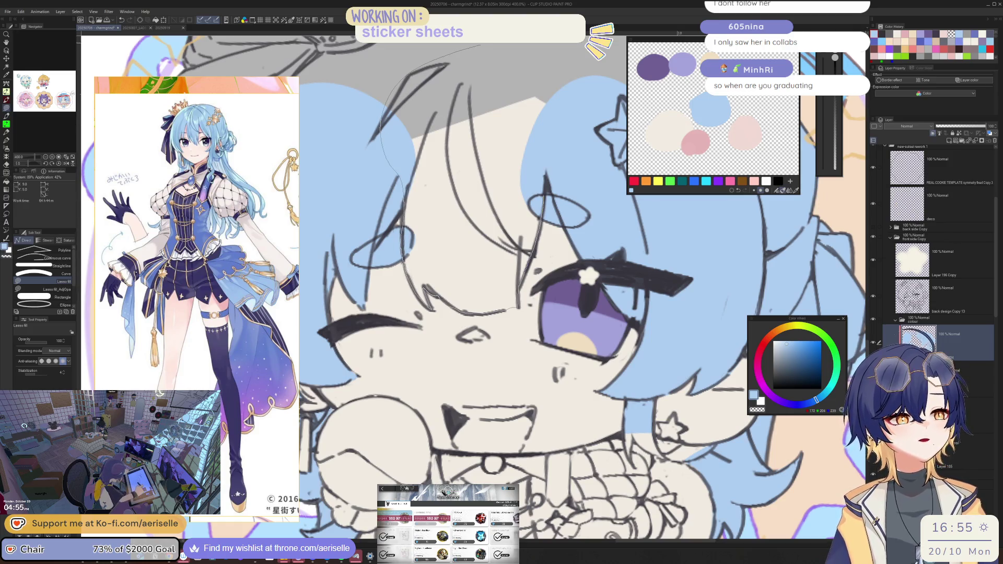
Step: Fill the grey areas beside the crown and near the heart light blue
scroll(460, 58, up, 3)
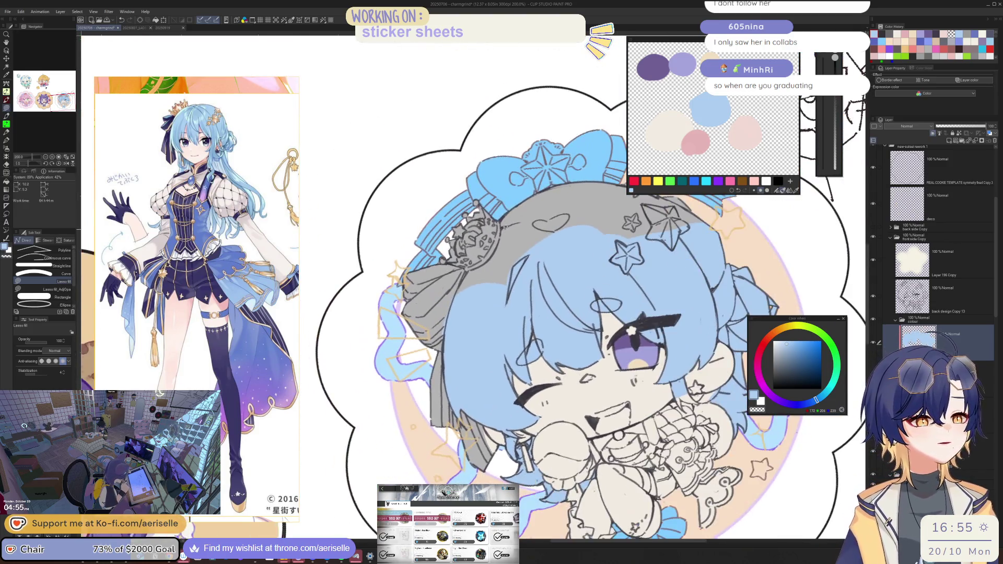
mouse_move(499, 226)
mouse_down()
mouse_move(478, 299)
mouse_move(431, 320)
mouse_move(410, 379)
mouse_move(627, 333)
mouse_move(685, 269)
mouse_move(661, 193)
mouse_up()
drag(599, 148, 599, 147)
key(minus)
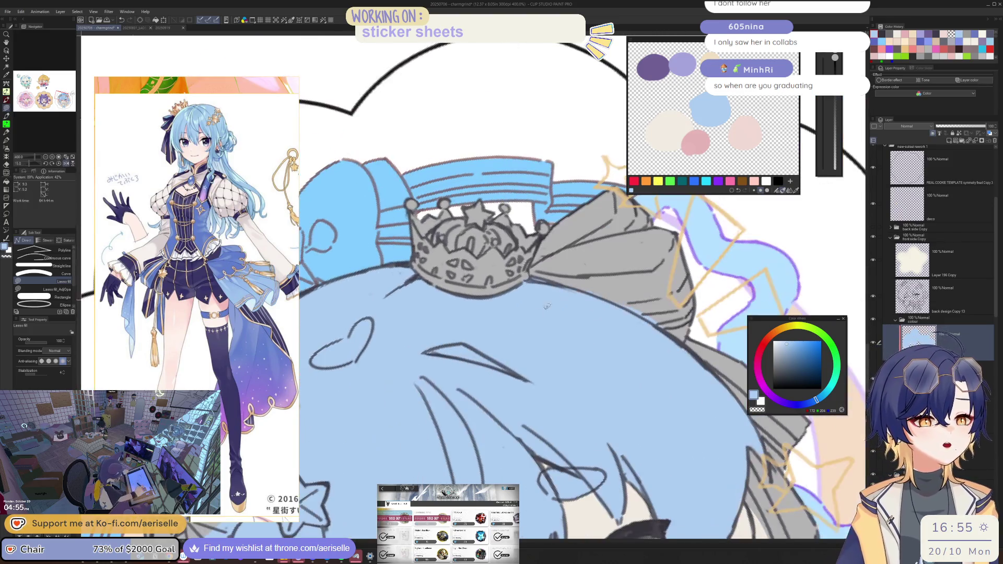
mouse_move(387, 382)
mouse_down()
mouse_move(373, 483)
mouse_move(522, 207)
mouse_up()
Step: Check the sticker mirrored, then fill the hair below the star earring light blue
key(ctrl+alt+0)
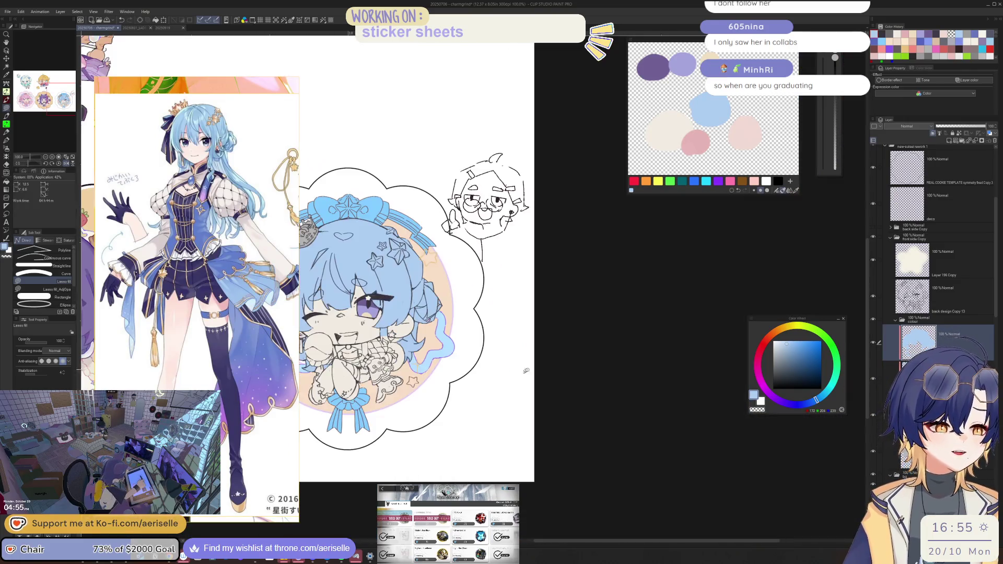
key(h)
scroll(606, 374, up, 5)
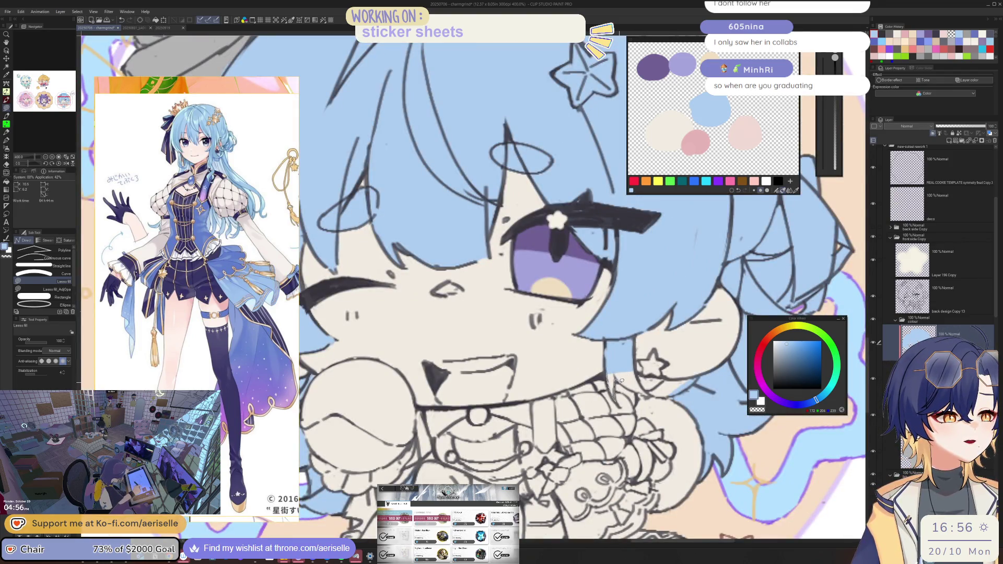
key(minus)
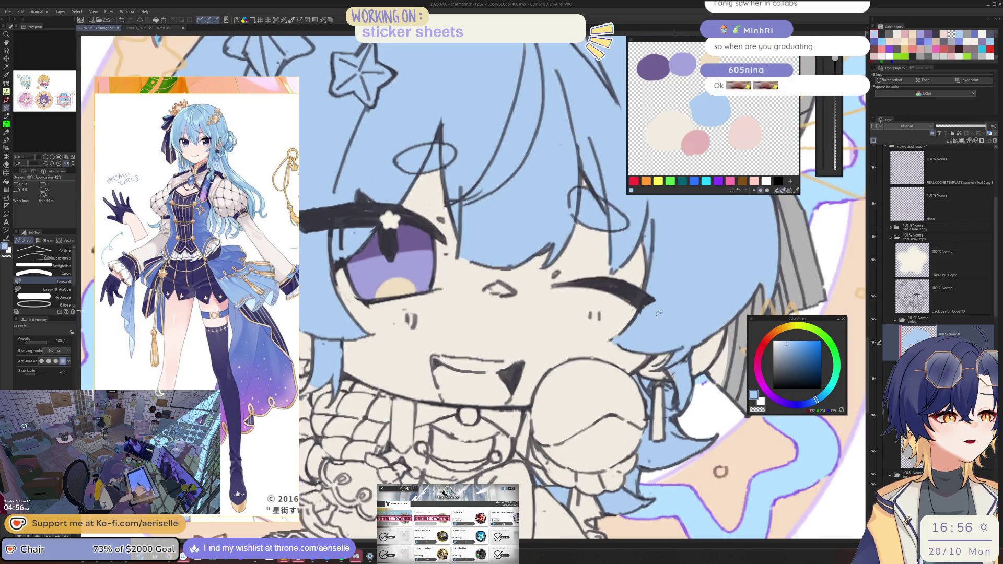
key(ctrl+plus)
key(ctrl+plus)
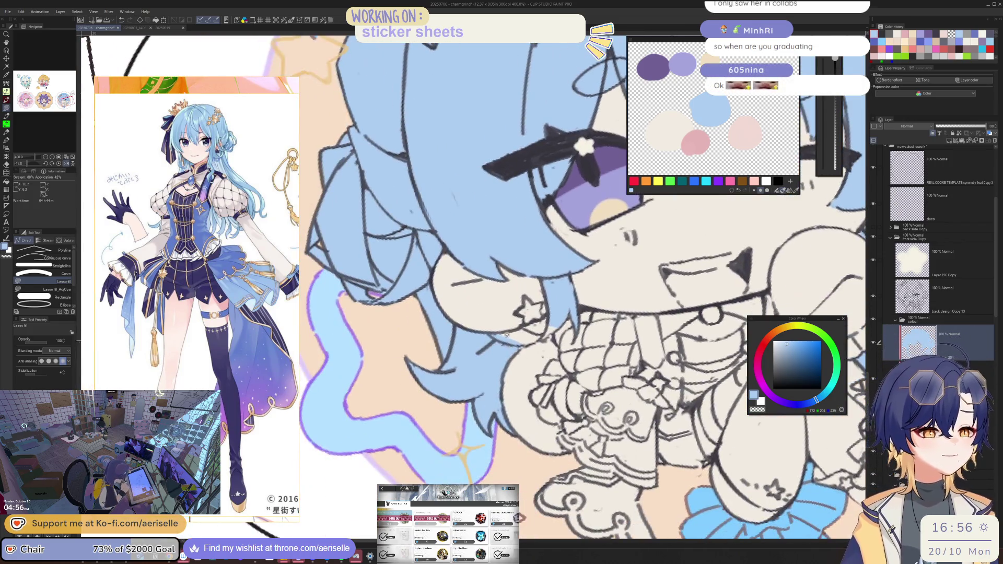
mouse_move(465, 332)
mouse_down()
mouse_move(548, 355)
mouse_move(606, 299)
mouse_up()
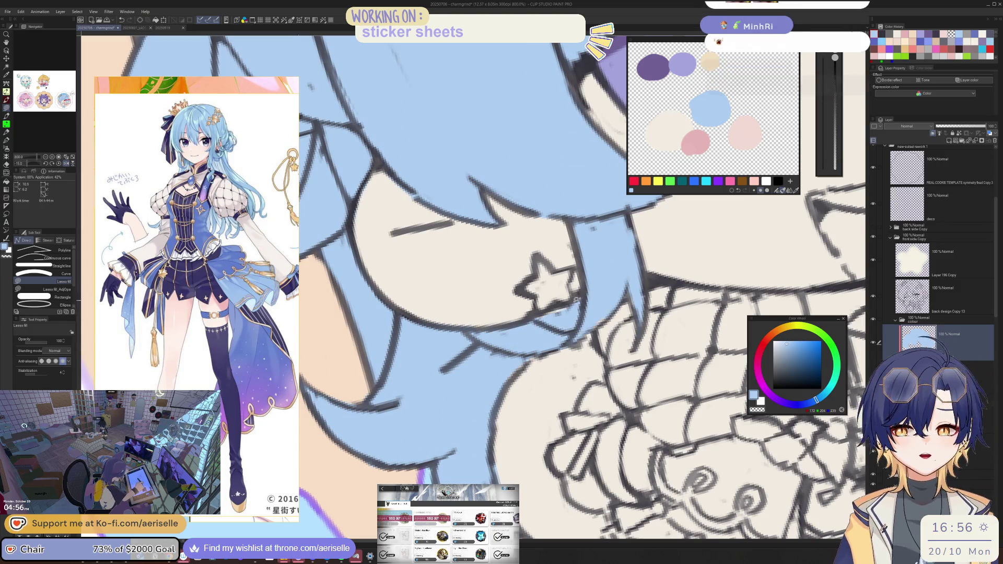
Step: Reset the canvas rotation to straight and zoom out to fit the sticker
key(minus)
key(minus)
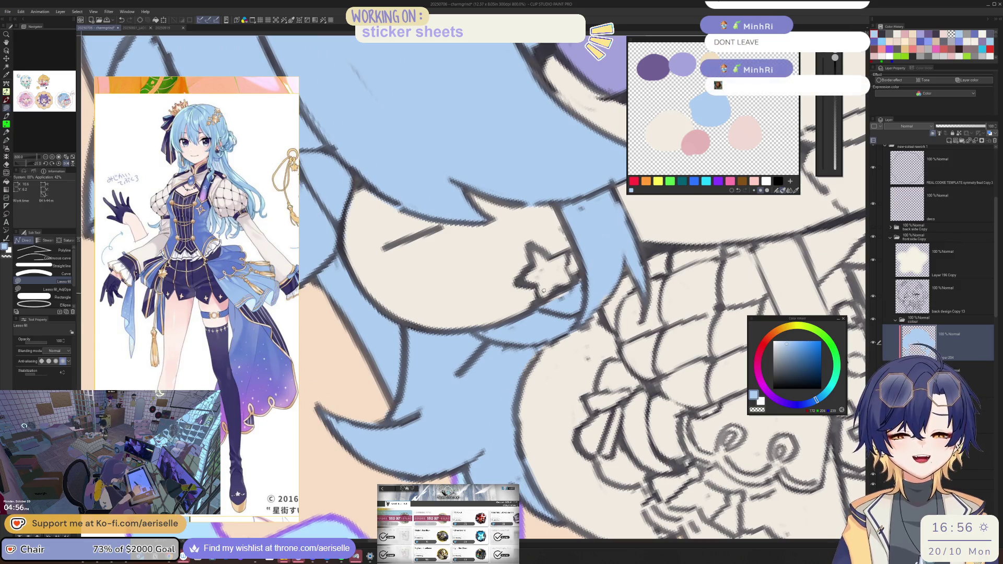
key(ctrl+shift+0)
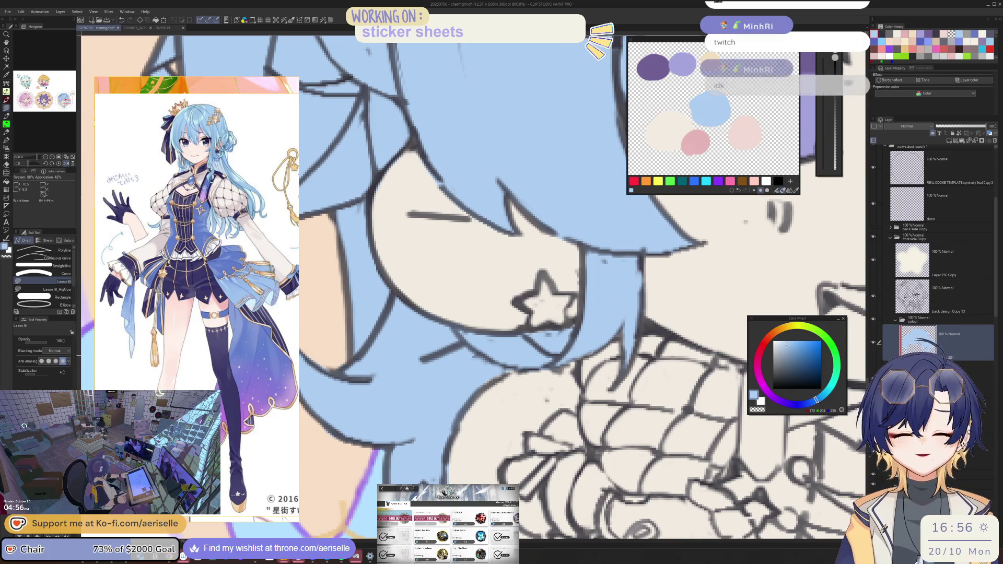
key(minus)
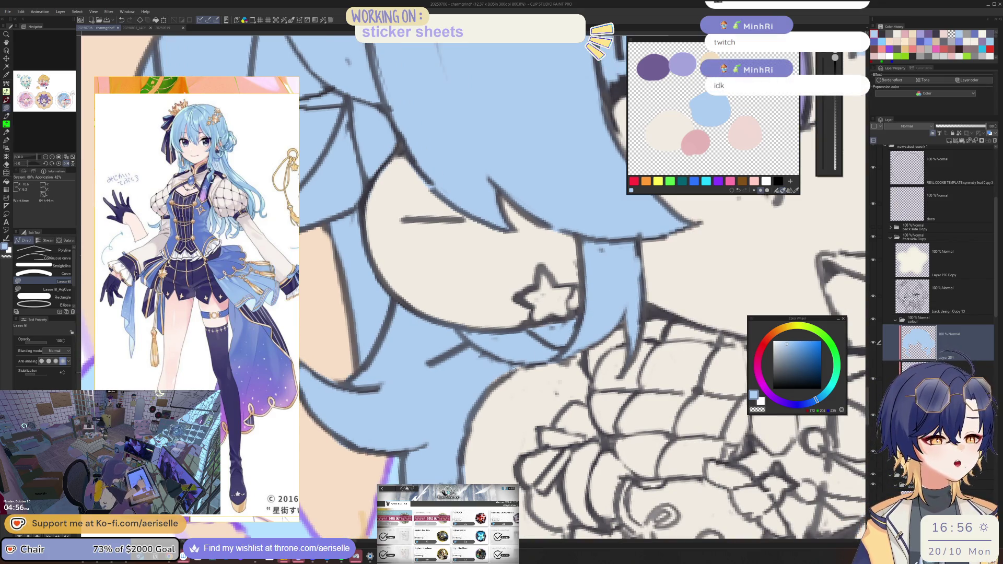
key(ctrl+0)
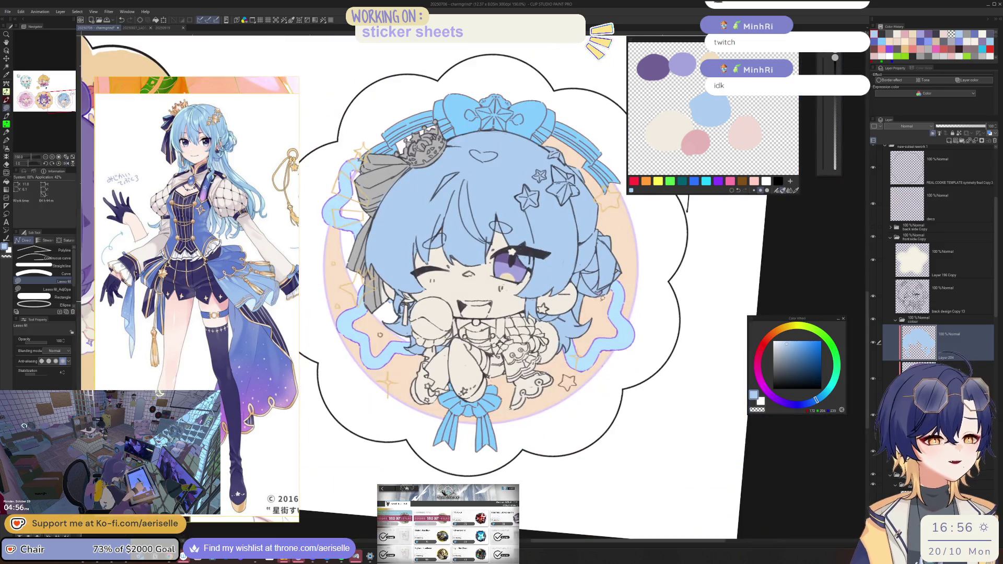
Step: Flip the sticker horizontally and back, zooming in and out to compare the chibi
key(ctrl+plus)
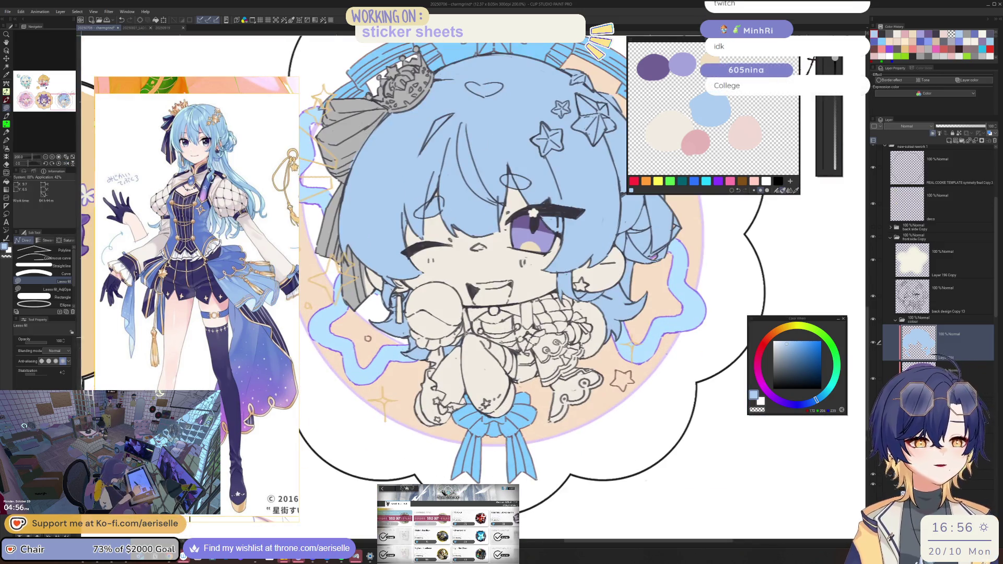
scroll(477, 318, up, 2)
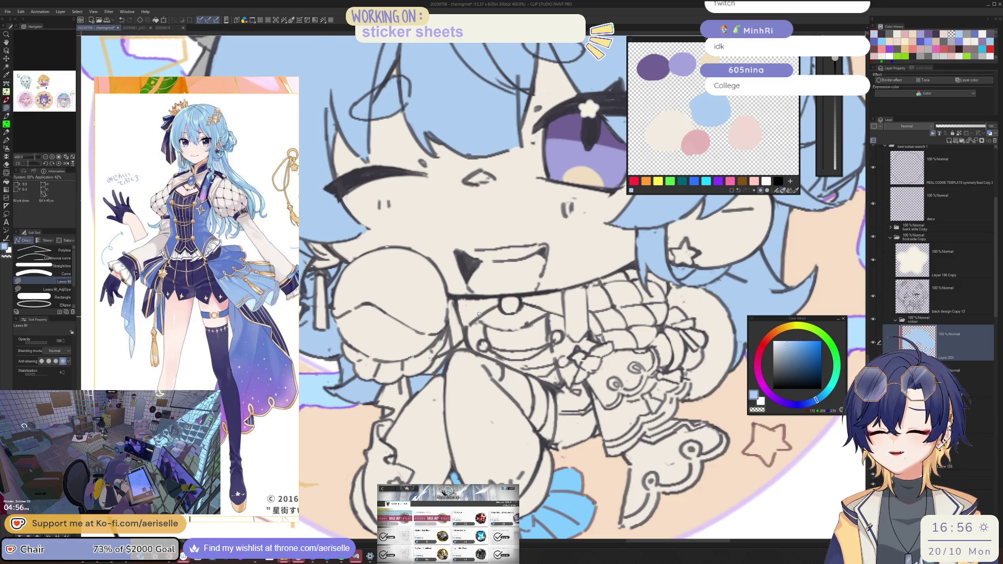
key(h)
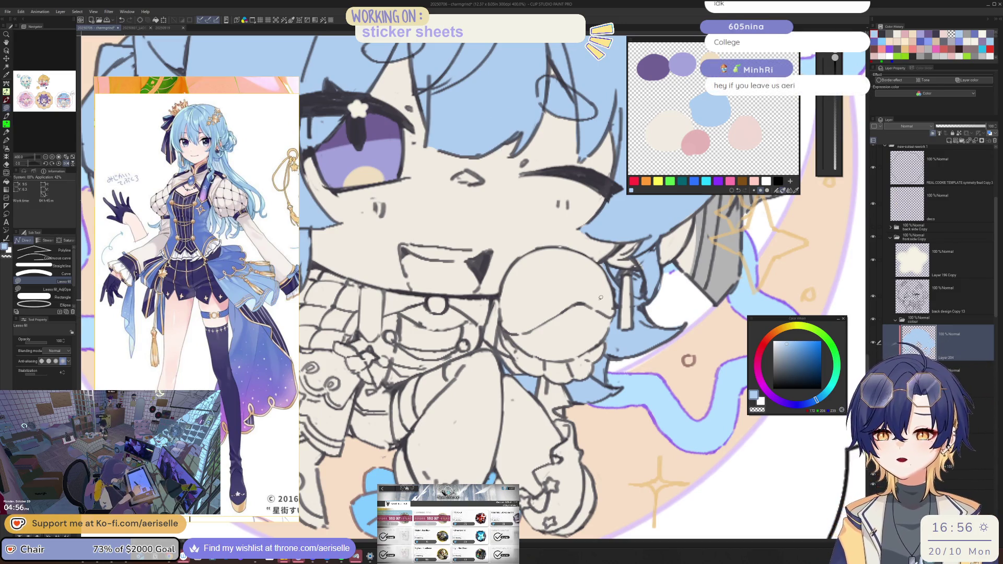
key(ctrl+minus)
key(ctrl+minus)
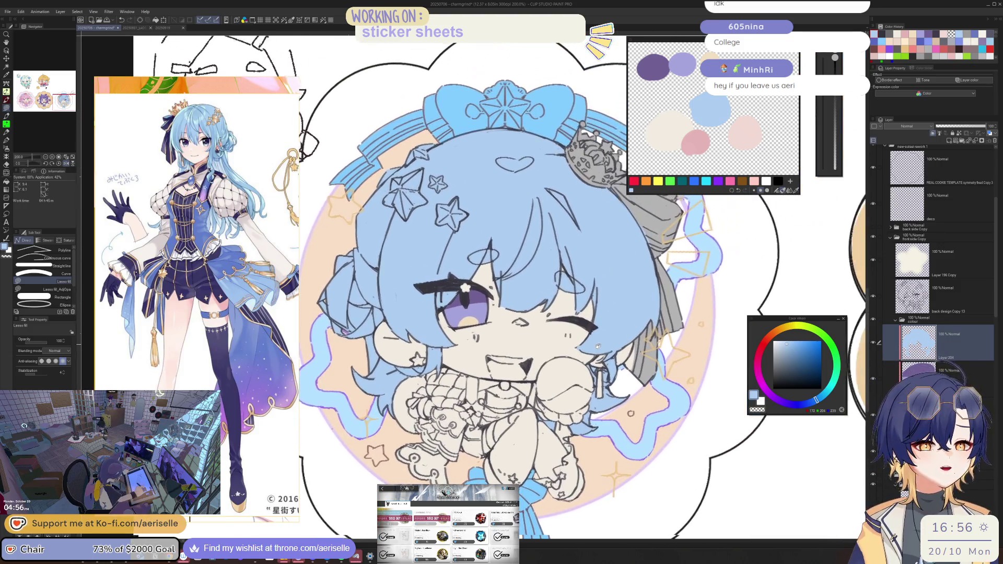
key(ctrl+minus)
key(ctrl+plus)
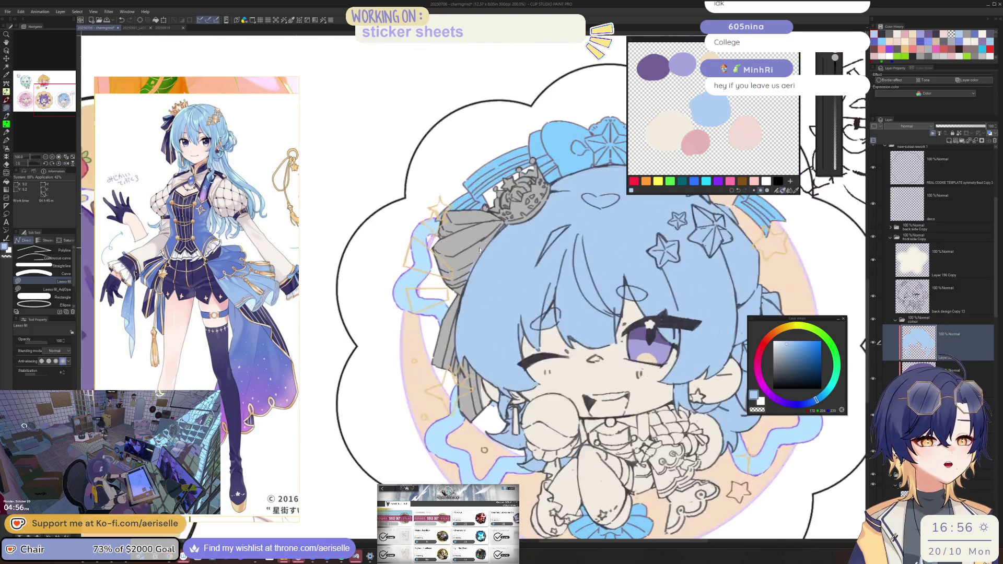
scroll(479, 250, up, 2)
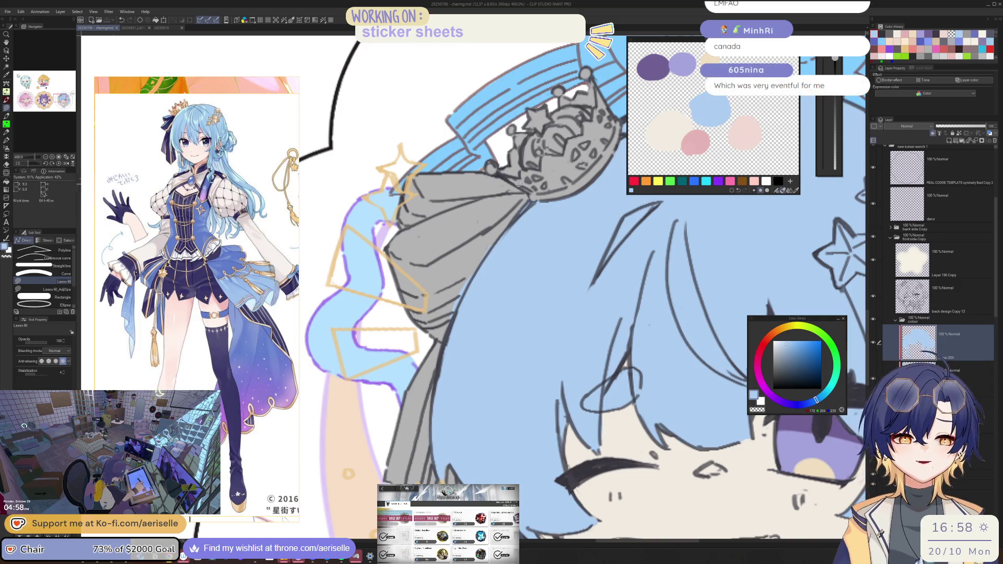
Step: Return from Eraser to Lasso fill, zoom on the mouth and chin, mirror, then zoom out
key(e)
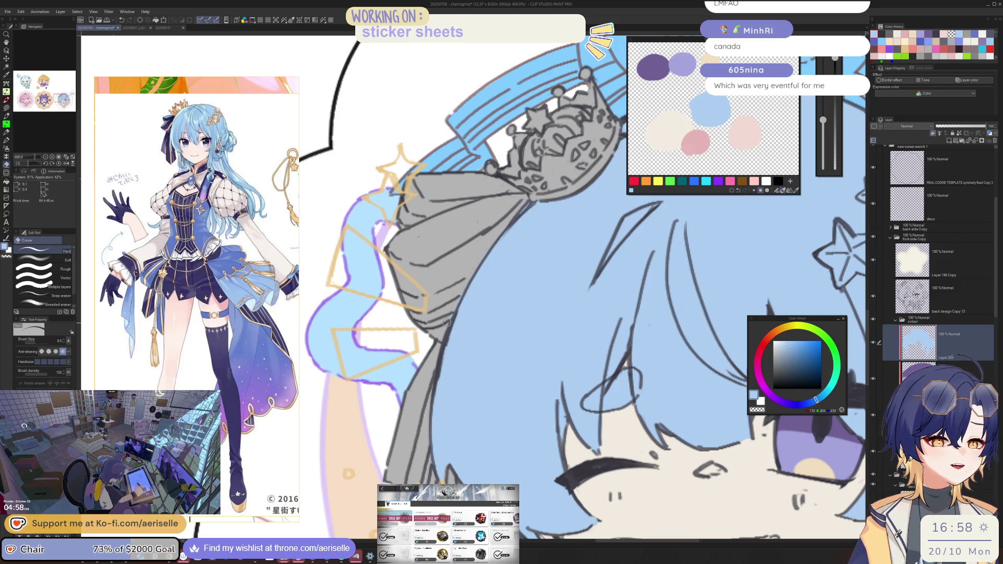
scroll(546, 312, down, 3)
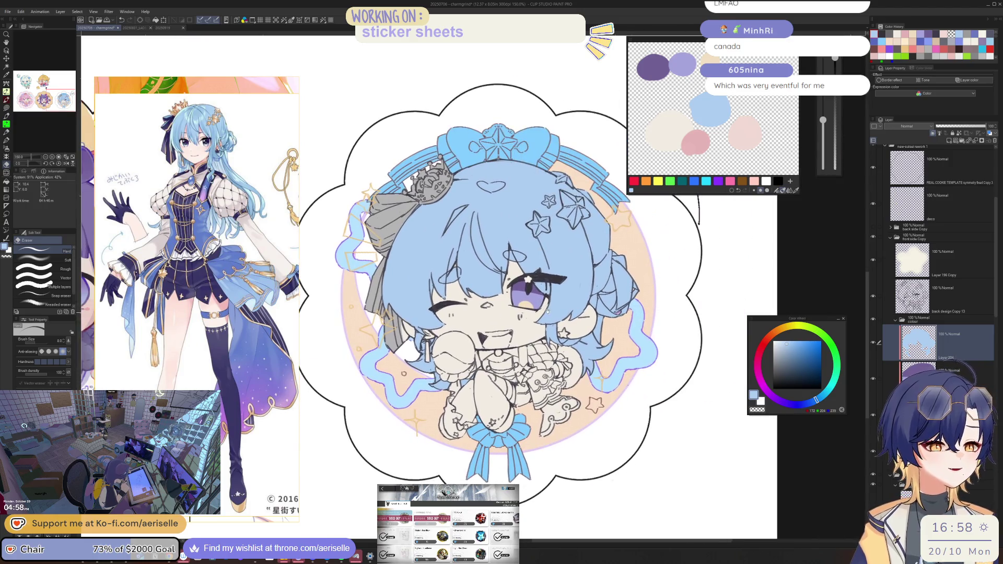
scroll(547, 312, down, 1)
scroll(396, 311, up, 4)
key(u)
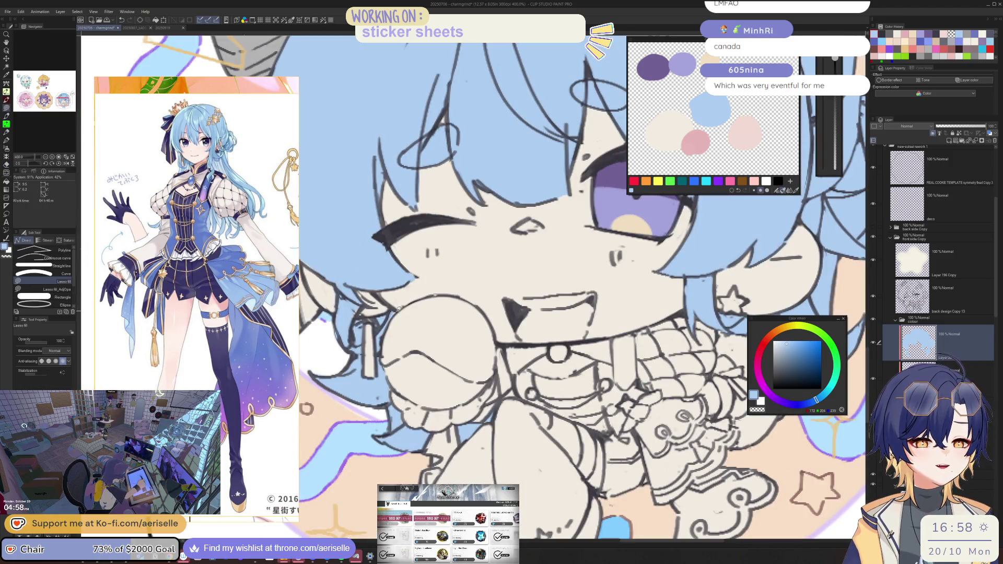
scroll(396, 311, down, 2)
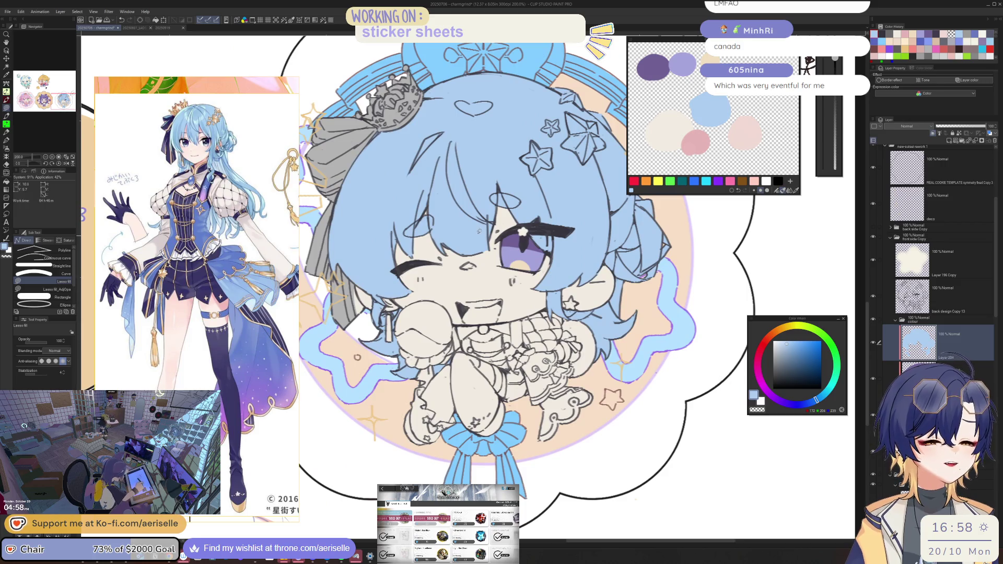
key(h)
key(h)
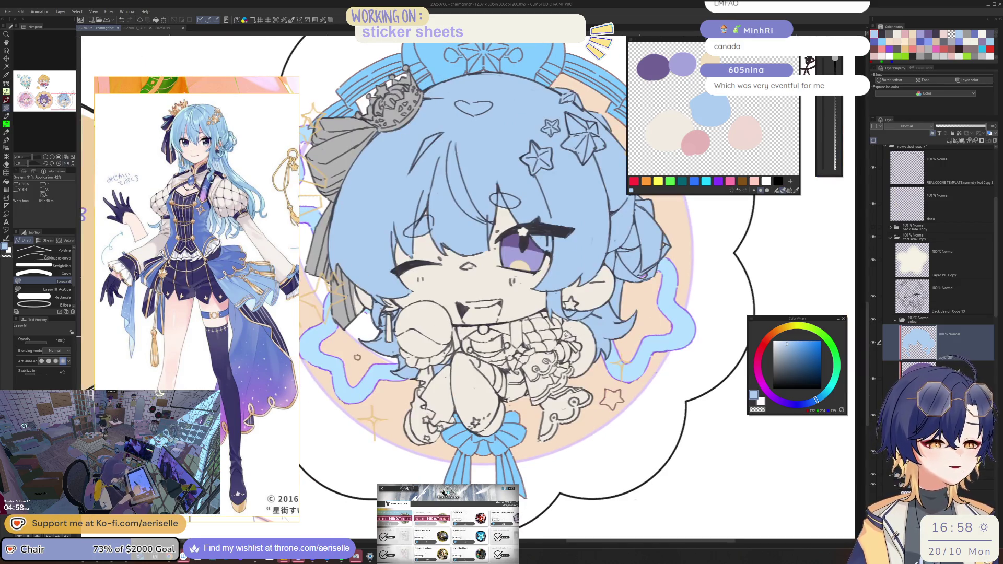
scroll(444, 357, up, 4)
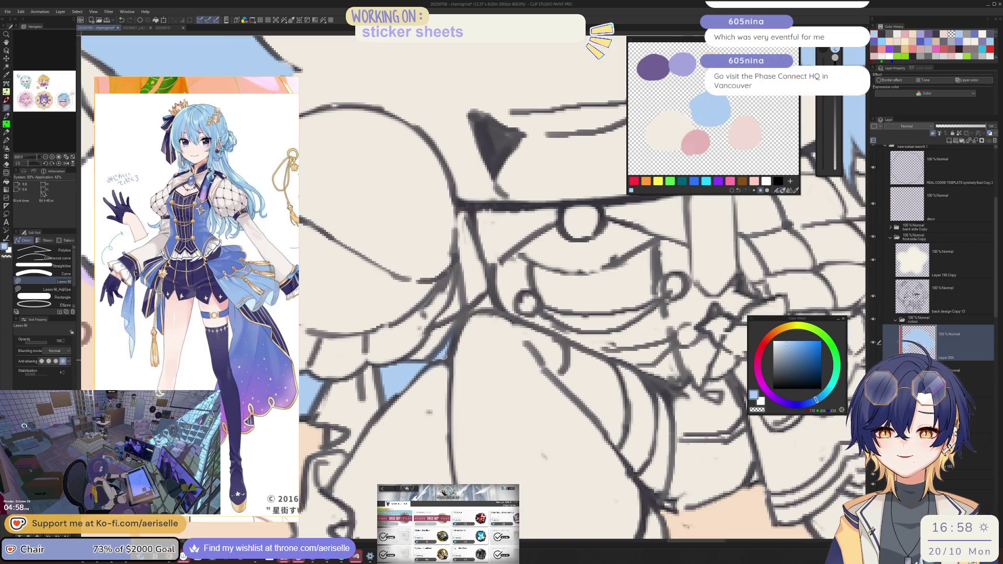
scroll(578, 230, down, 4)
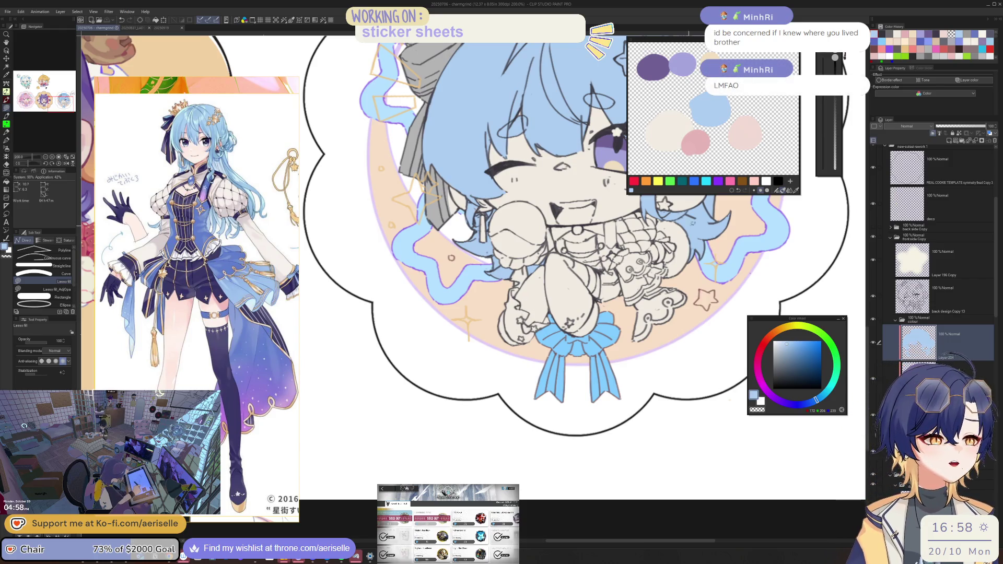
key(ctrl+minus)
key(ctrl+plus)
key(ctrl+plus)
key(ctrl+plus)
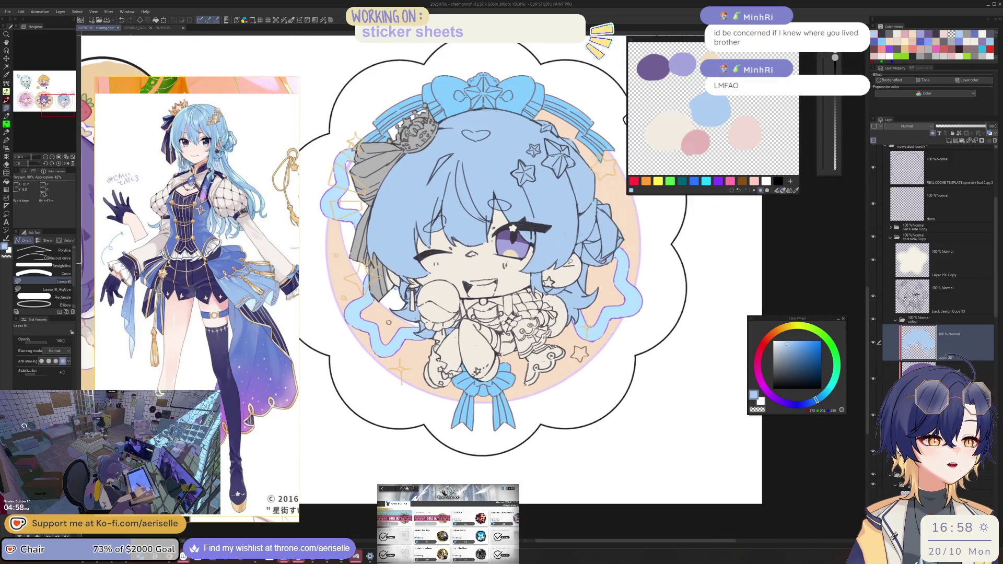
key(ctrl+minus)
key(ctrl+minus)
key(ctrl+minus)
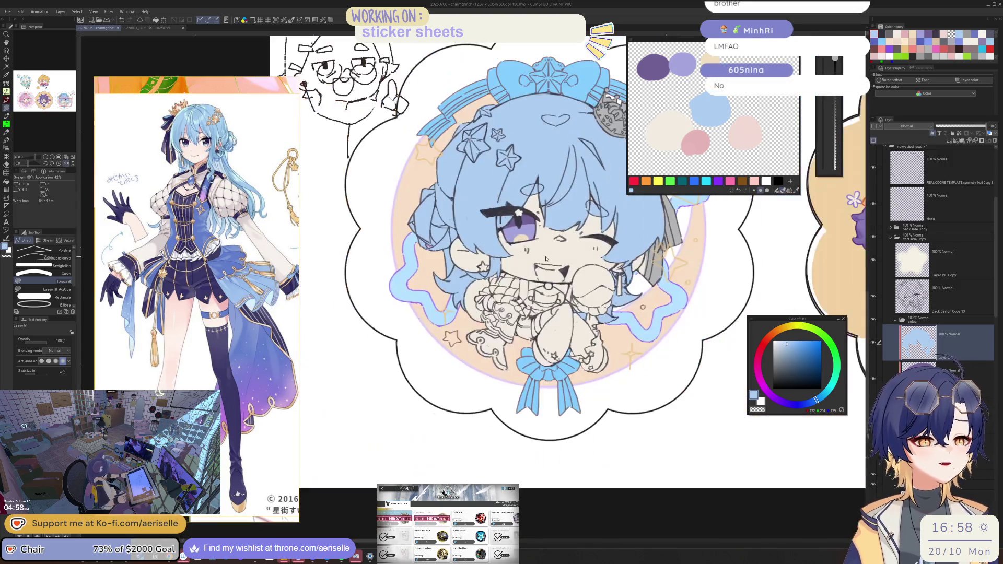
key(ctrl+plus)
key(ctrl+plus)
key(ctrl+plus)
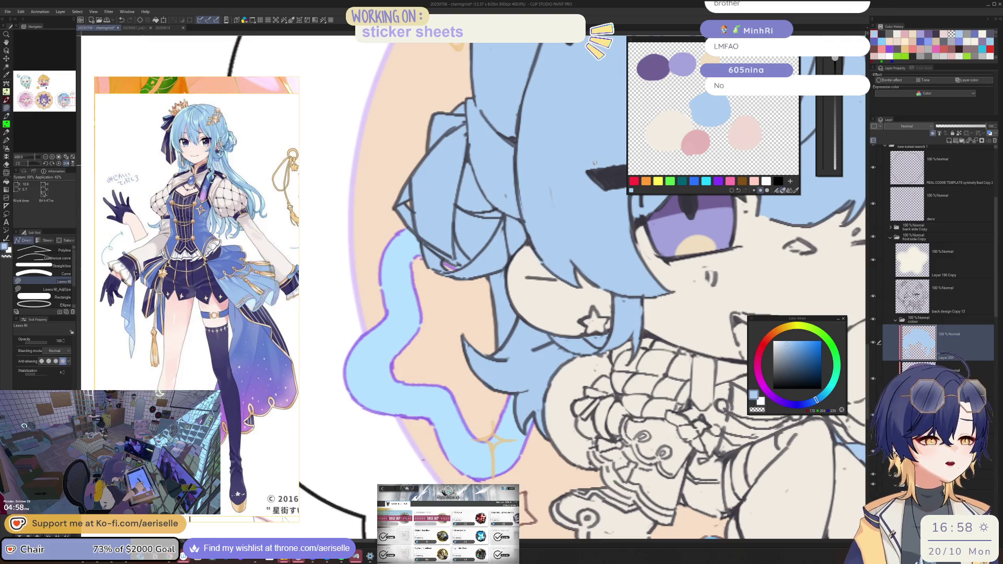
key(ctrl+minus)
key(ctrl+minus)
key(ctrl+minus)
key(ctrl+plus)
key(ctrl+plus)
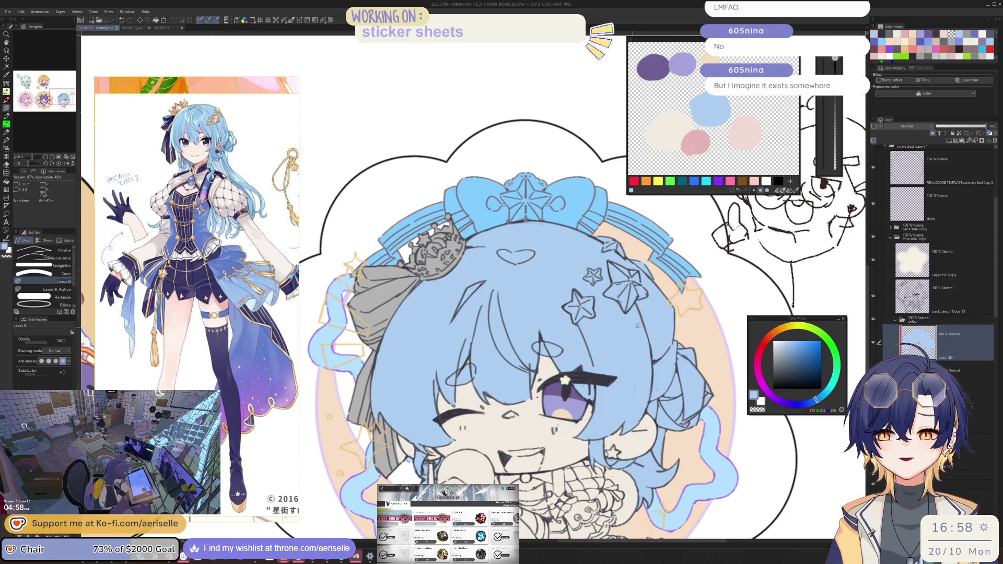
key(ctrl+minus)
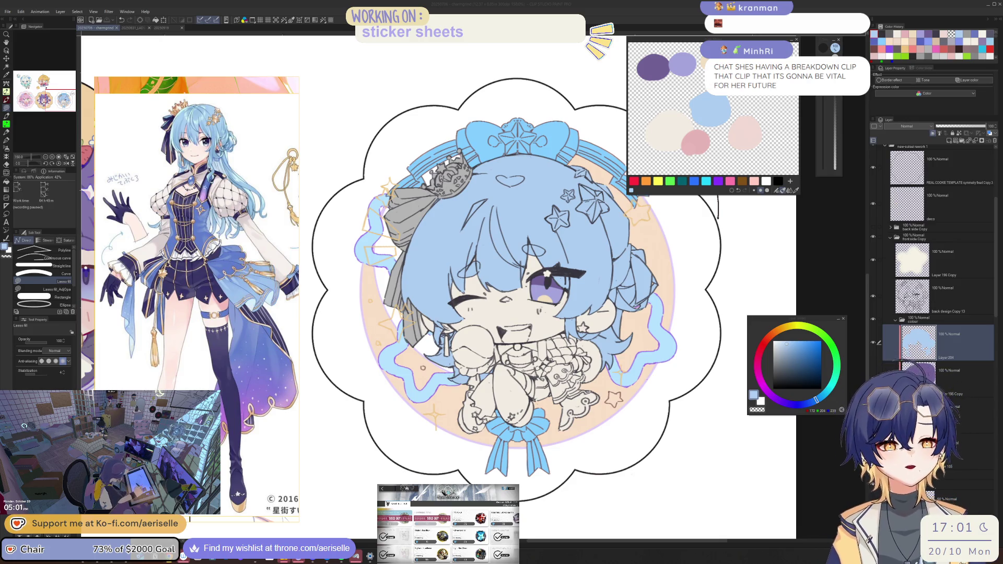
click(363, 216)
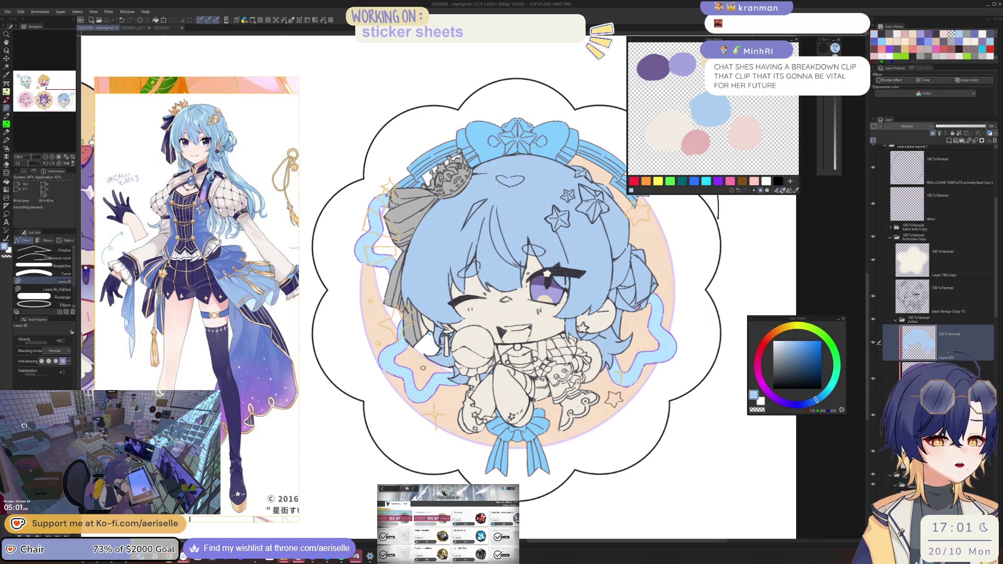
key(alt+Tab)
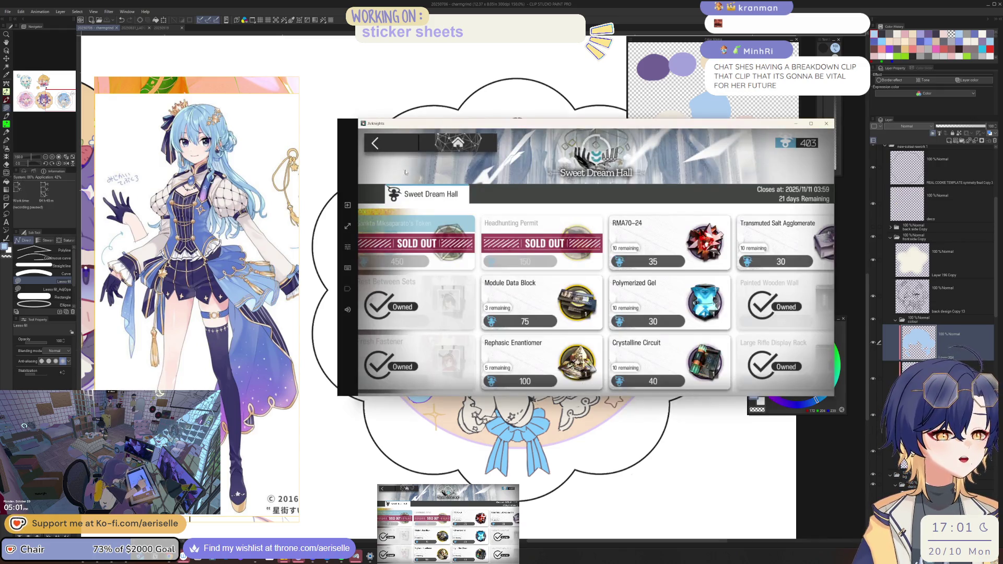
Step: Go back to the home screen and collect all daily mission rewards
click(415, 138)
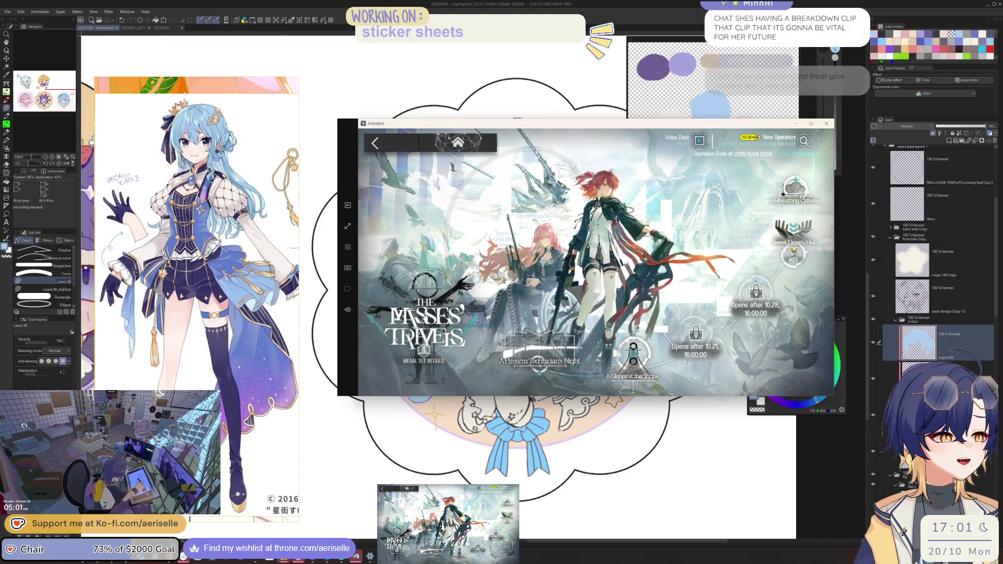
click(629, 340)
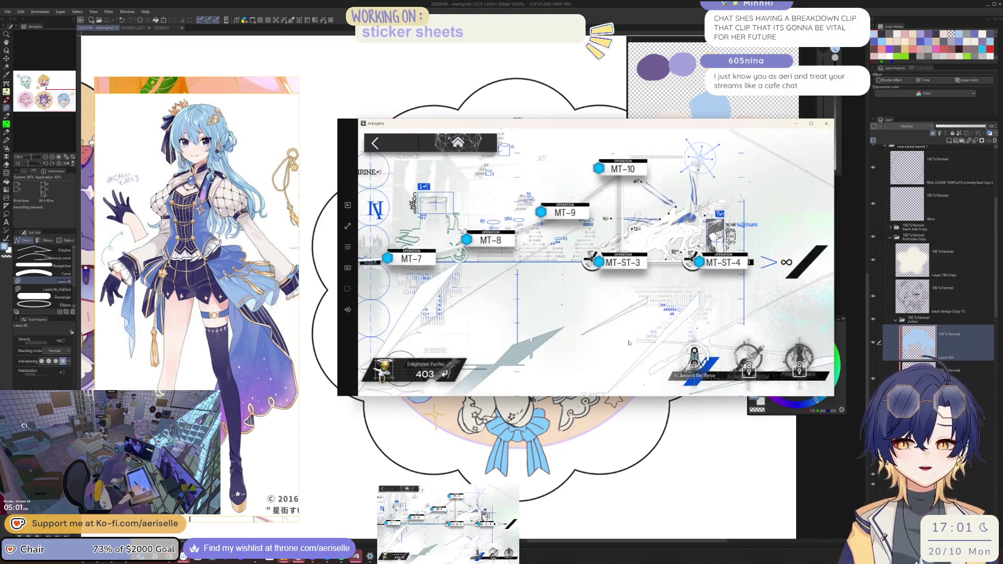
click(405, 151)
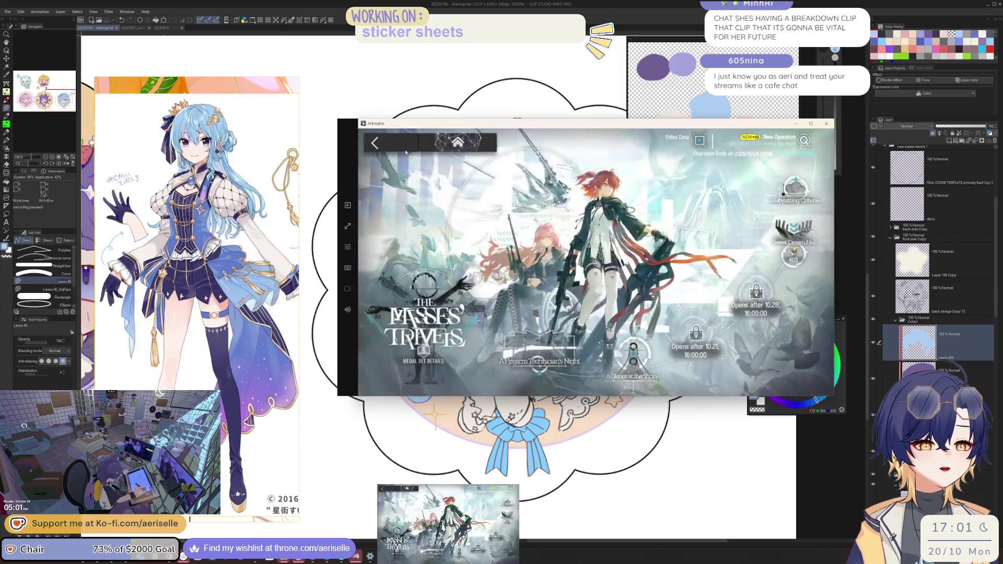
click(407, 137)
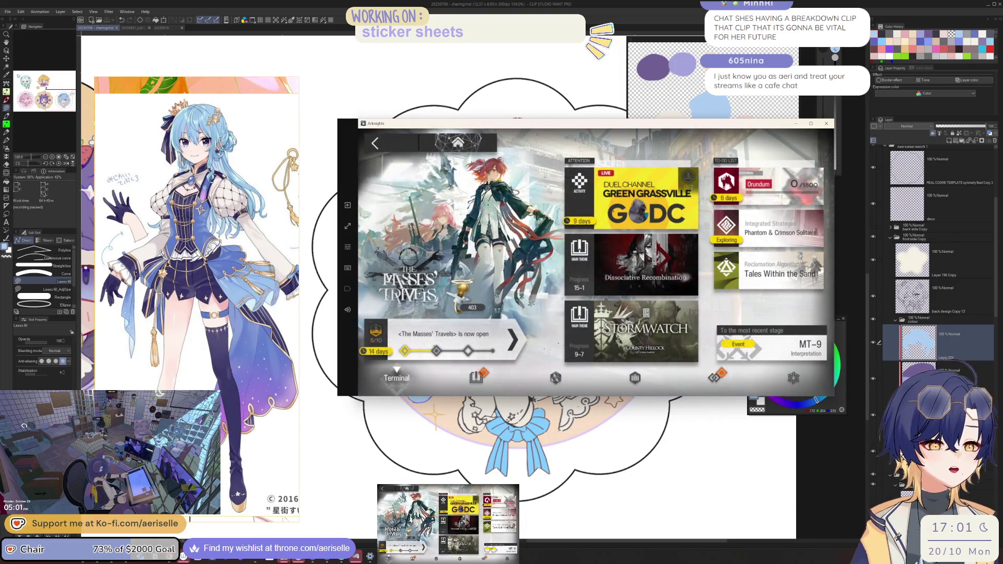
key(Escape)
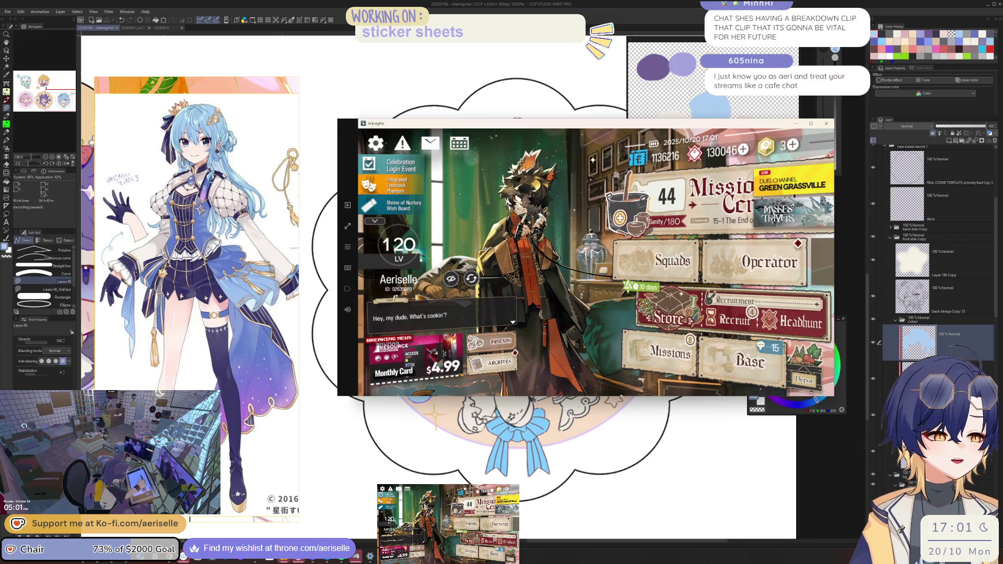
click(670, 354)
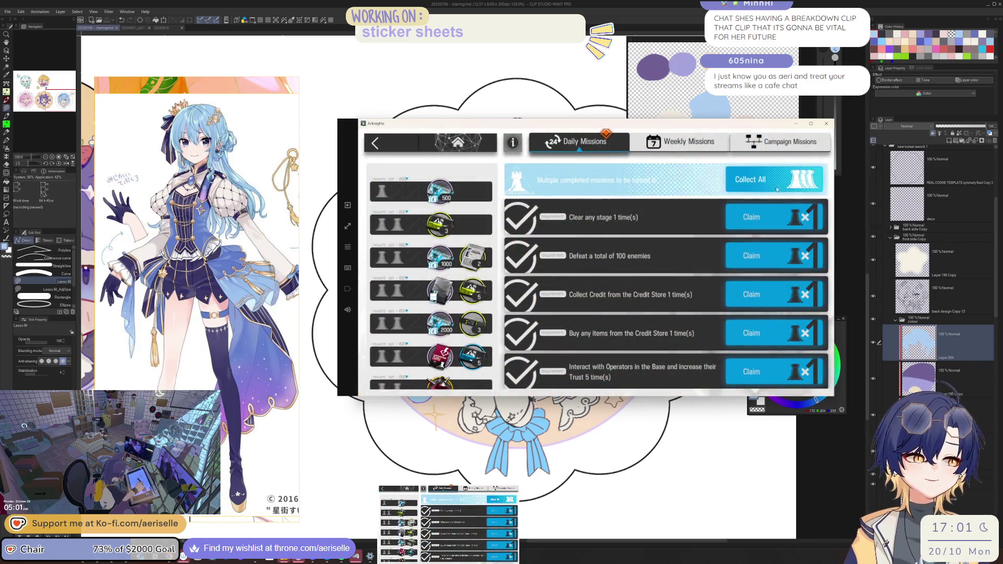
click(777, 189)
click(388, 144)
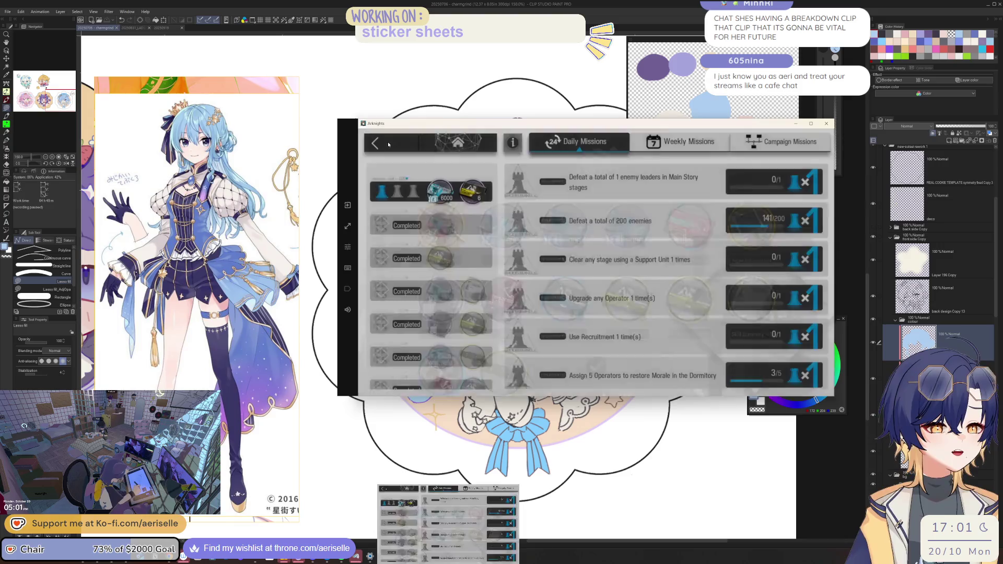
Step: Open The Masses' Travels event map and try to start stage MT-9
click(774, 219)
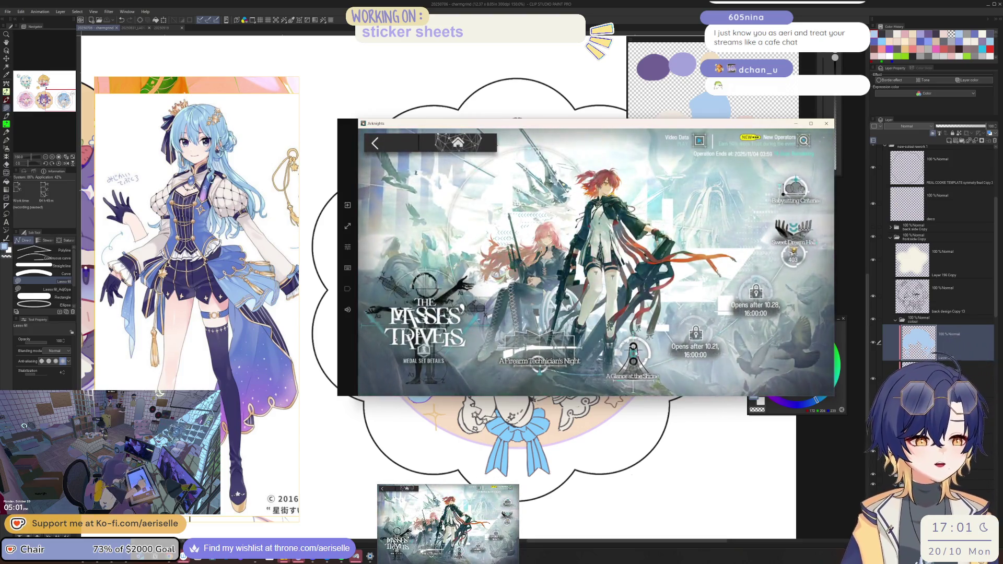
click(630, 375)
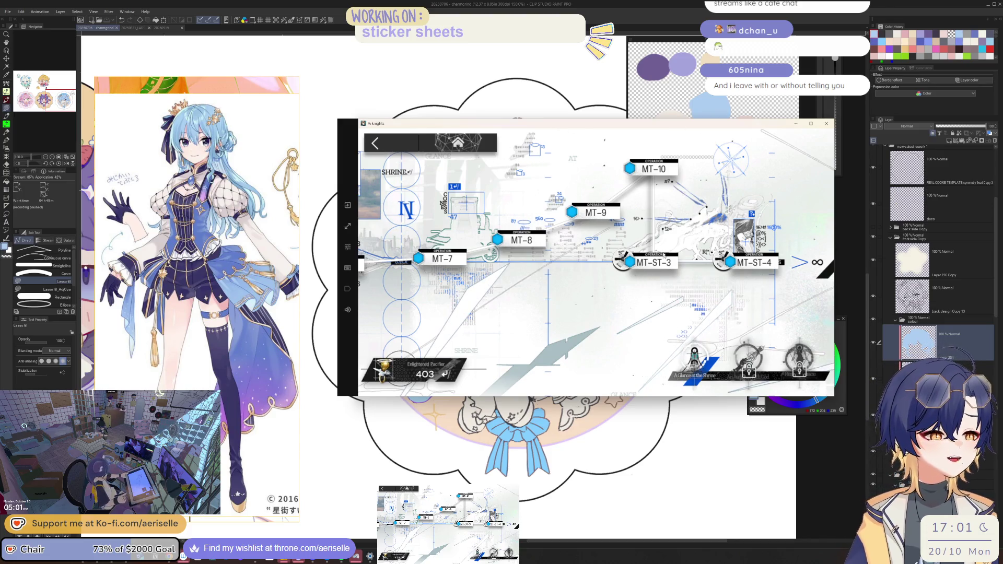
click(596, 214)
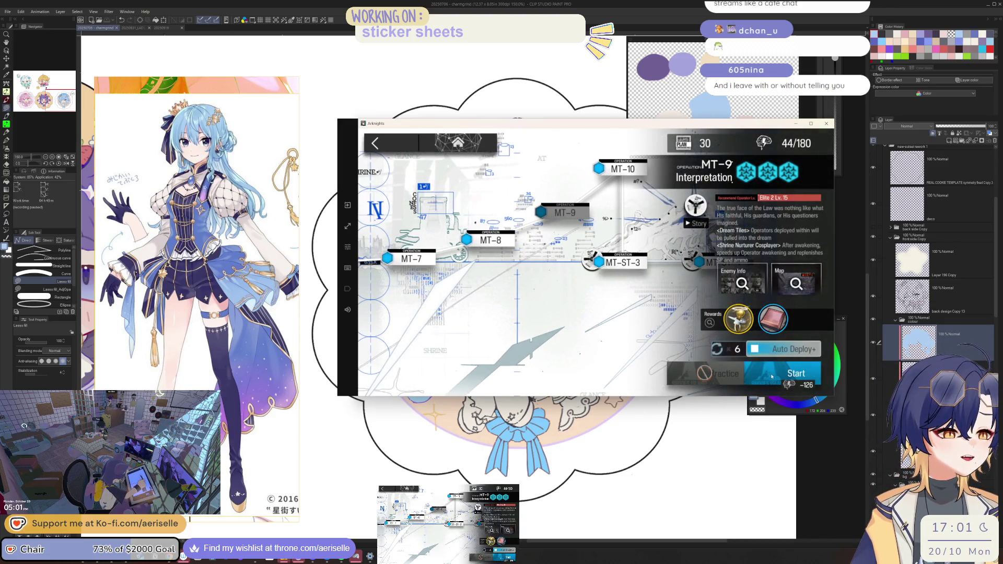
click(771, 376)
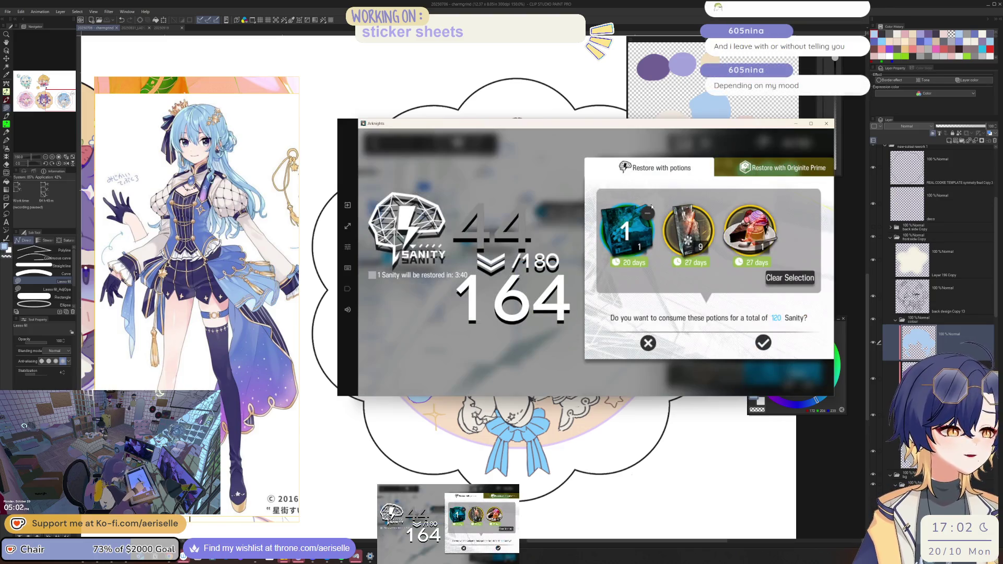
Step: Use two of the second sanity potion to reach 204/180, open the MT-9 squad screen, and hide the game
click(649, 211)
click(693, 246)
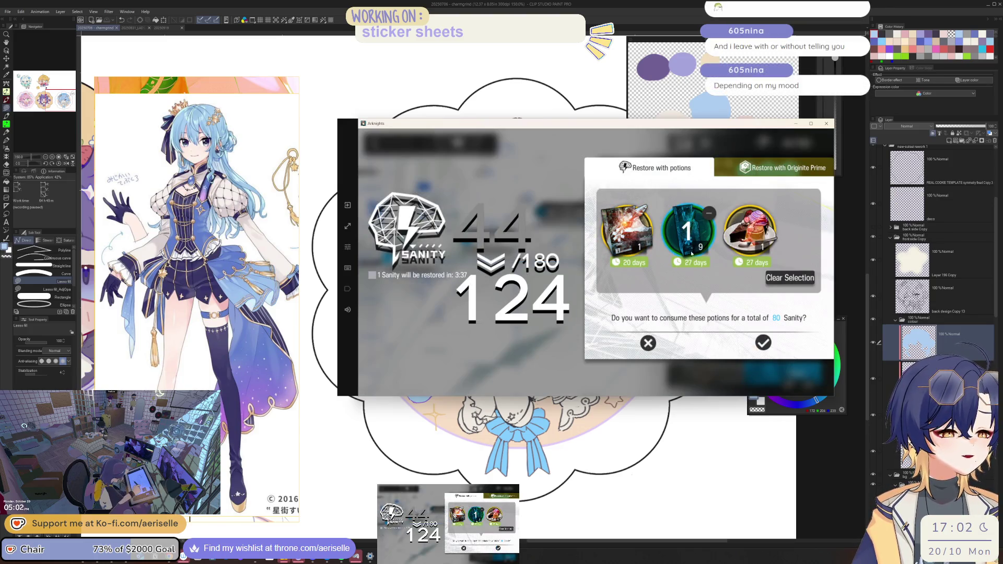
click(692, 254)
click(764, 343)
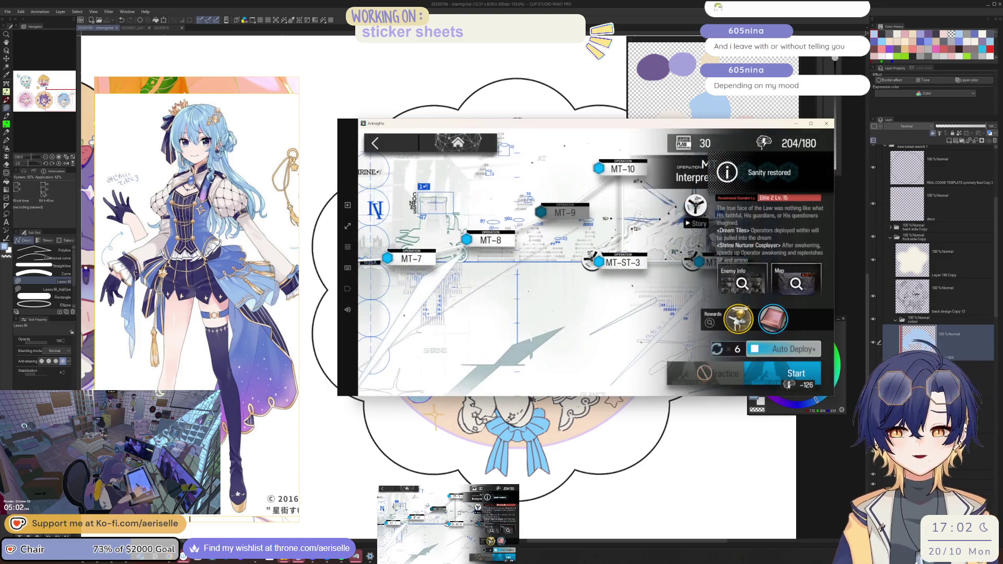
click(781, 372)
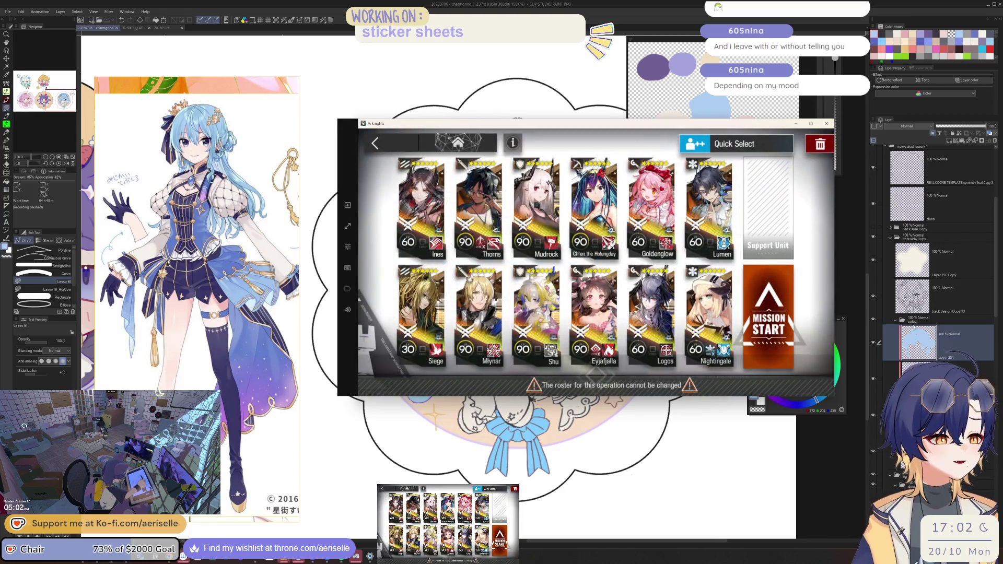
key(alt+Tab)
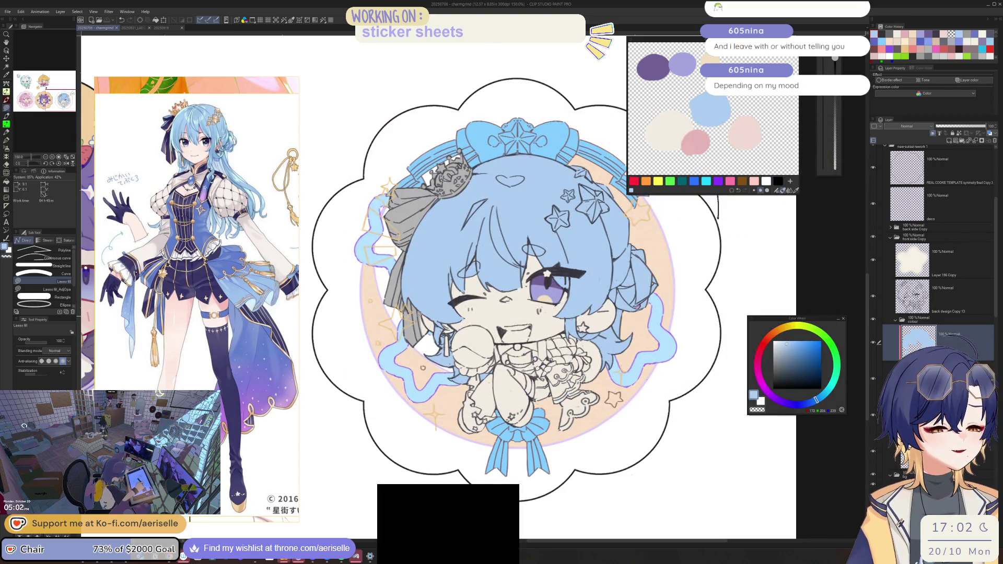
scroll(431, 316, up, 4)
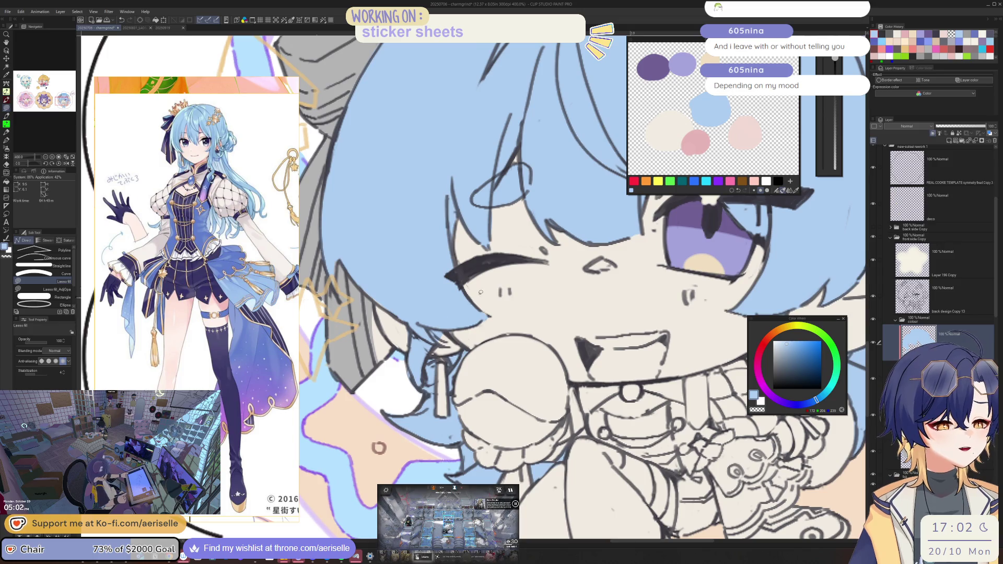
scroll(439, 325, down, 4)
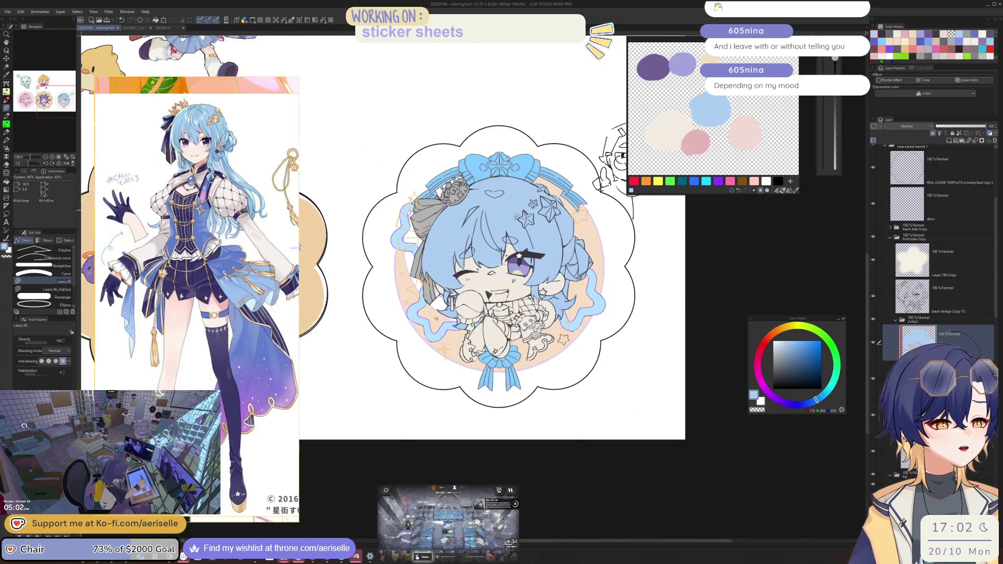
scroll(551, 282, up, 4)
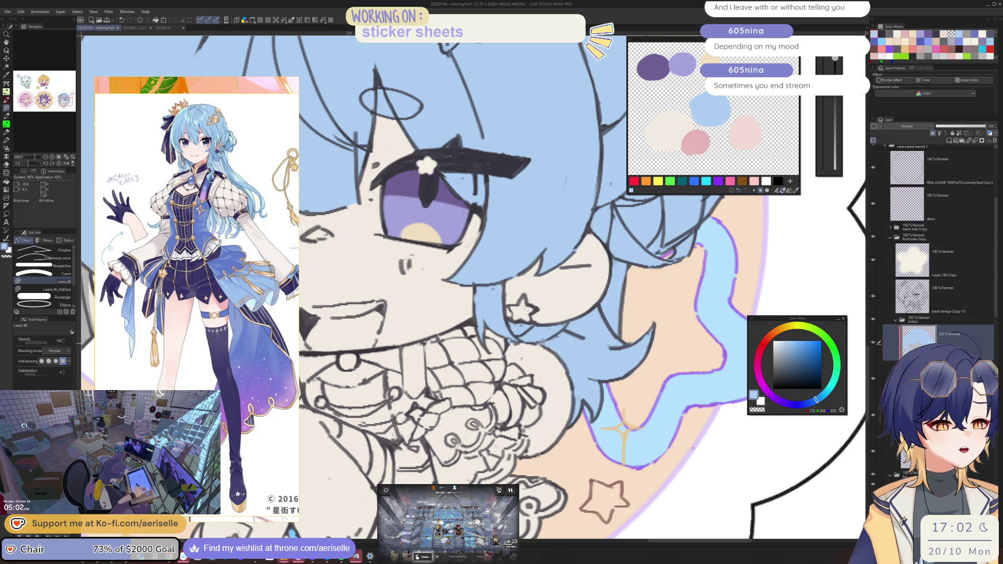
scroll(542, 342, down, 4)
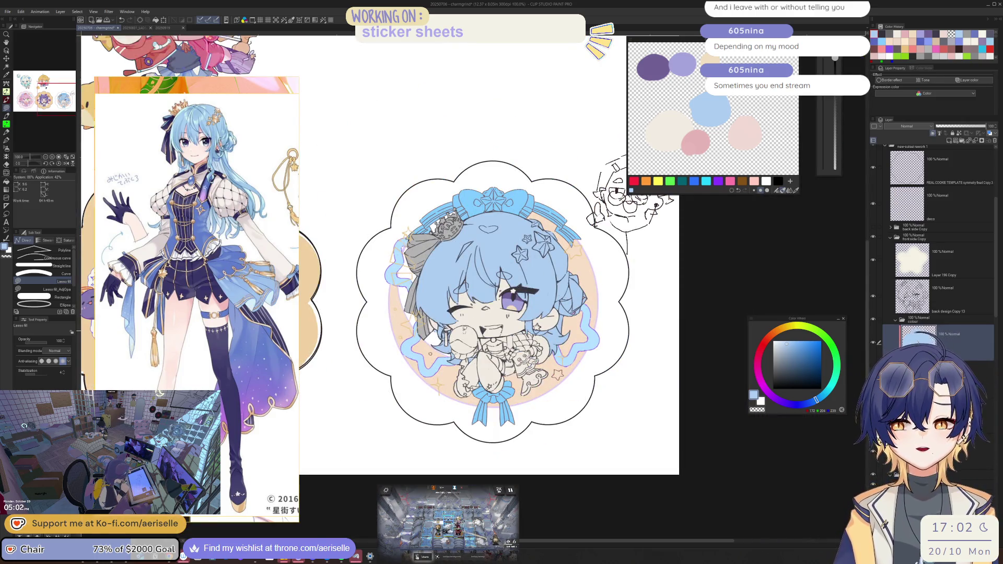
scroll(444, 330, up, 4)
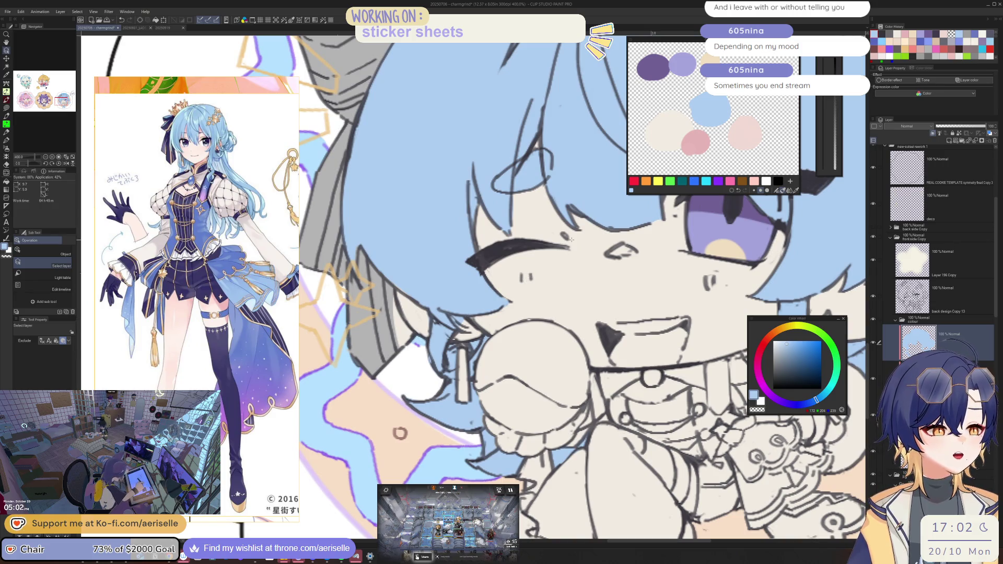
click(873, 238)
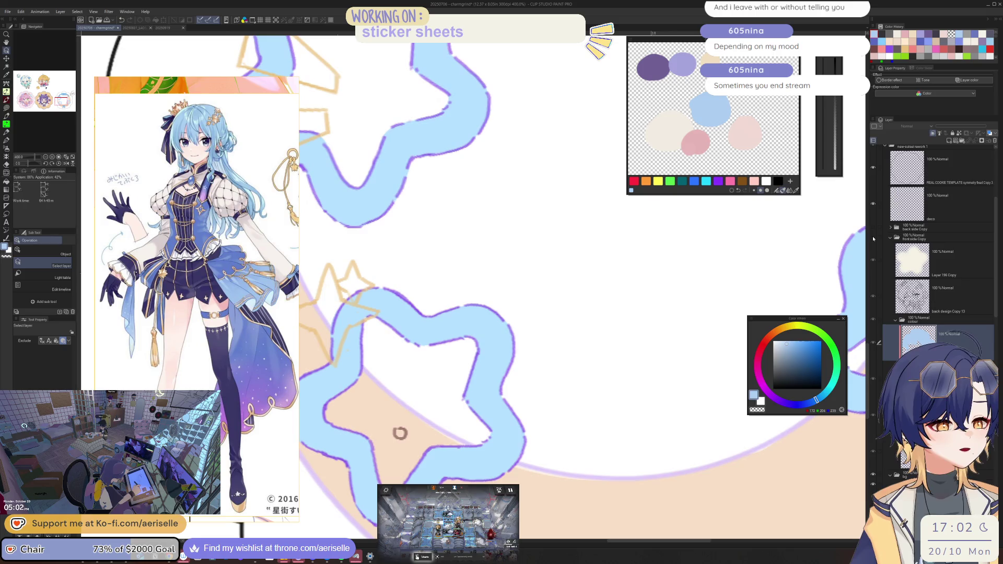
click(873, 238)
key(ctrl+minus)
key(ctrl+minus)
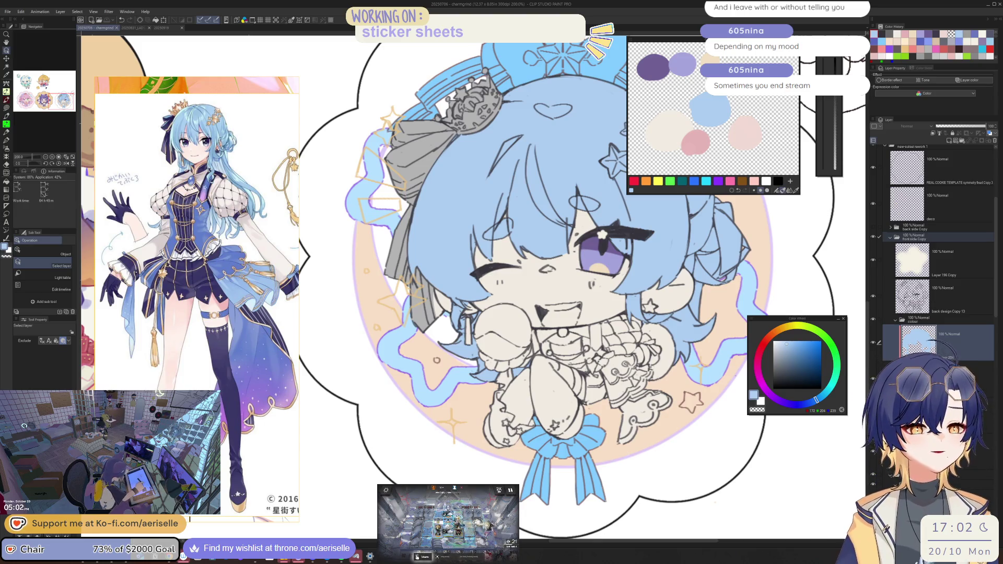
click(872, 227)
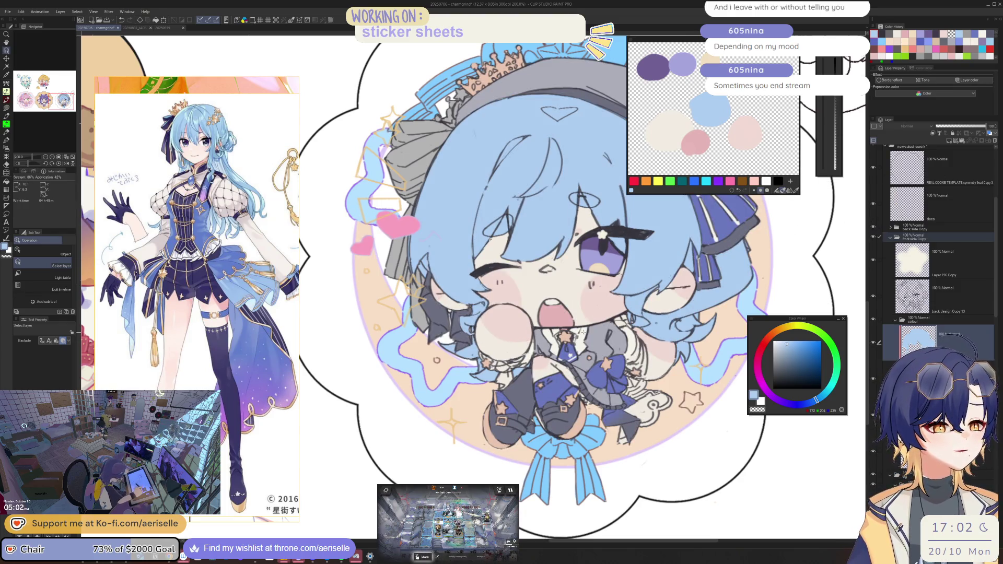
Step: Sample the near-white cream, toggle the front side Copy folder, and set the fill to display grey
key(i)
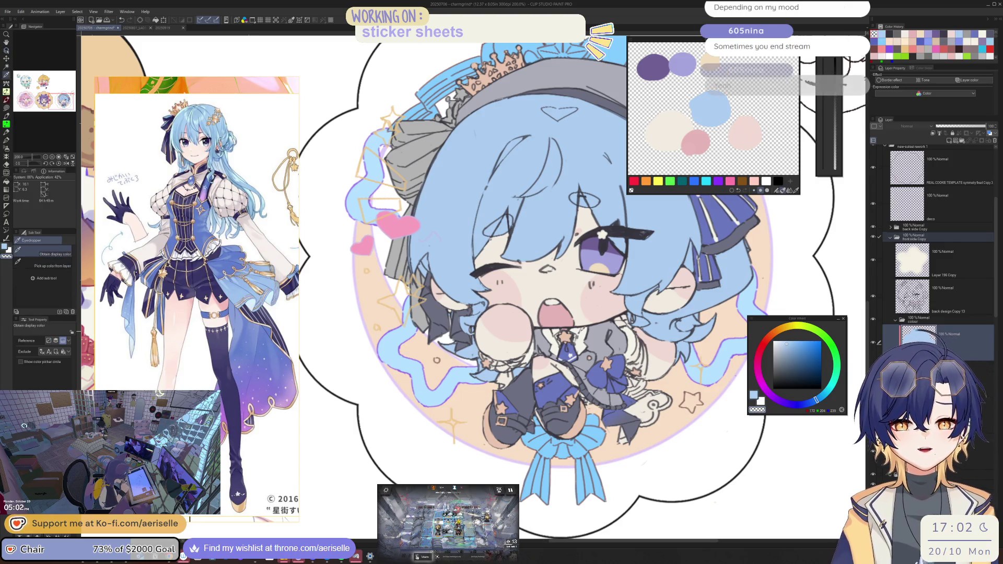
click(548, 245)
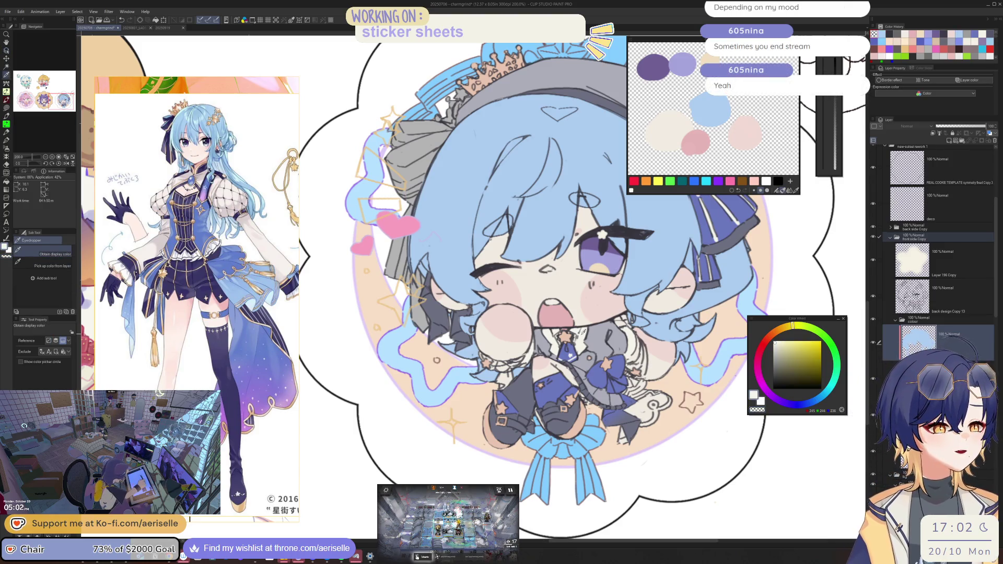
click(890, 237)
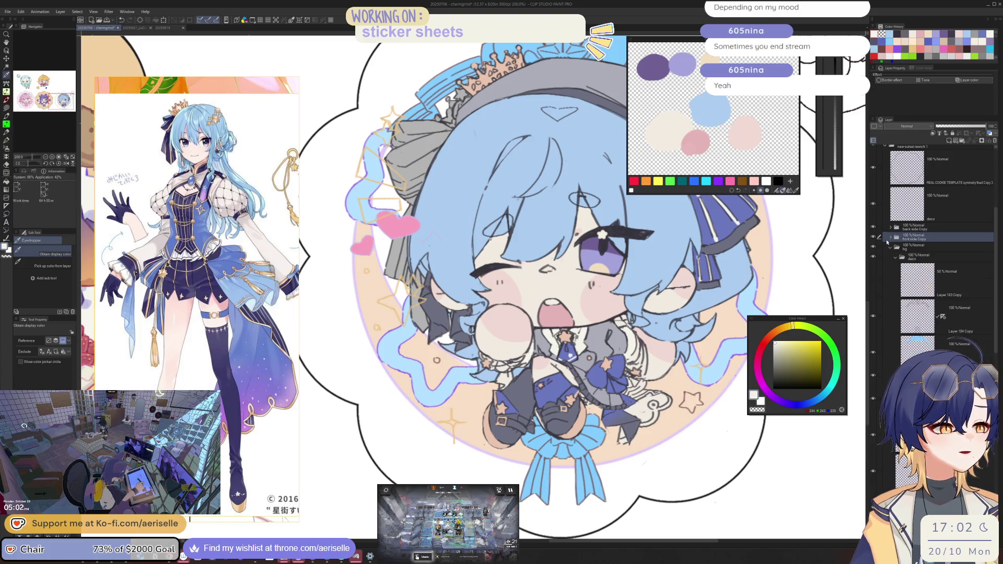
click(873, 238)
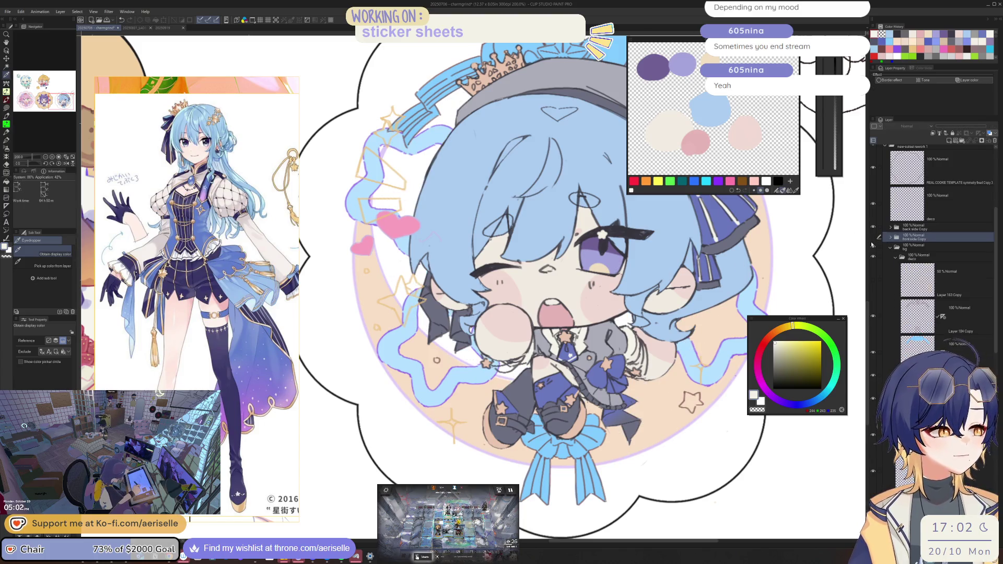
click(873, 238)
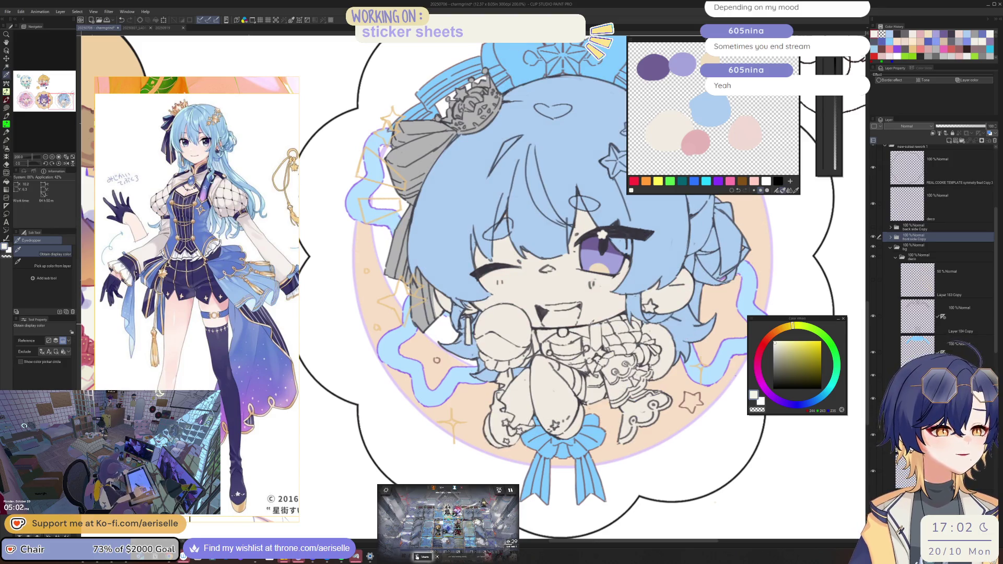
click(891, 238)
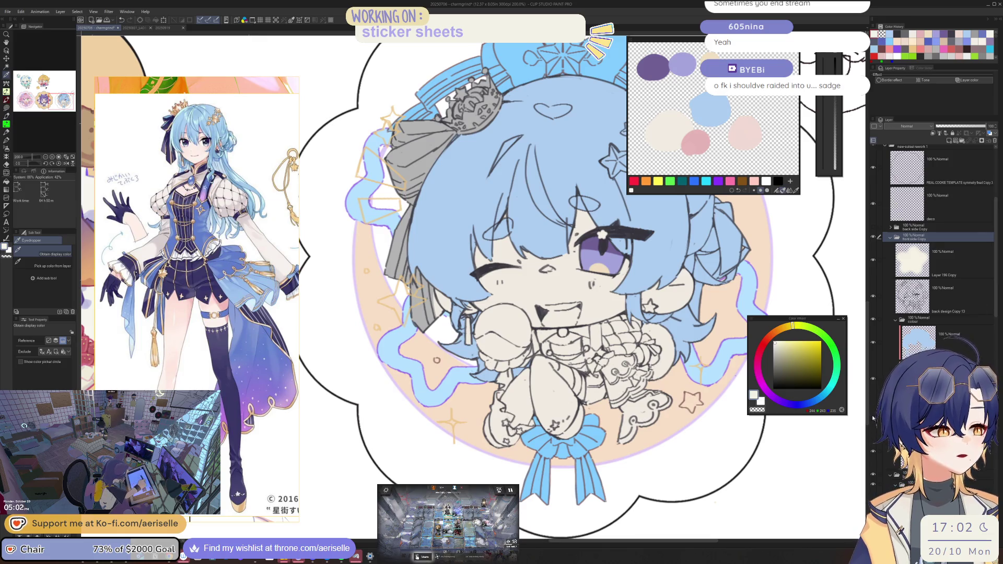
click(954, 171)
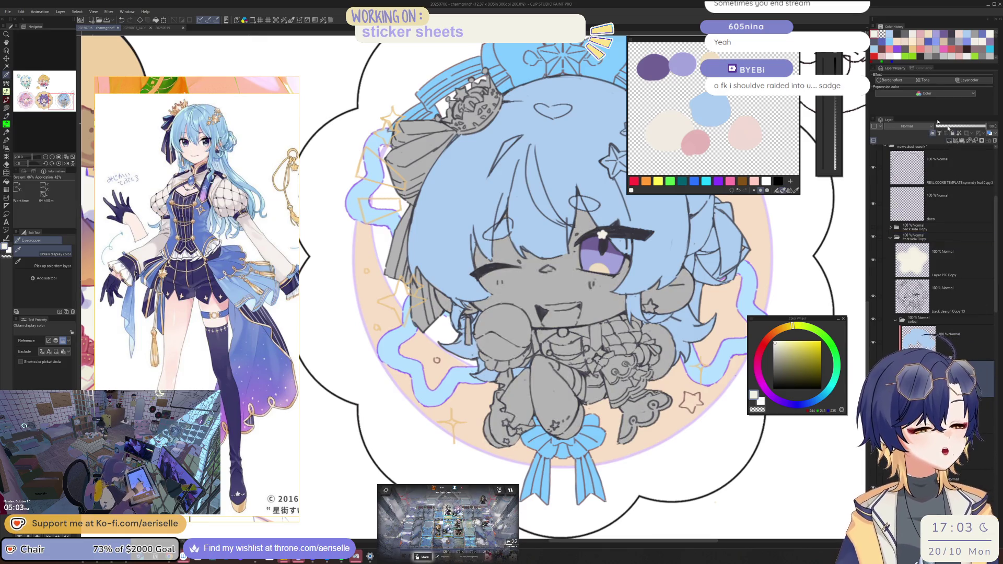
Step: Lasso-fill the small area beneath the chibi's mouth with the near-white colour
scroll(547, 311, up, 2)
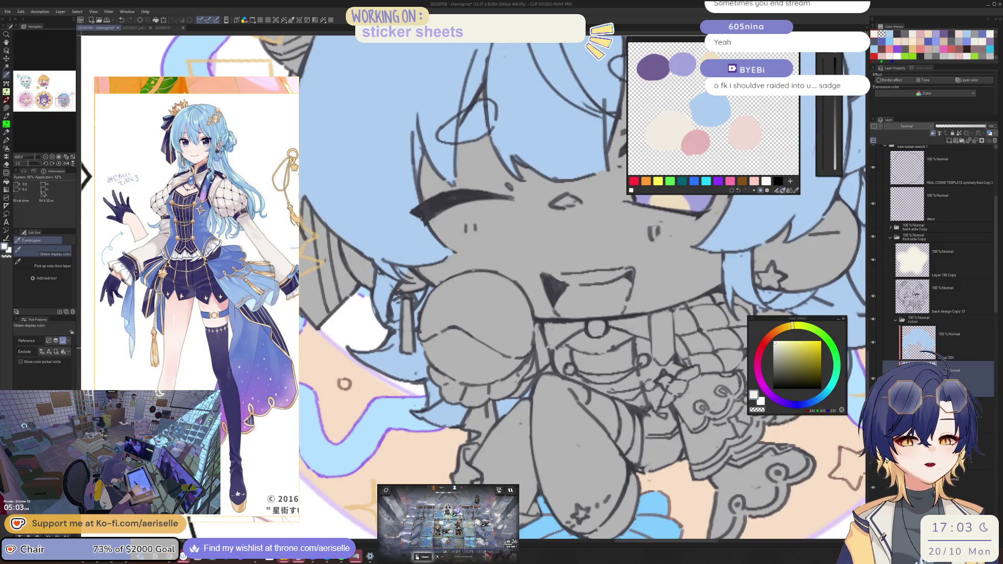
key(u)
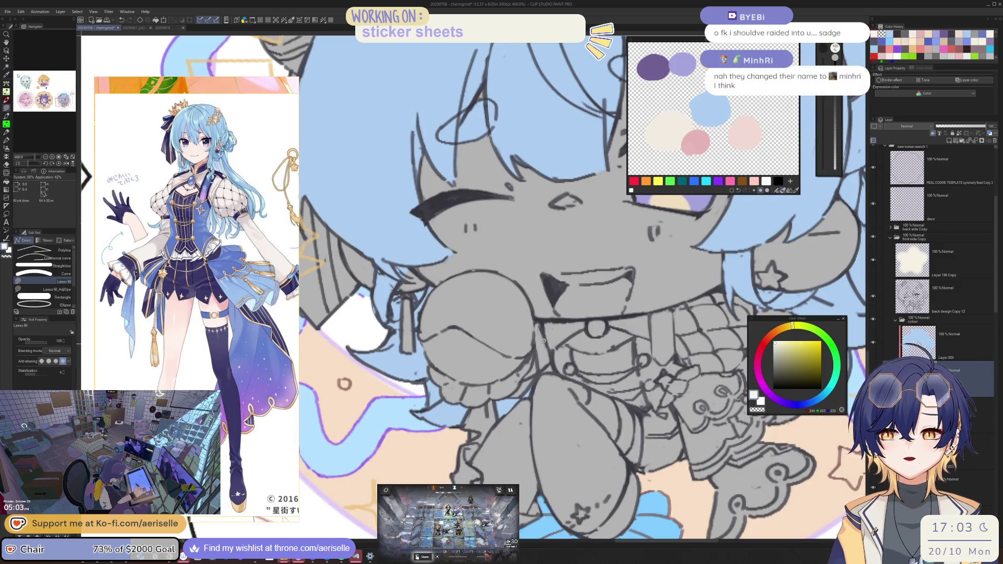
mouse_move(537, 322)
mouse_down()
mouse_move(520, 391)
mouse_move(552, 353)
mouse_up()
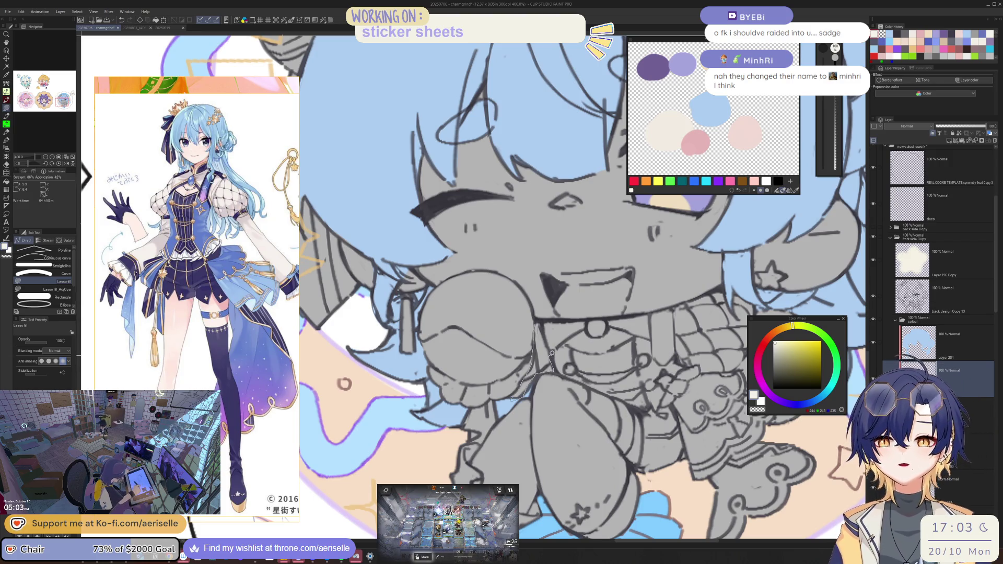
mouse_move(551, 351)
mouse_down()
mouse_move(587, 327)
mouse_move(543, 320)
mouse_up()
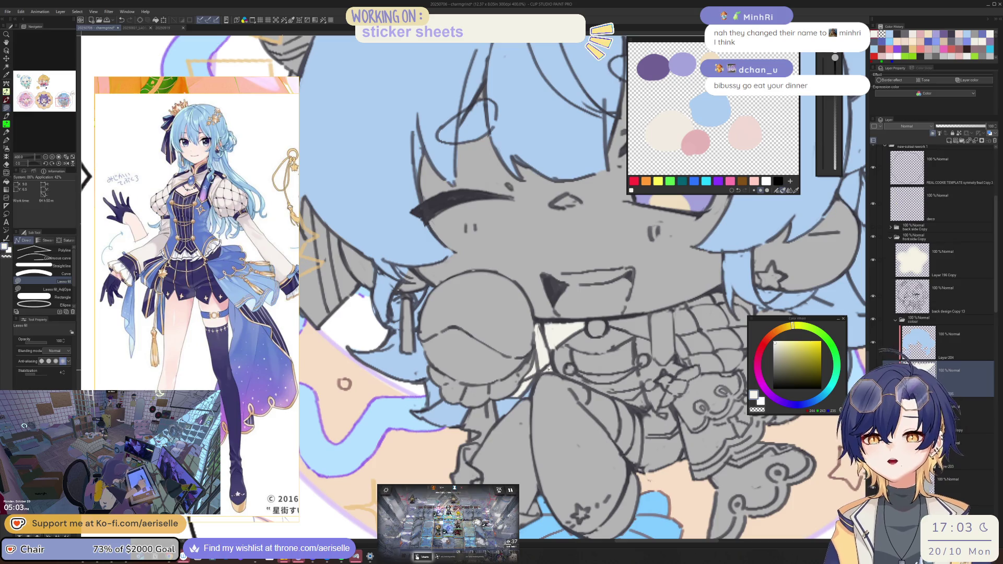
Step: Save the sticker file, then rotate the view and begin outlining an area near the chin
drag(577, 387, 552, 357)
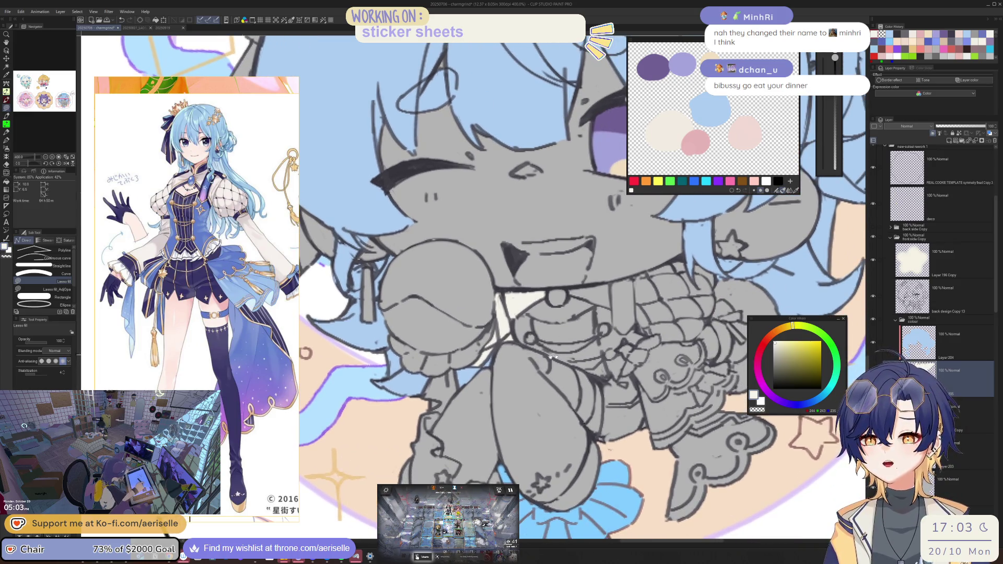
key(ctrl+s)
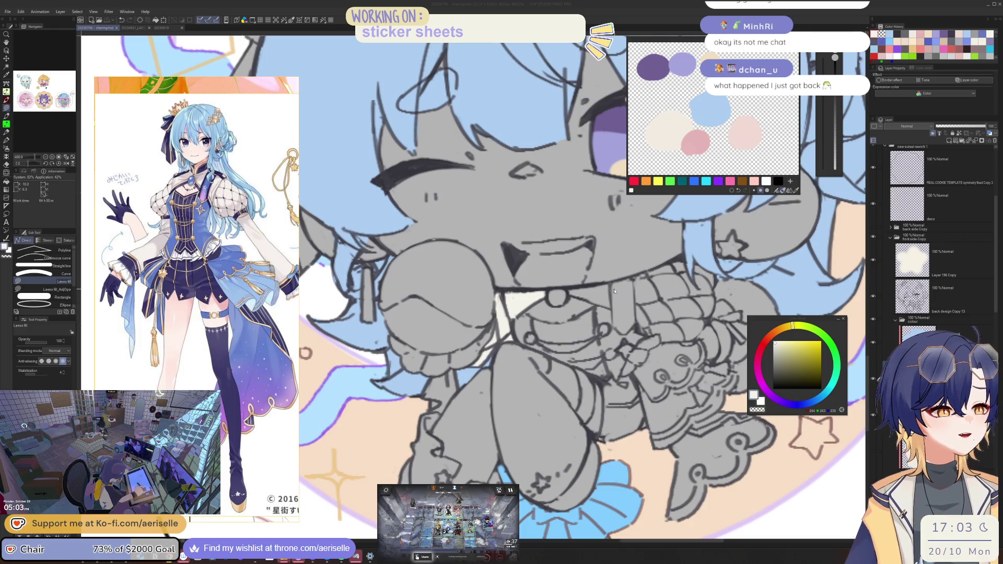
drag(615, 291, 638, 314)
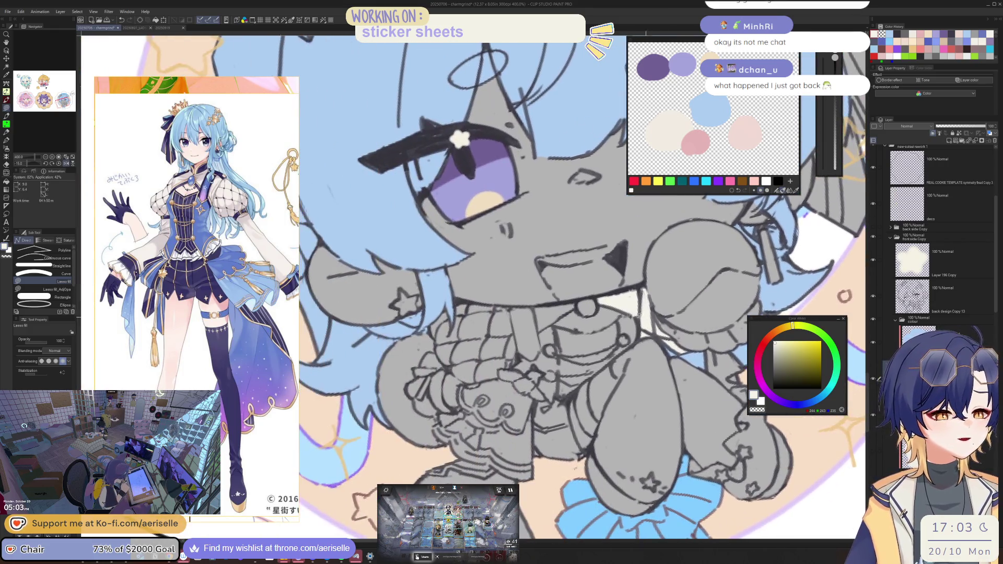
mouse_move(541, 330)
mouse_down()
mouse_move(577, 304)
mouse_move(453, 301)
mouse_move(434, 320)
mouse_move(432, 347)
mouse_move(457, 377)
mouse_move(497, 378)
mouse_move(520, 348)
mouse_up()
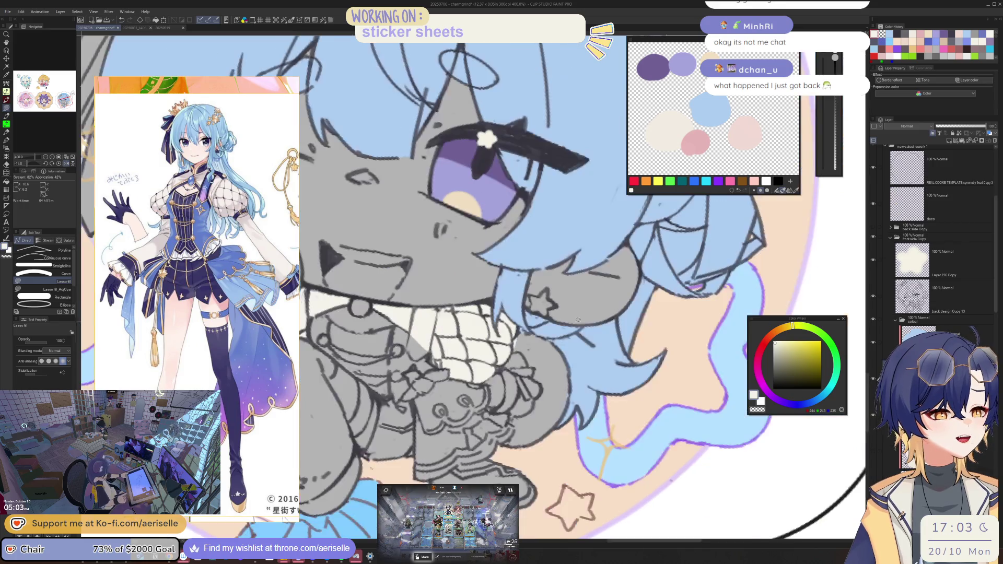